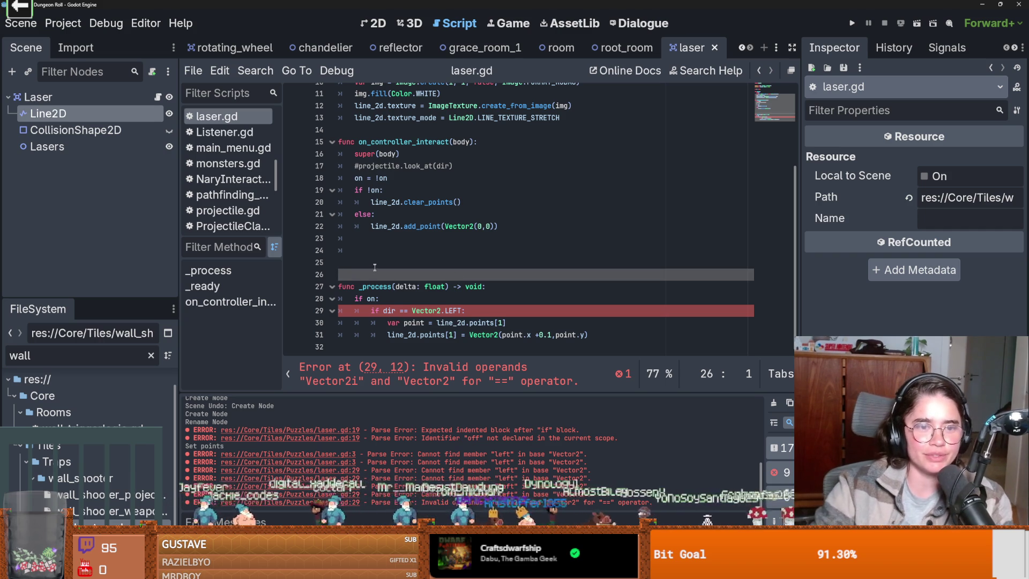
- Delete the two blank lines above func _process and inspect the Vector2 references on lines 27–29
key(BackSpace)
key(BackSpace)
double_click(413, 285)
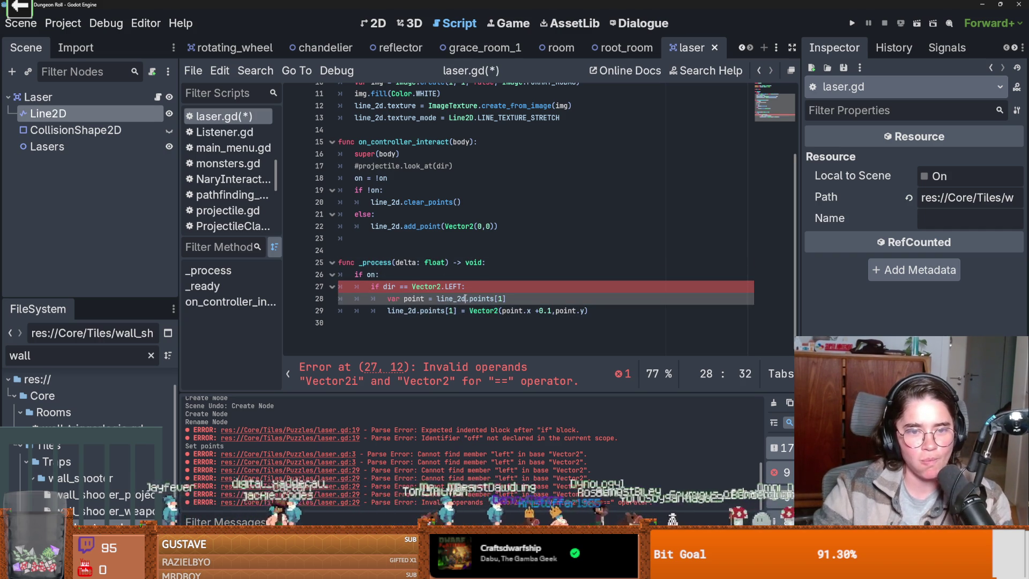
double_click(497, 310)
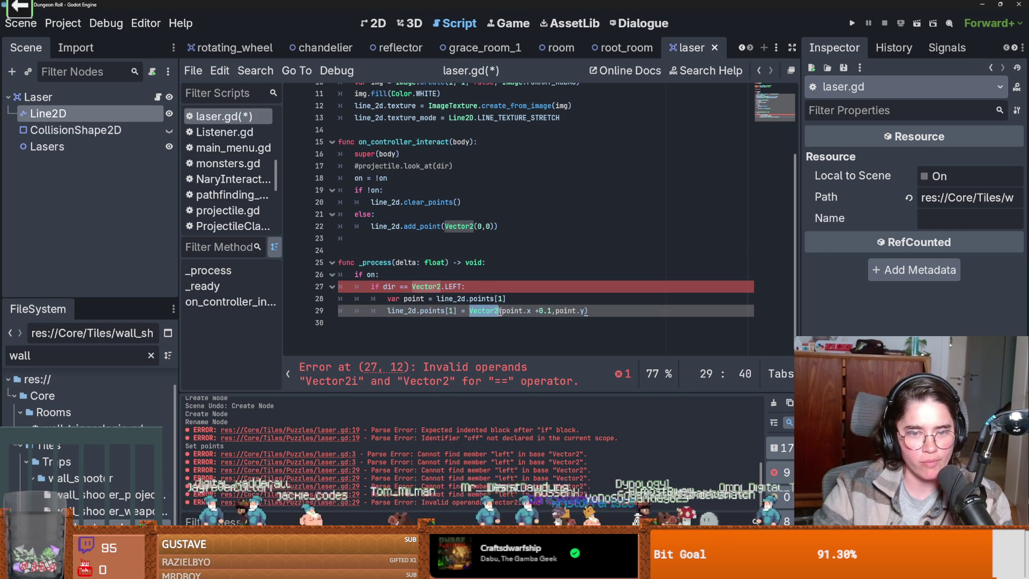
click(550, 311)
click(434, 310)
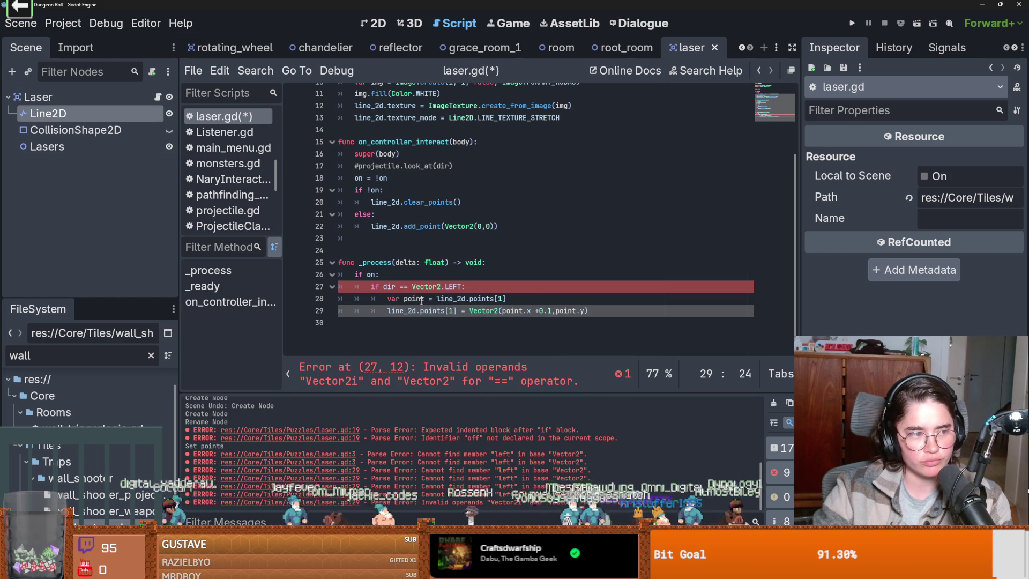
click(396, 298)
key(Up)
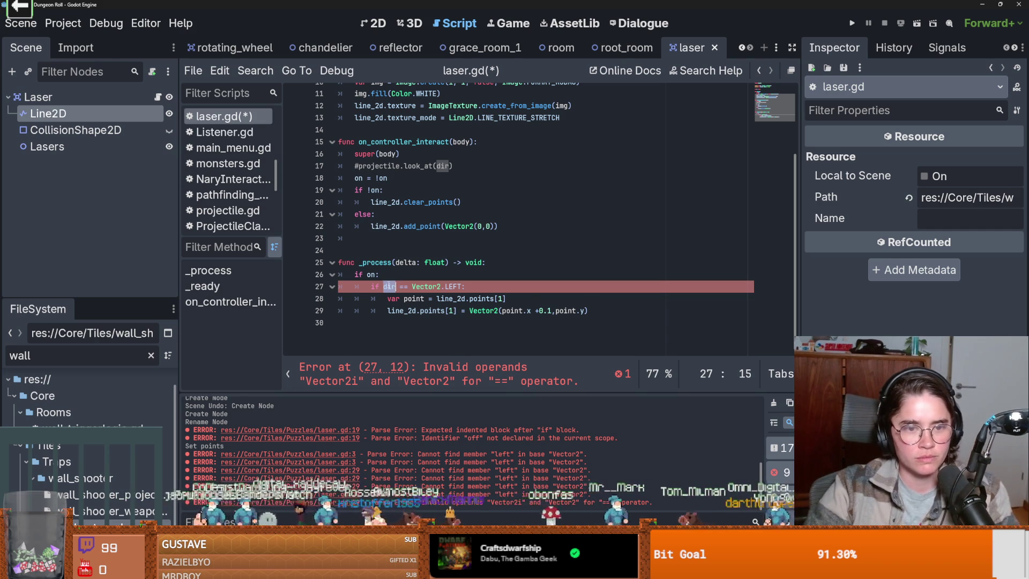
- Compare the dir declaration on line 3 with dir in the line-27 comparison
scroll(416, 290, up, 3)
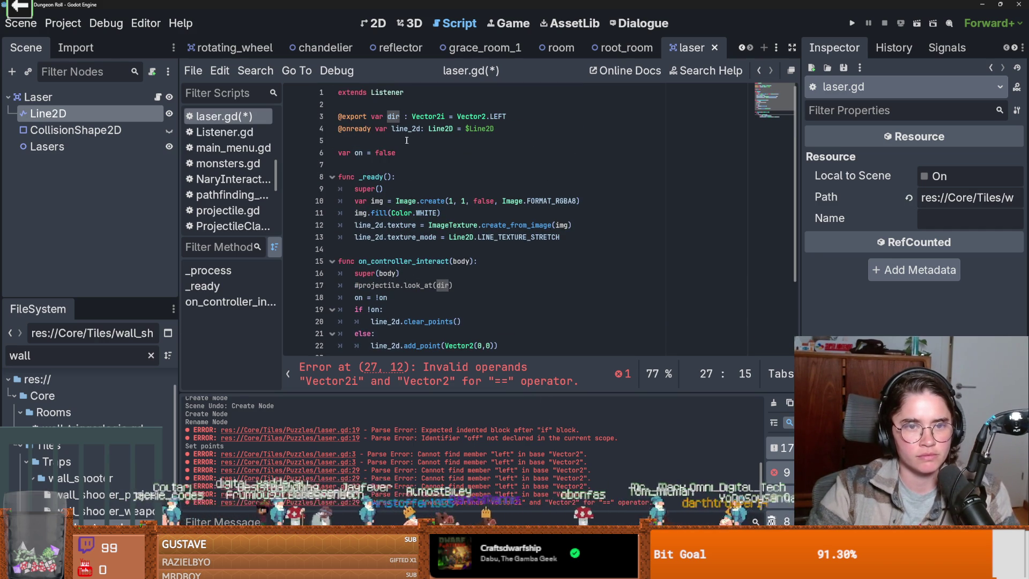
double_click(394, 116)
mouse_move(430, 225)
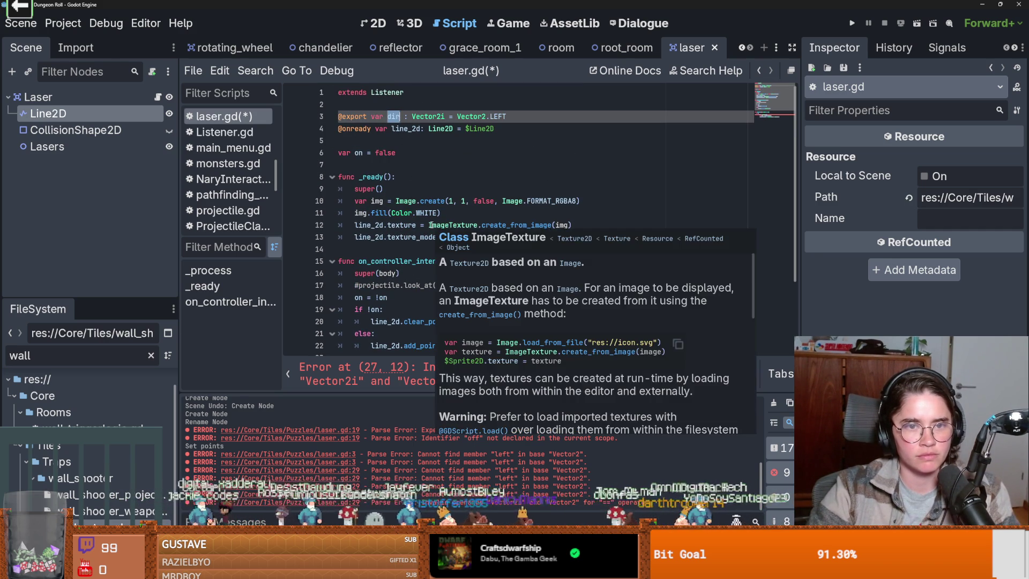
scroll(423, 236, down, 4)
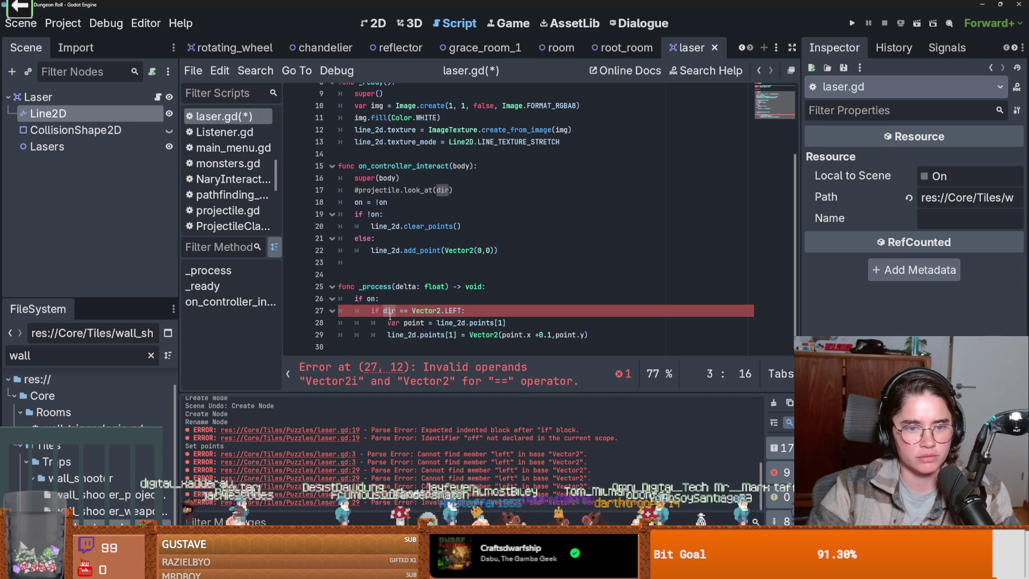
double_click(390, 311)
click(416, 262)
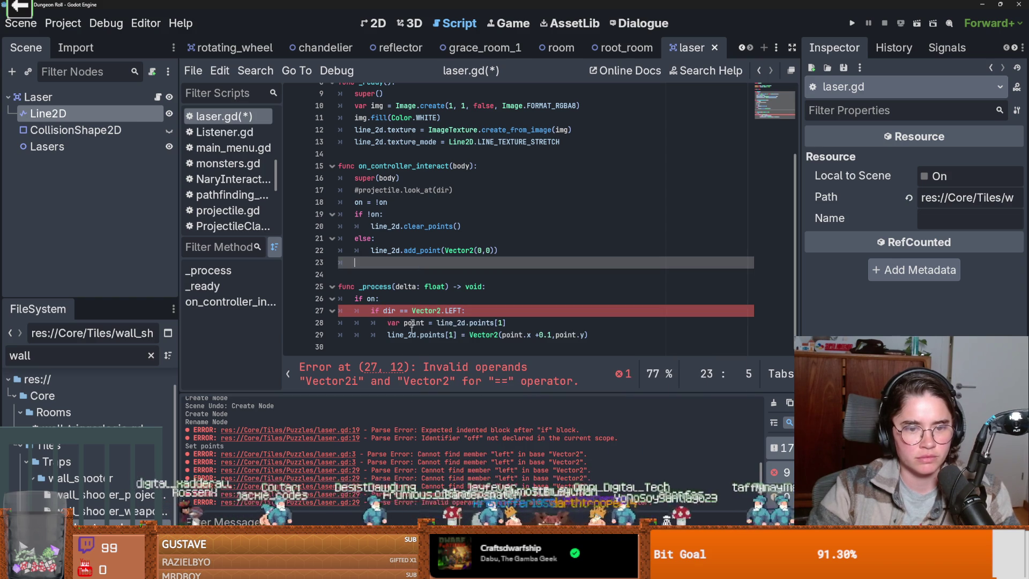
scroll(447, 311, up, 4)
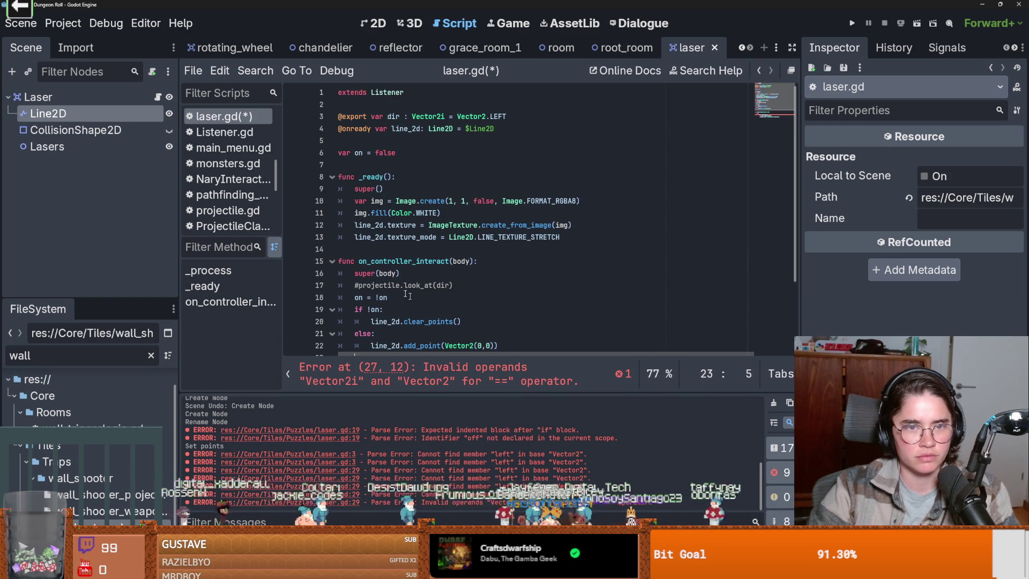
- Change line 27's comparison to Vector2i.LEFT and save laser.gd
click(486, 116)
scroll(463, 233, down, 4)
click(463, 233)
click(440, 310)
text(if dir == Vector2.LEFT:)
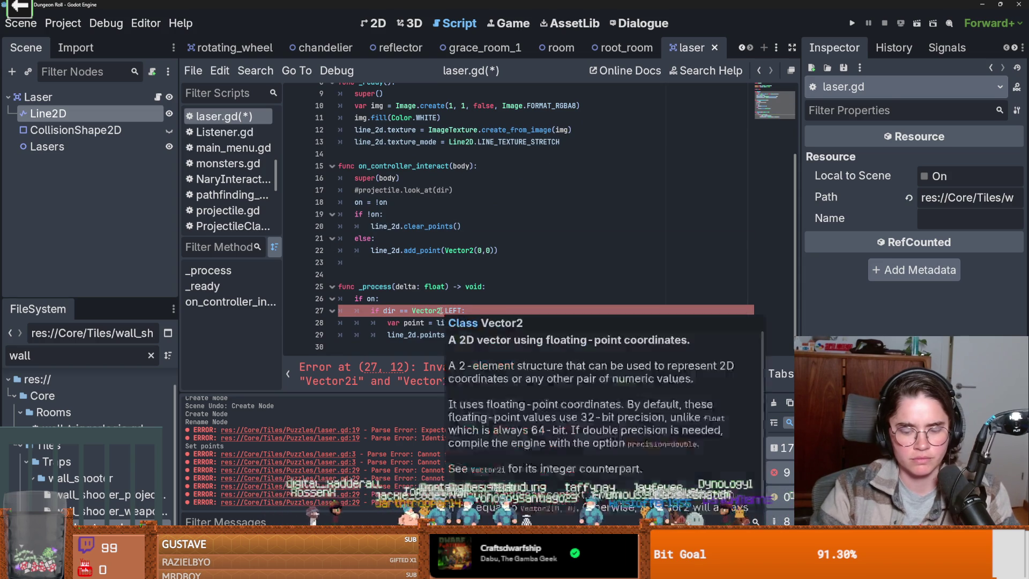
click(440, 270)
key(ctrl+s)
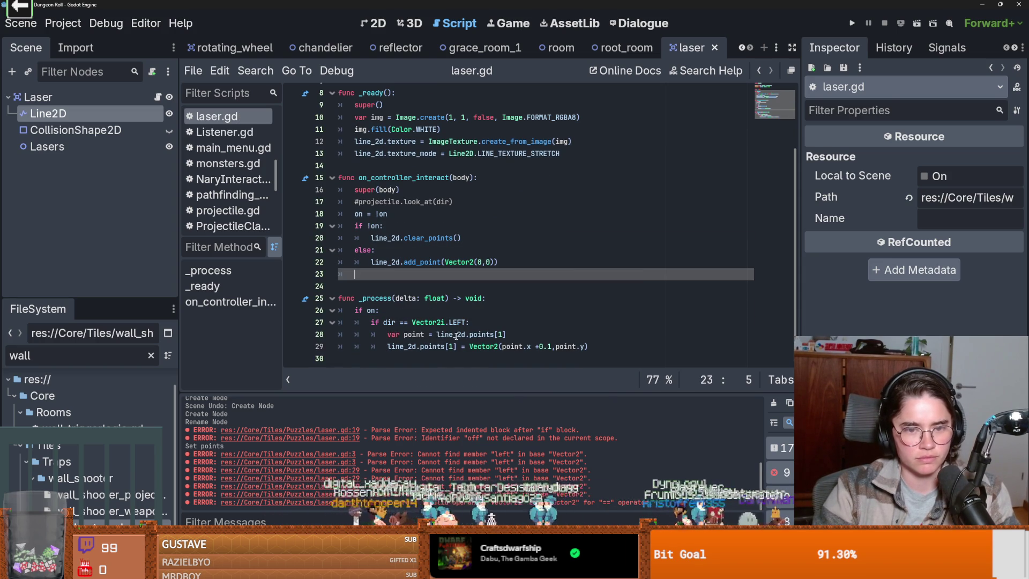
- Make var on default to true and switch to the laser scene's 2D view
click(515, 336)
scroll(423, 284, up, 3)
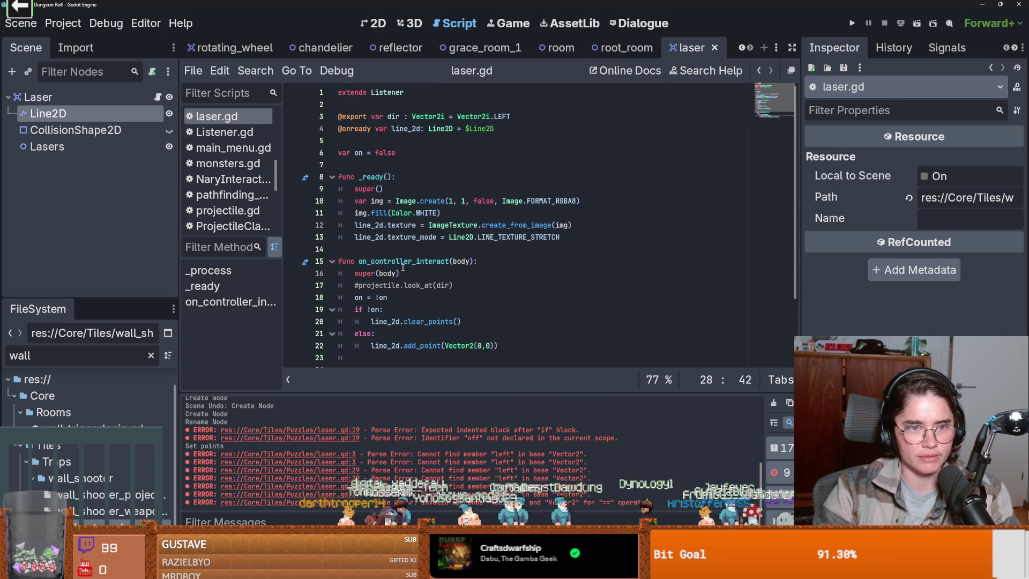
double_click(377, 154)
text(tru)
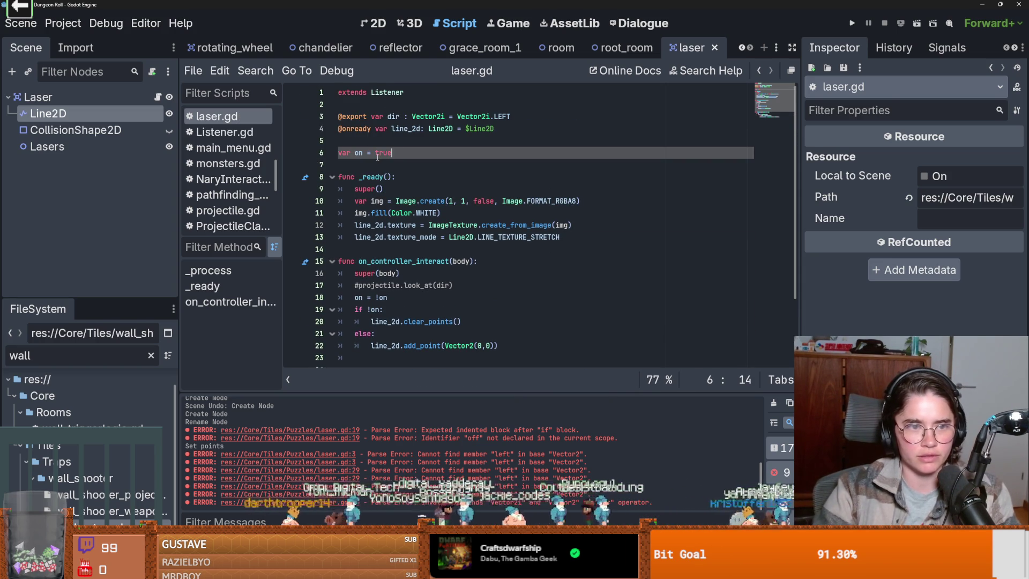
click(369, 23)
scroll(562, 245, down, 1)
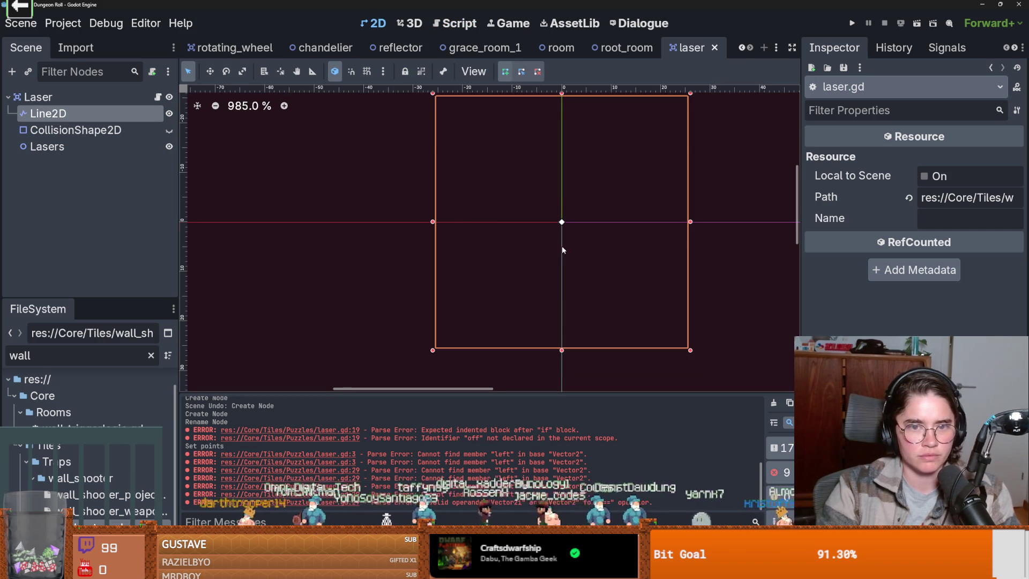
- Test-run Dungeon Roll as the Crusader, look at the room, then close the game
click(851, 23)
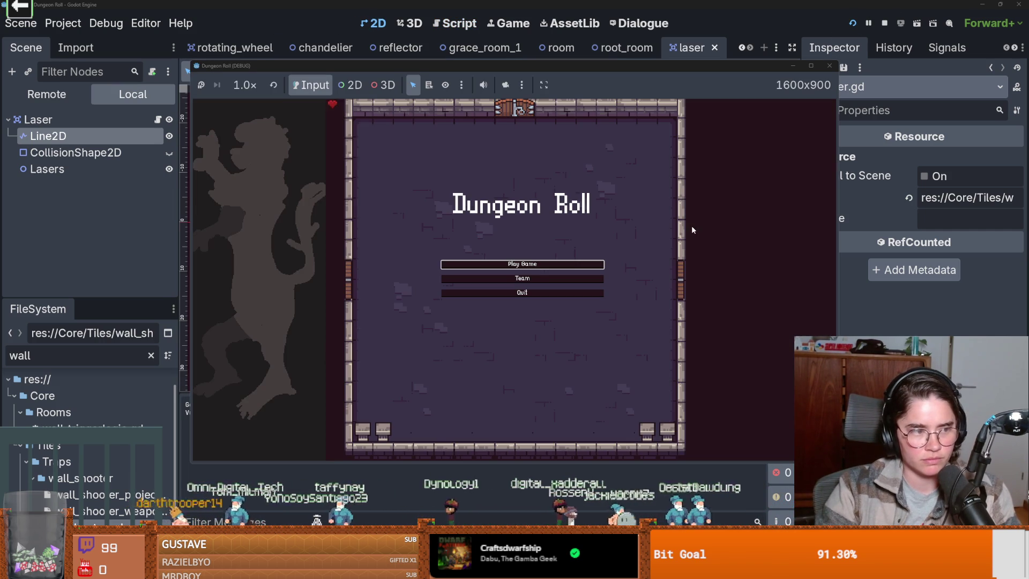
click(543, 266)
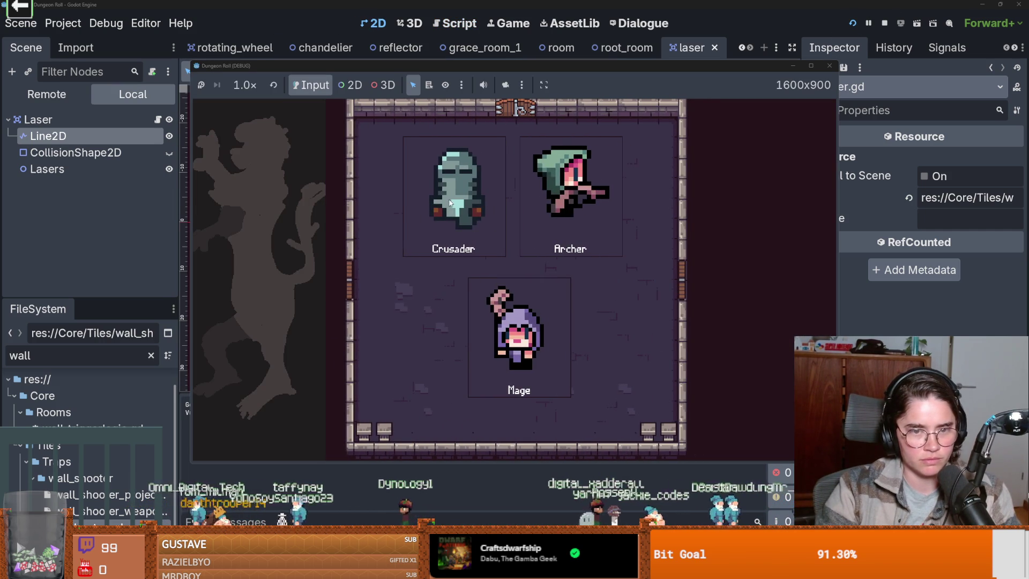
click(455, 203)
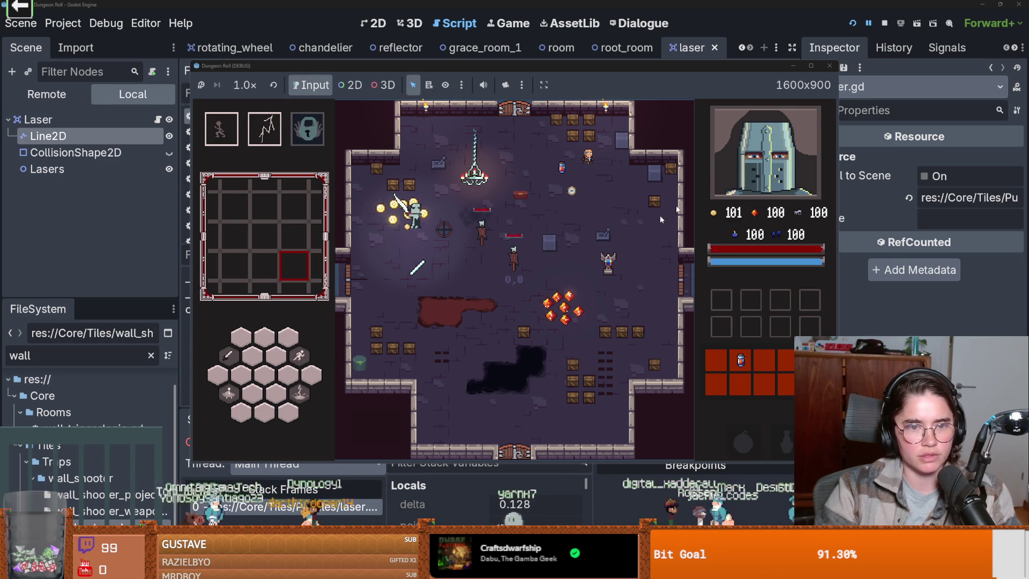
click(829, 65)
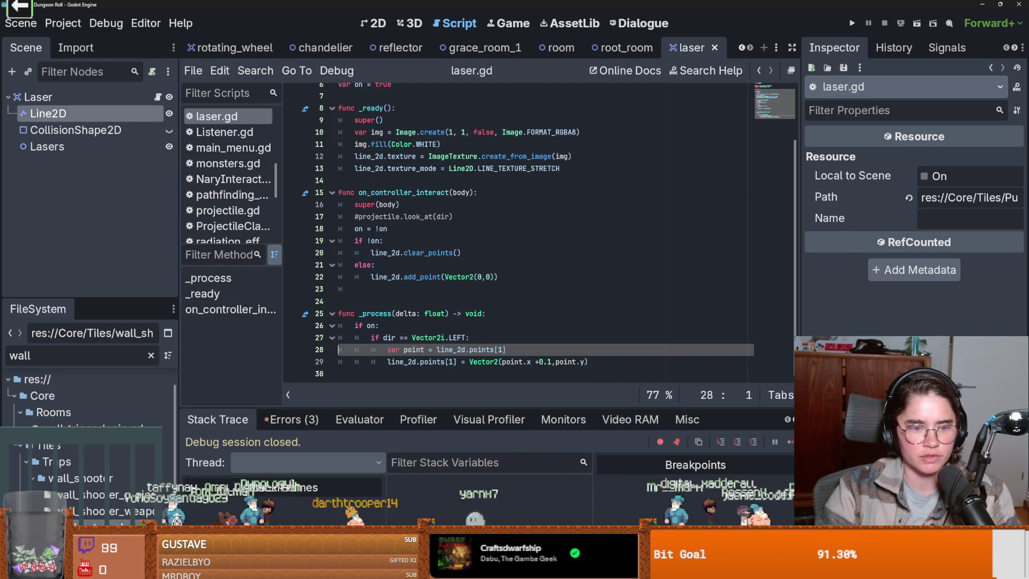
- Review the run's errors and add a new line after line 13 in _ready
click(296, 420)
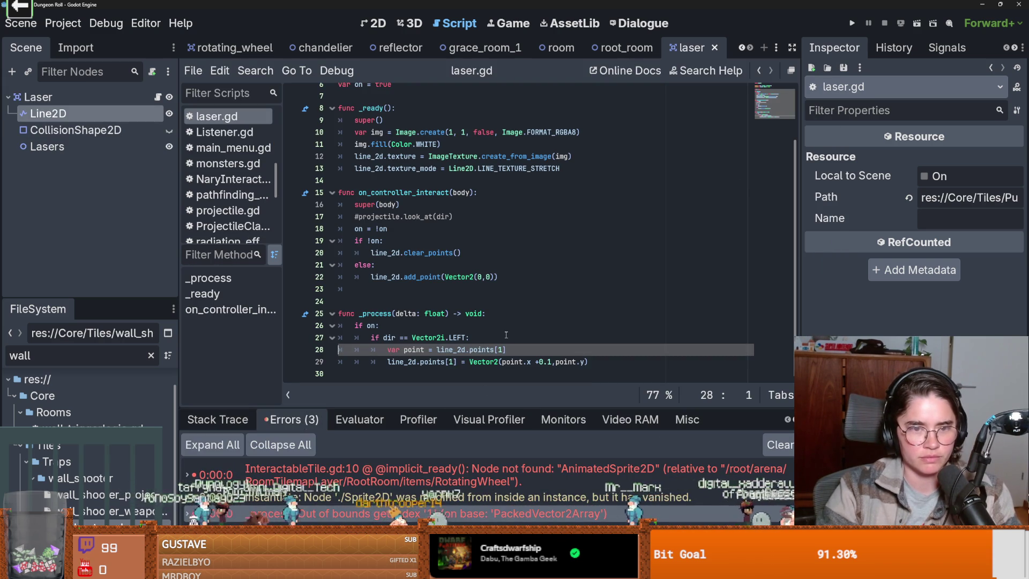
click(509, 351)
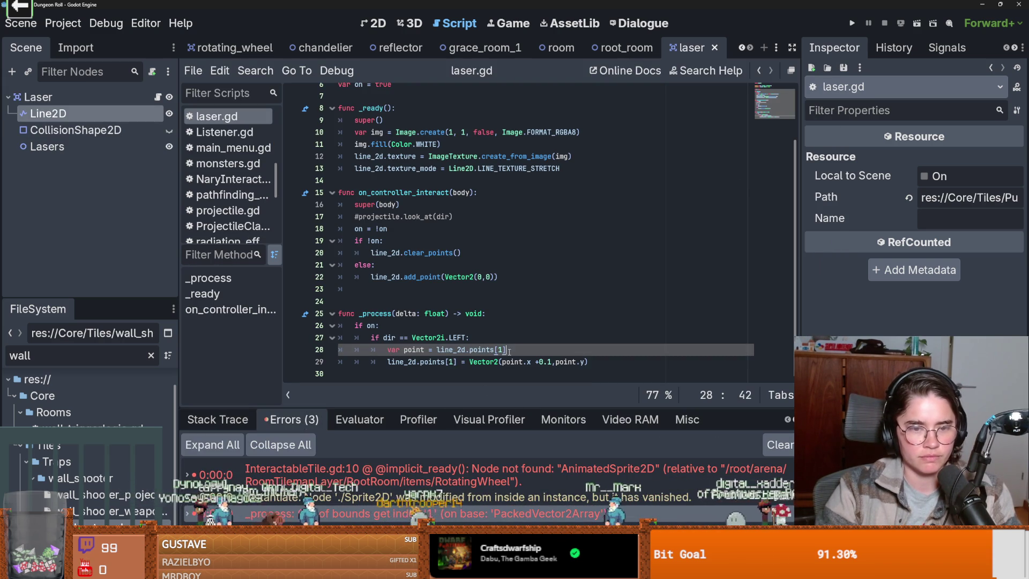
click(470, 339)
scroll(470, 340, up, 1)
click(568, 201)
key(Return)
scroll(568, 238, up, 1)
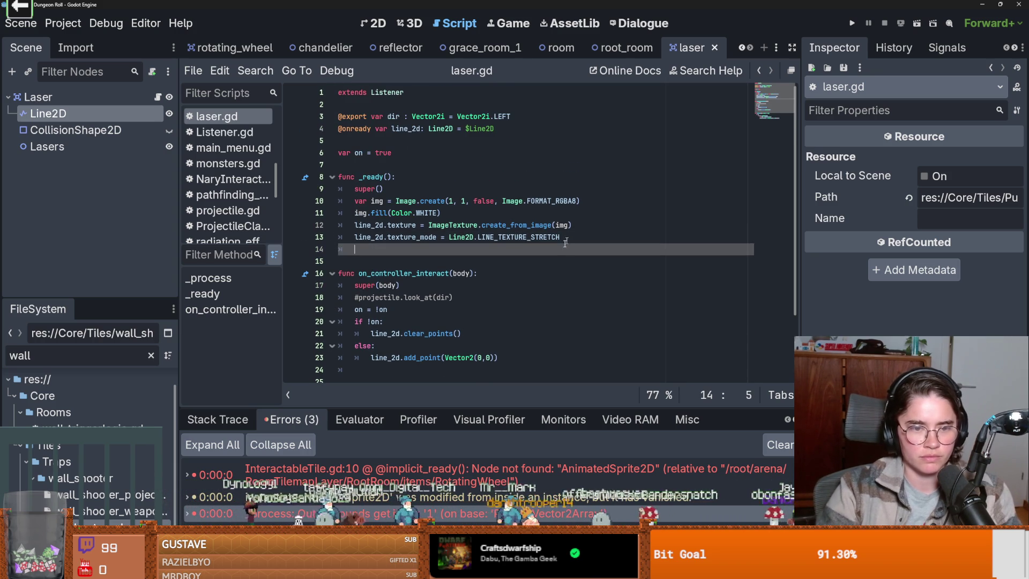
- Add 'if on:' with line_2d.add_point(Vector2(0,0)) beneath it in _ready, then run the project
drag(498, 358, 382, 352)
click(399, 258)
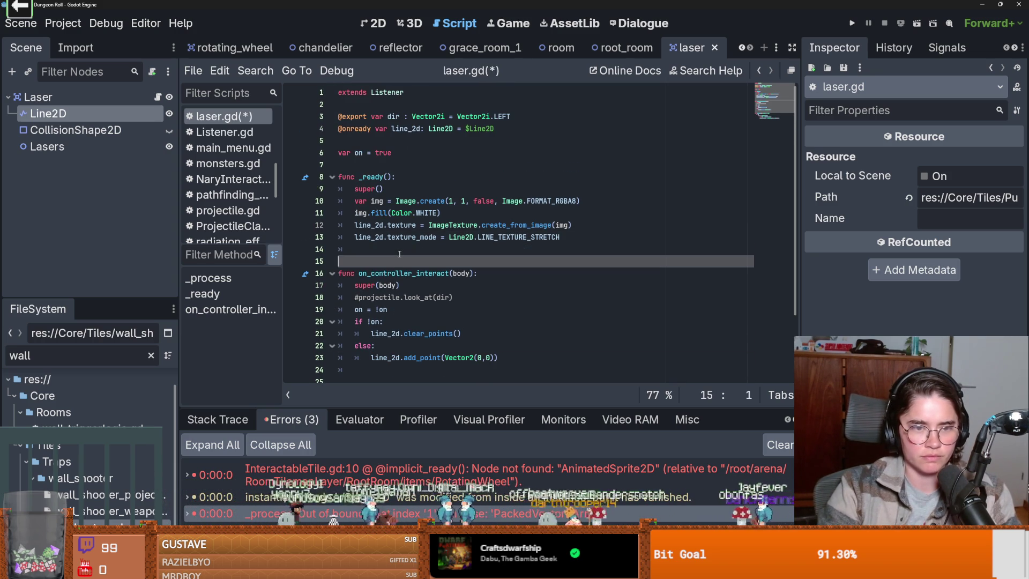
text(if on:)
key(ctrl+v)
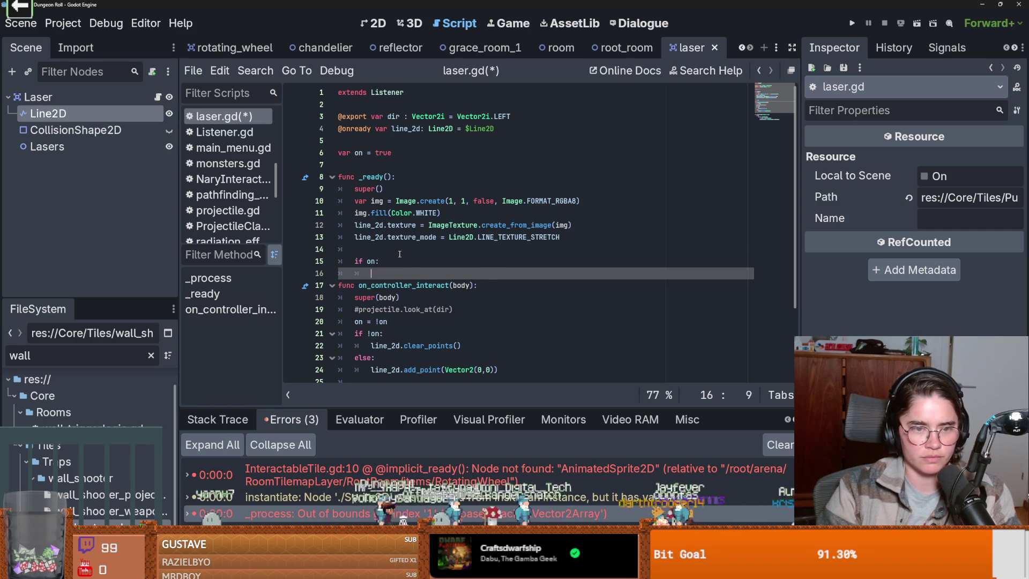
click(852, 23)
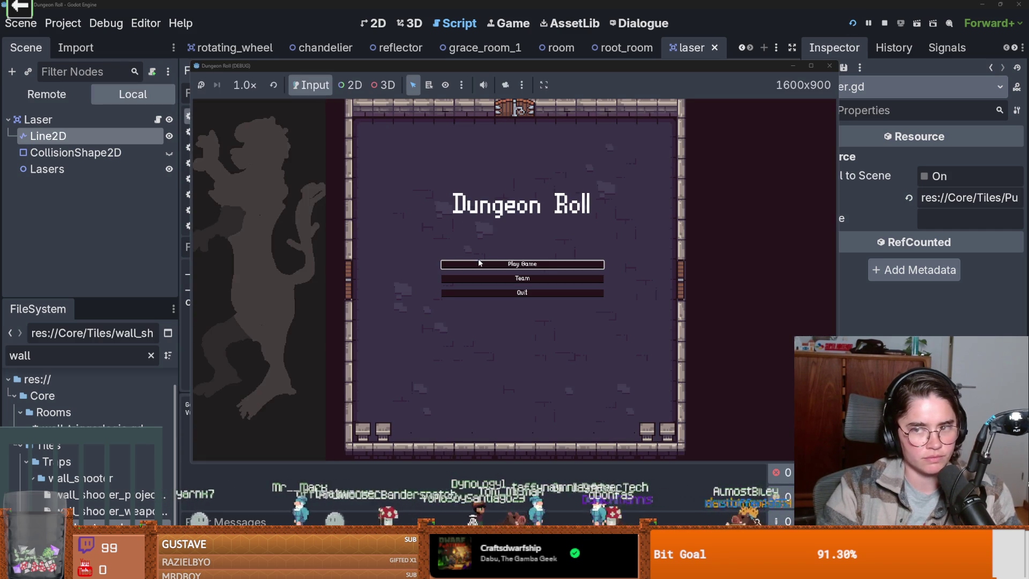
- Play as the Crusader, move right with D, stop with F8, and return to line 31
click(479, 263)
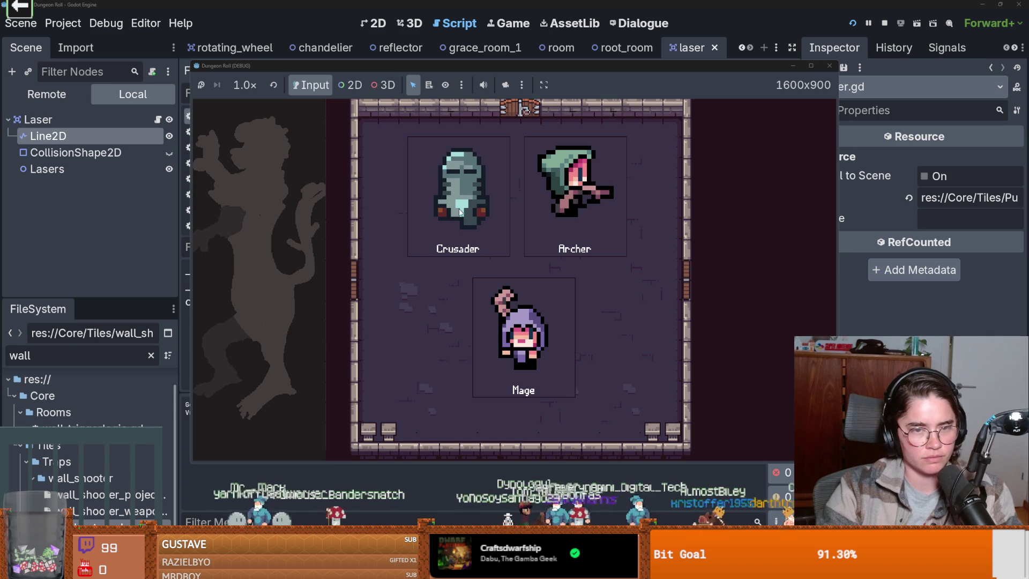
click(483, 255)
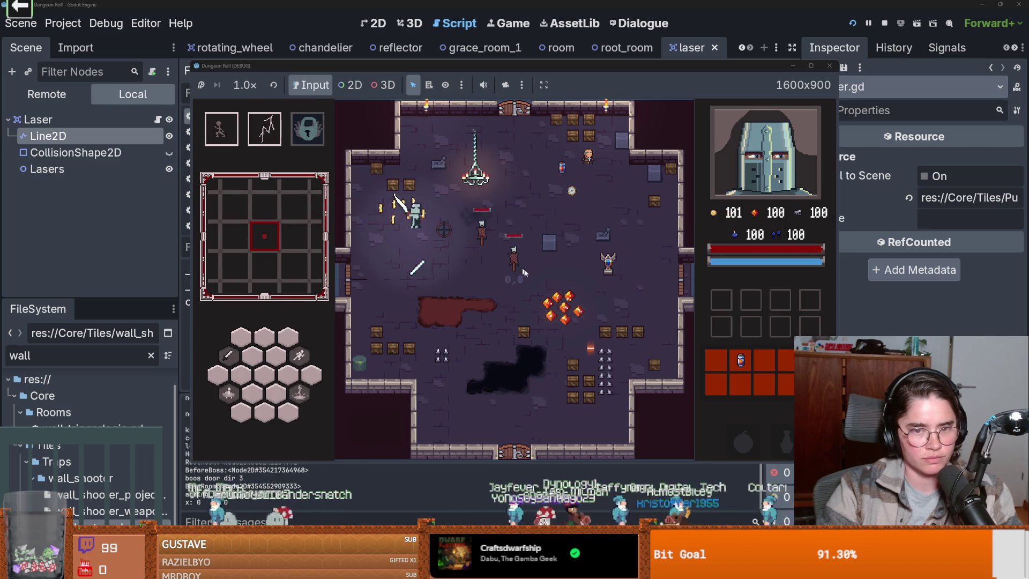
key(d)
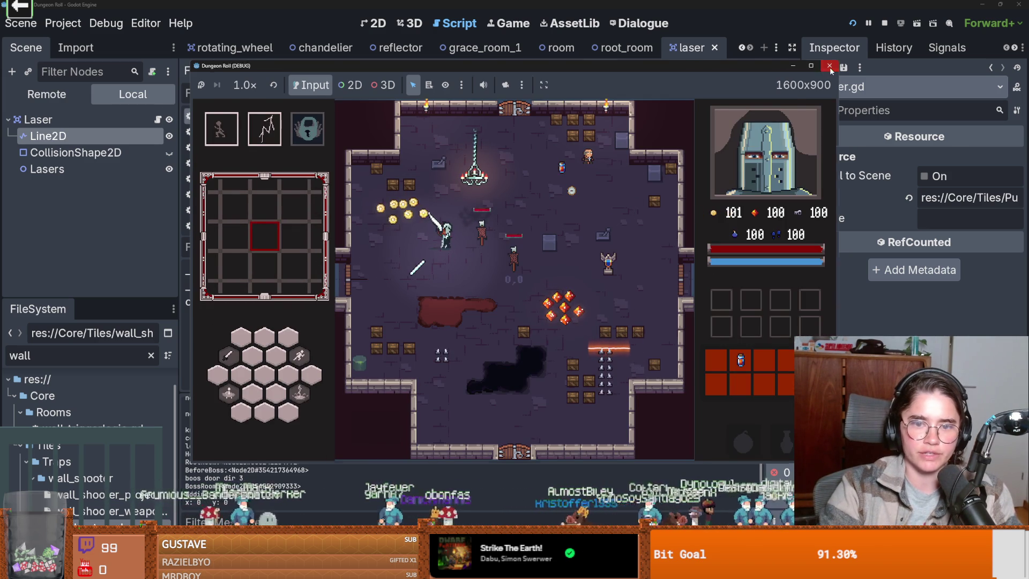
key(F8)
scroll(646, 288, down, 3)
click(547, 348)
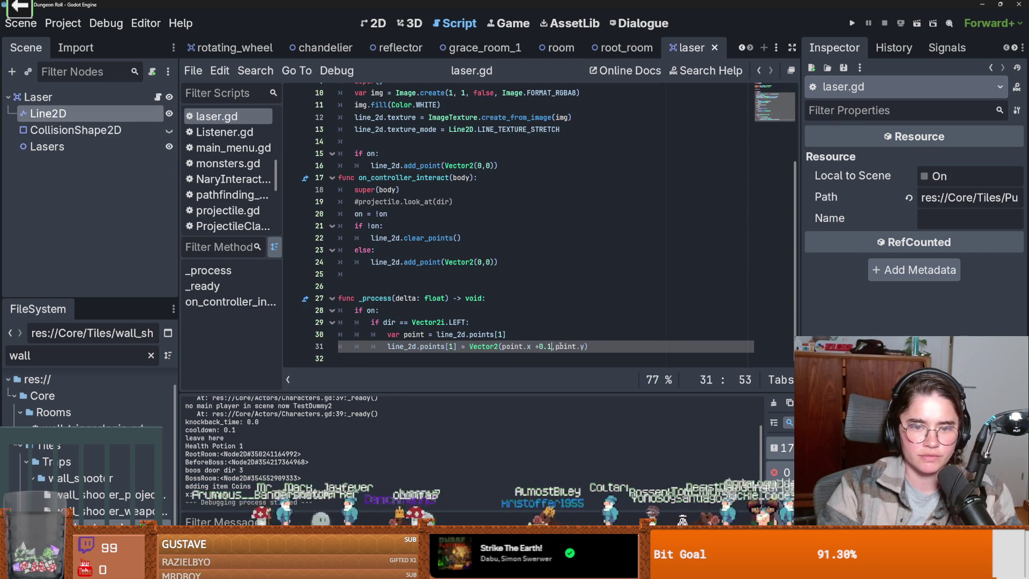
- Declare var speed = 10 on line 5, save, and run the game
text(*)
text(ed)
scroll(390, 214, up, 3)
click(390, 142)
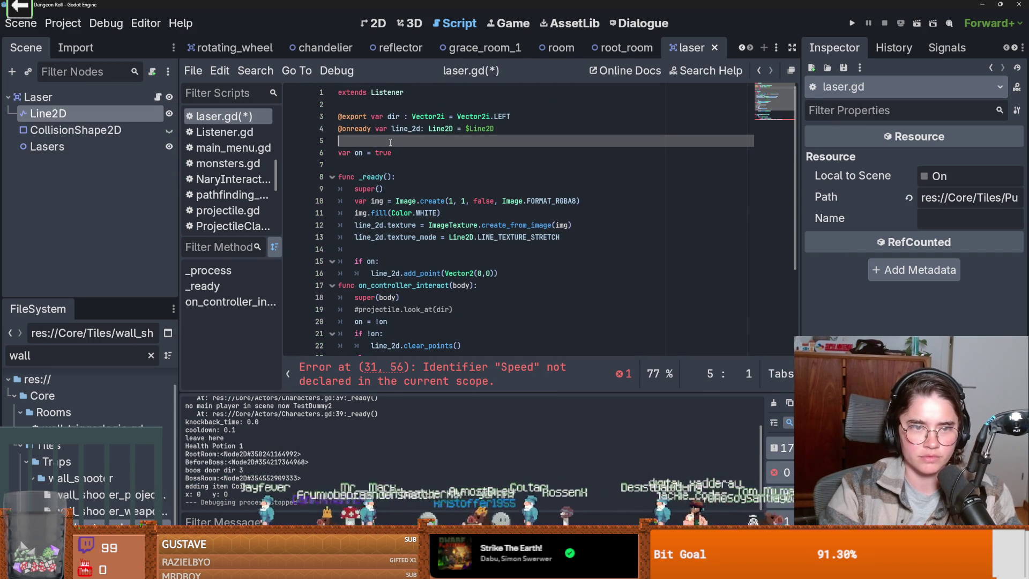
text(var sped = )
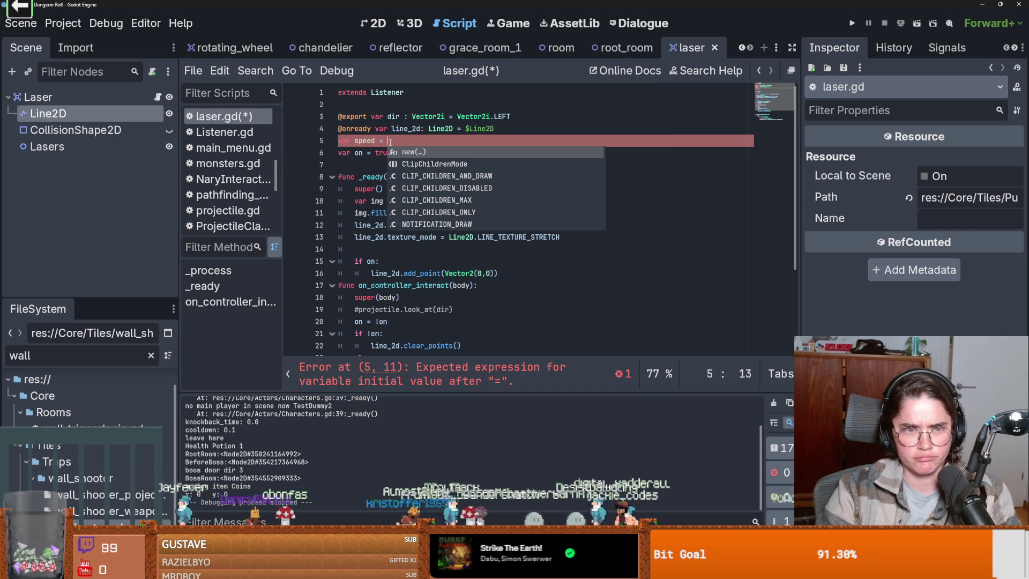
text(10)
key(ctrl+s)
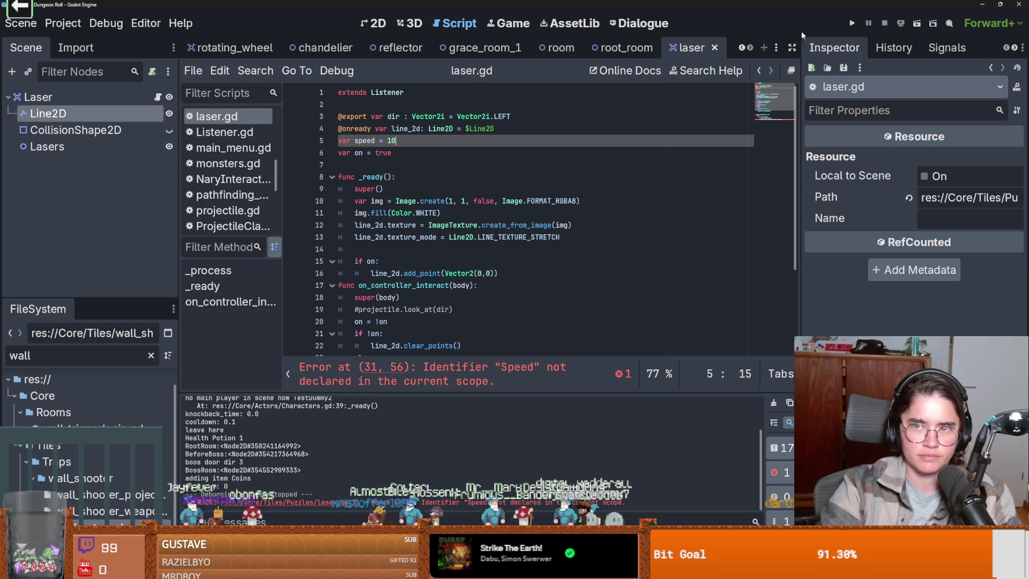
click(859, 28)
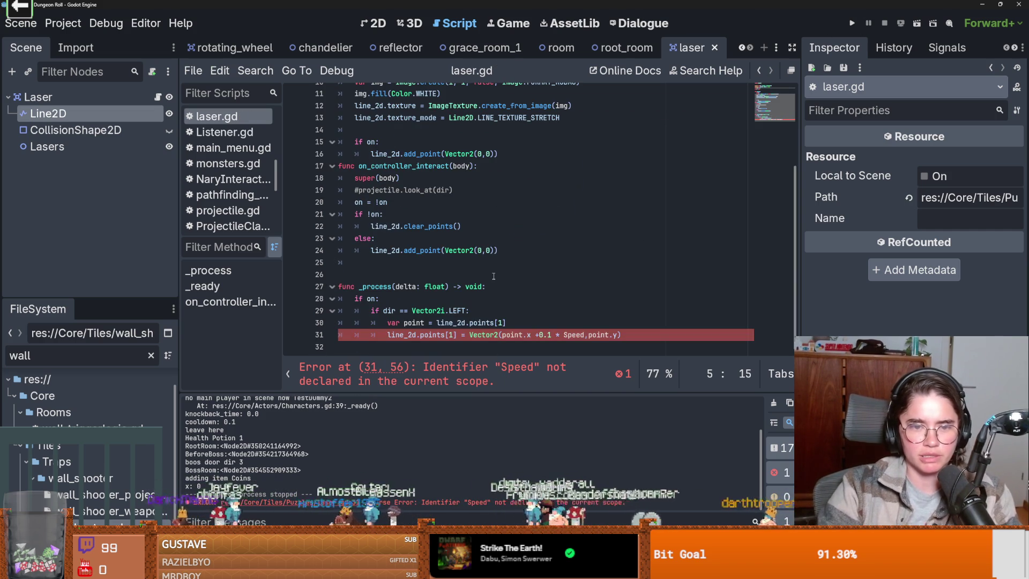
- Change +0.1 to -0.1 on line 31 and run the game again
click(539, 334)
key(BackSpace)
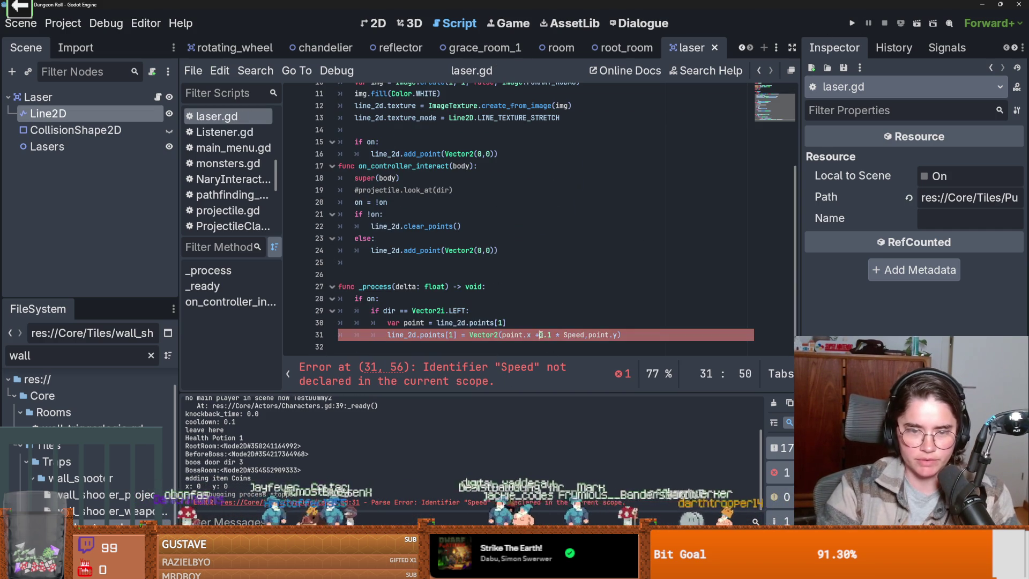
text(-)
click(851, 23)
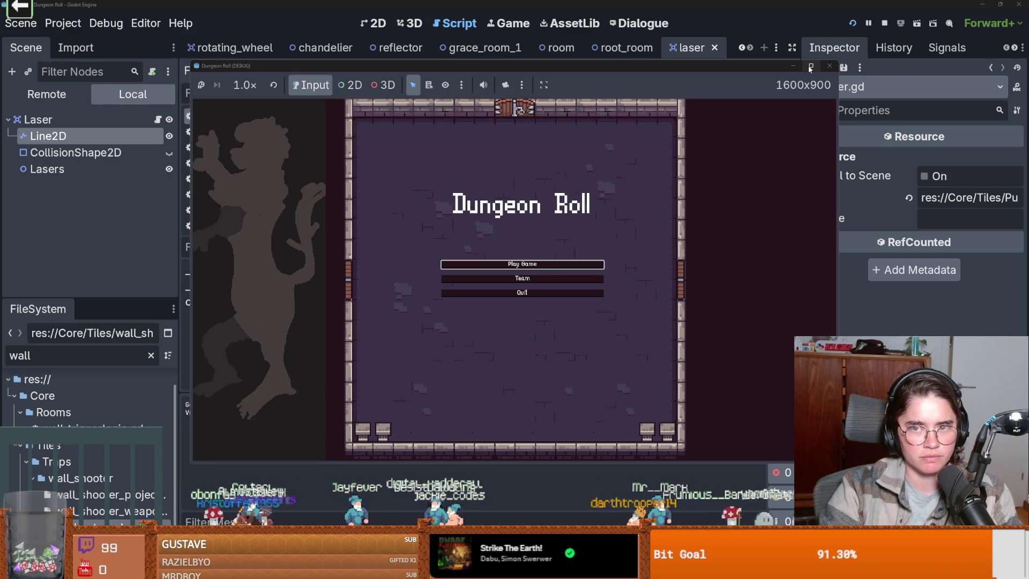
- Replace the misspelled Speed on line 31 with lowercase speed from line 5, then rerun
click(580, 266)
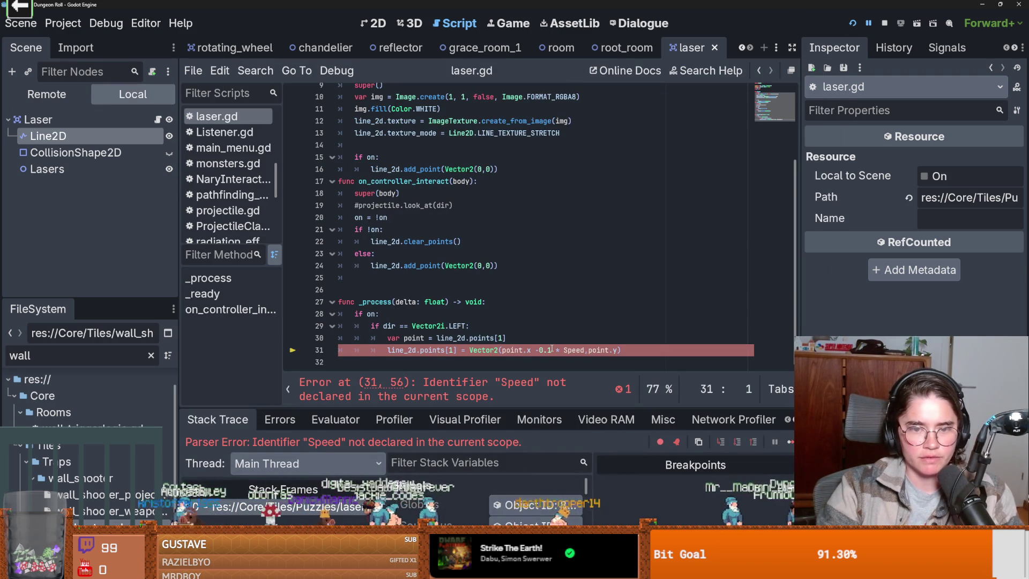
click(552, 349)
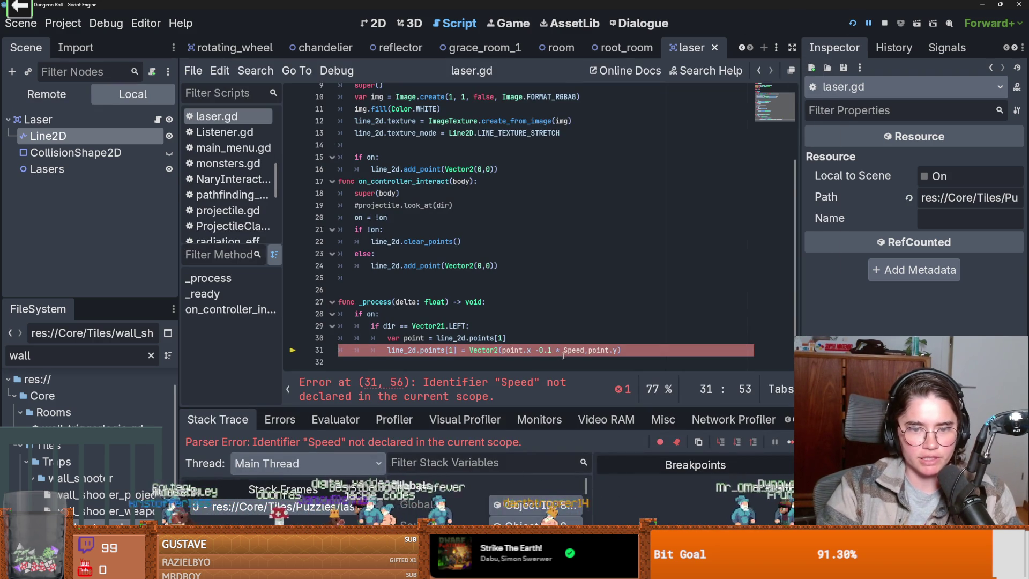
scroll(459, 225, up, 3)
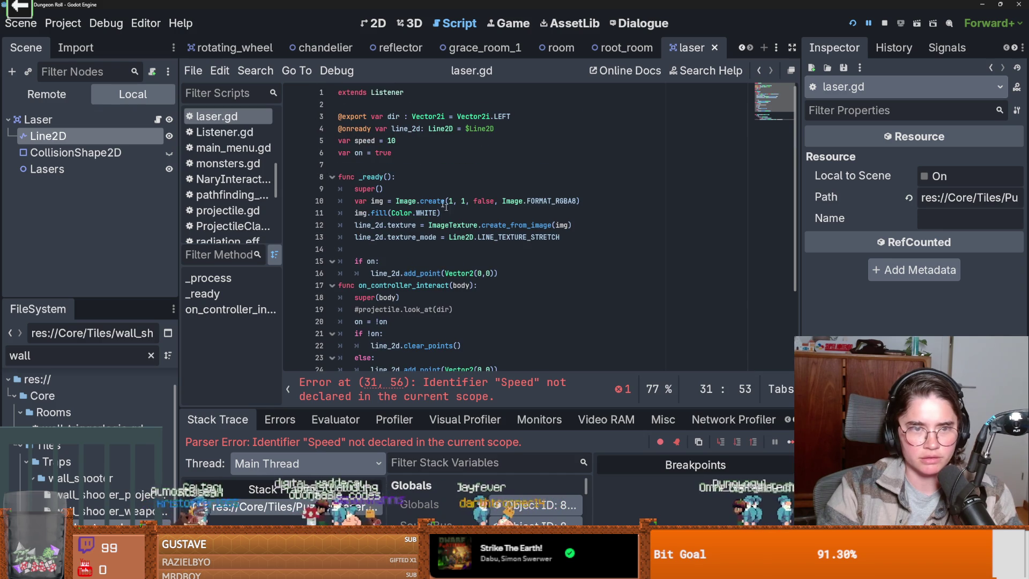
double_click(365, 141)
key(ctrl+c)
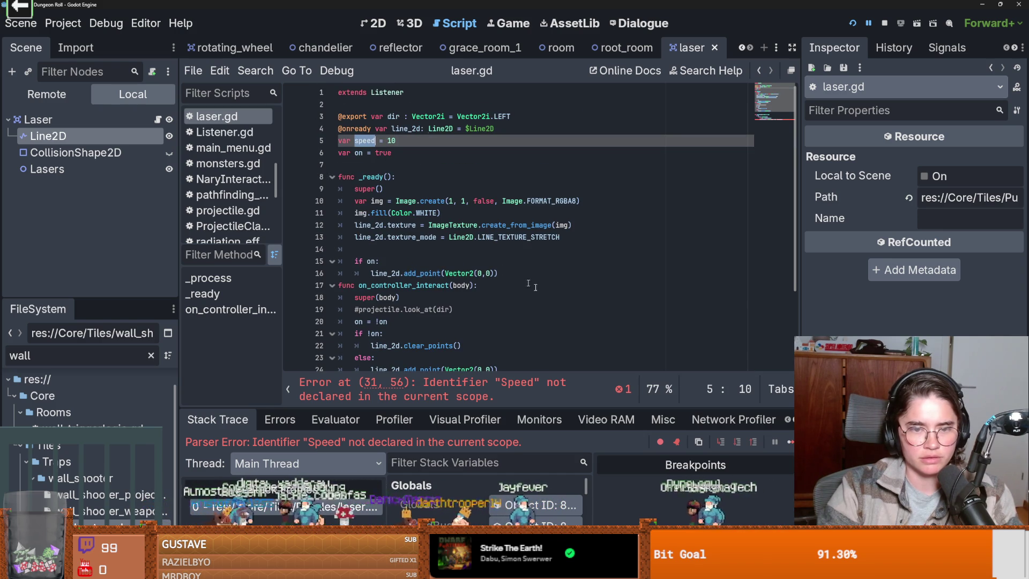
scroll(506, 271, down, 3)
double_click(573, 349)
key(ctrl+v)
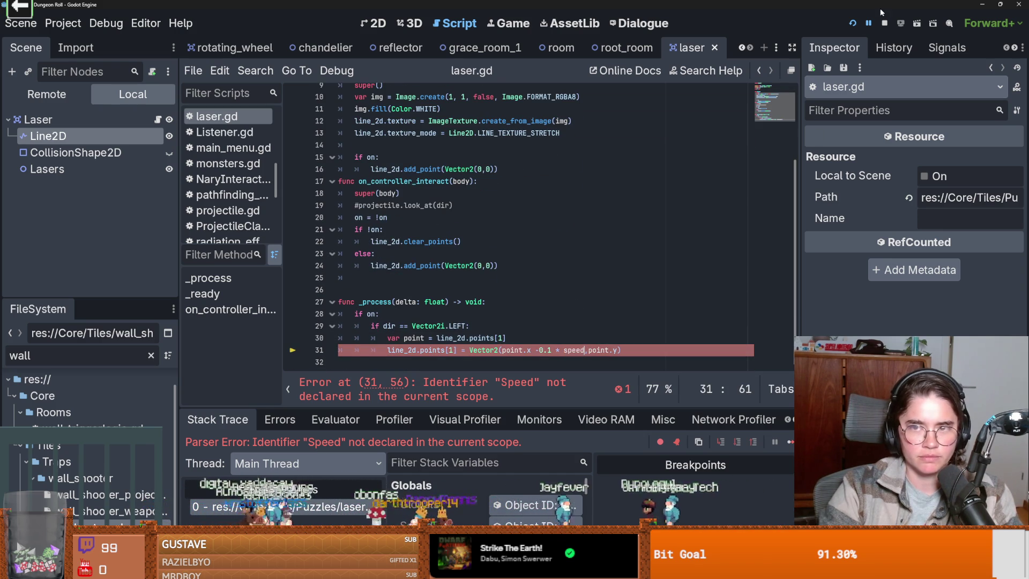
click(852, 23)
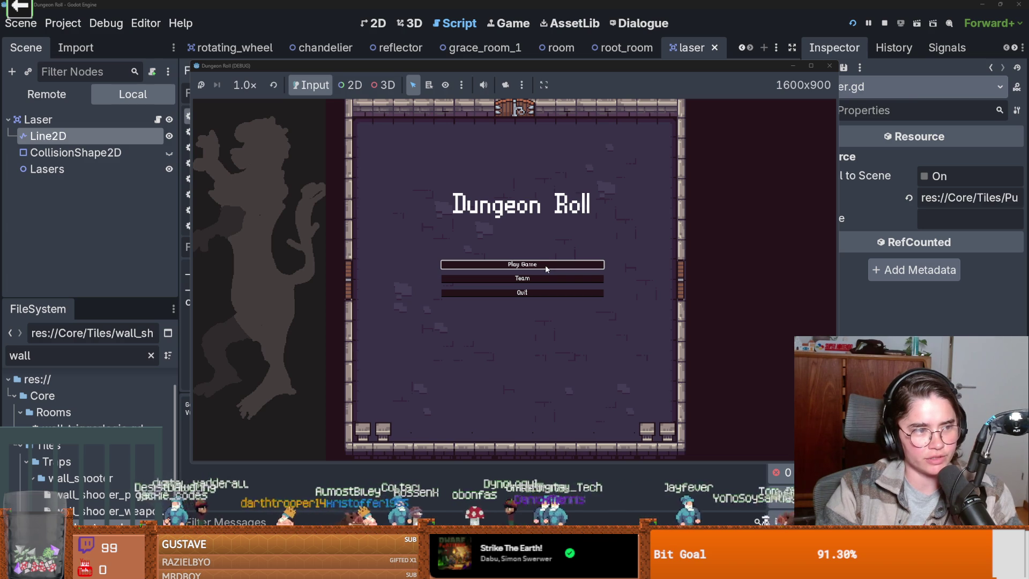
- Play as the Crusader to see the laser beam stretch left across the room, then close the game
click(545, 266)
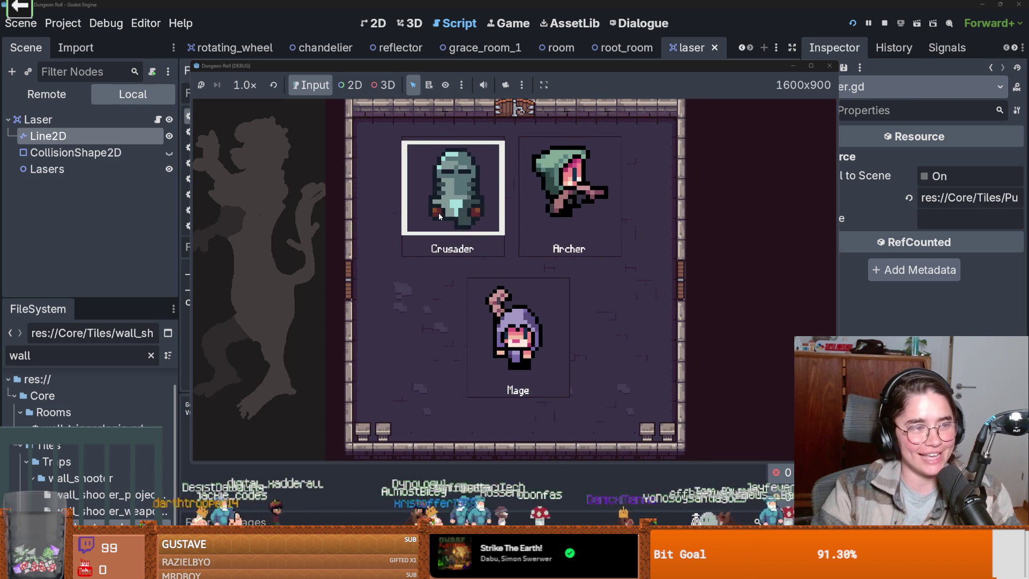
click(438, 213)
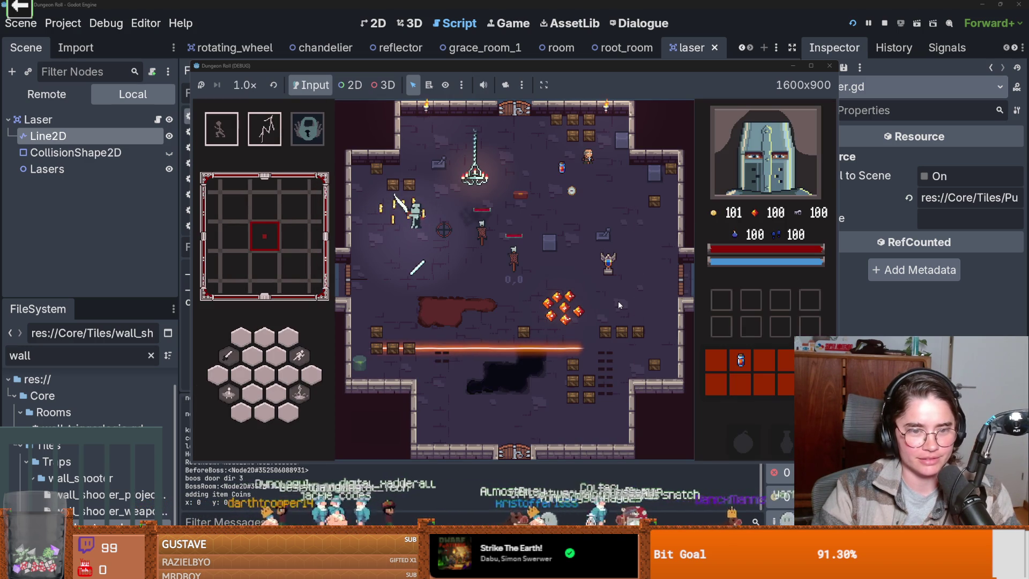
click(829, 68)
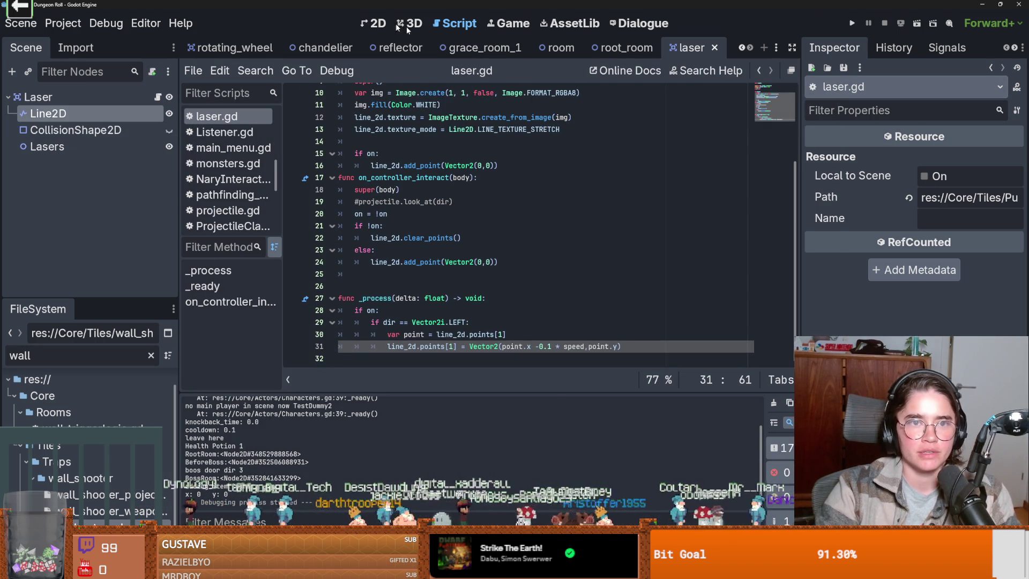
- In root_room, drag the Reflector and Laser around, undoing the laser move
click(378, 23)
right_click(482, 114)
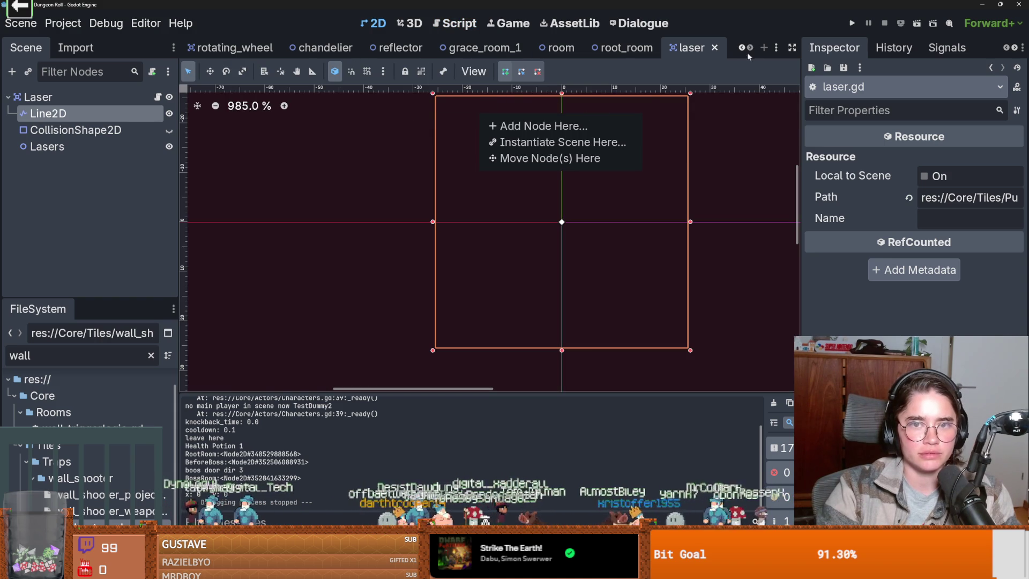
click(624, 48)
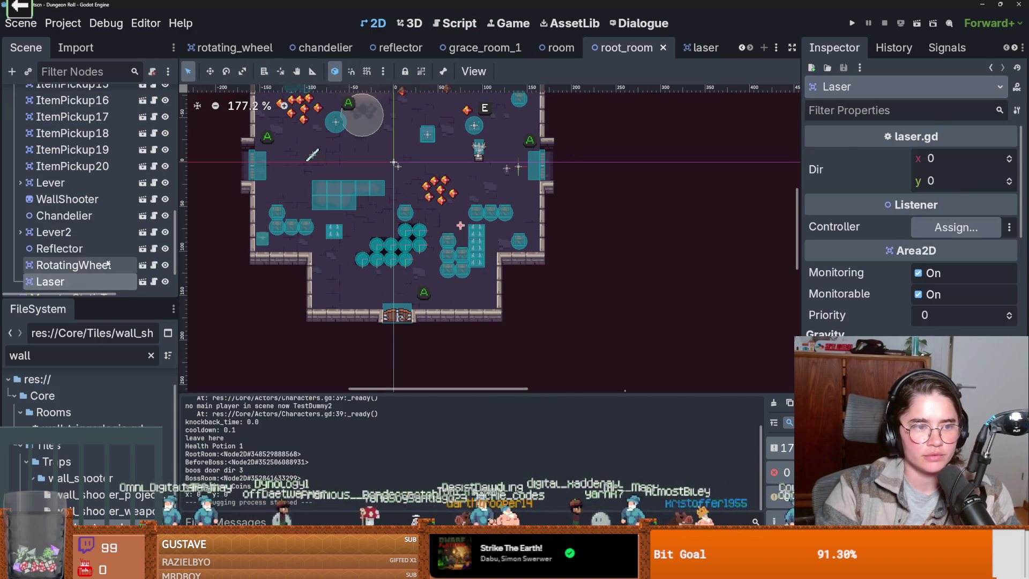
click(313, 155)
mouse_move(314, 155)
mouse_down()
mouse_move(326, 213)
mouse_move(341, 225)
mouse_up()
click(341, 225)
scroll(341, 225, up, 4)
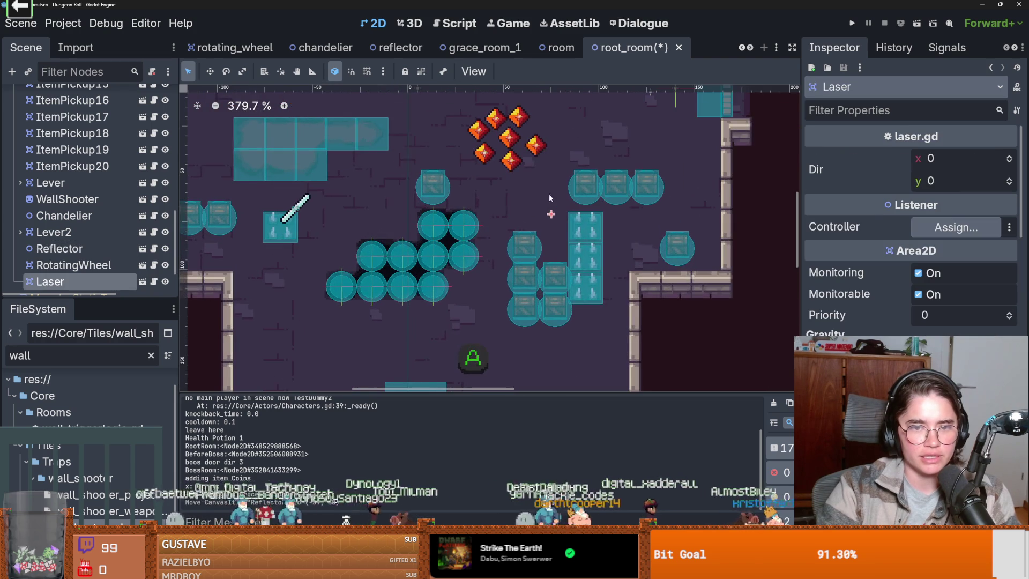
scroll(459, 225, down, 1)
mouse_move(470, 210)
mouse_down()
mouse_move(451, 209)
mouse_move(497, 210)
mouse_move(450, 213)
mouse_up()
key(ctrl+z)
- Drag the Reflector onto the Laser at the origin, checking the overlapping nodes there
alt+right_click(450, 213)
scroll(450, 212, up, 5)
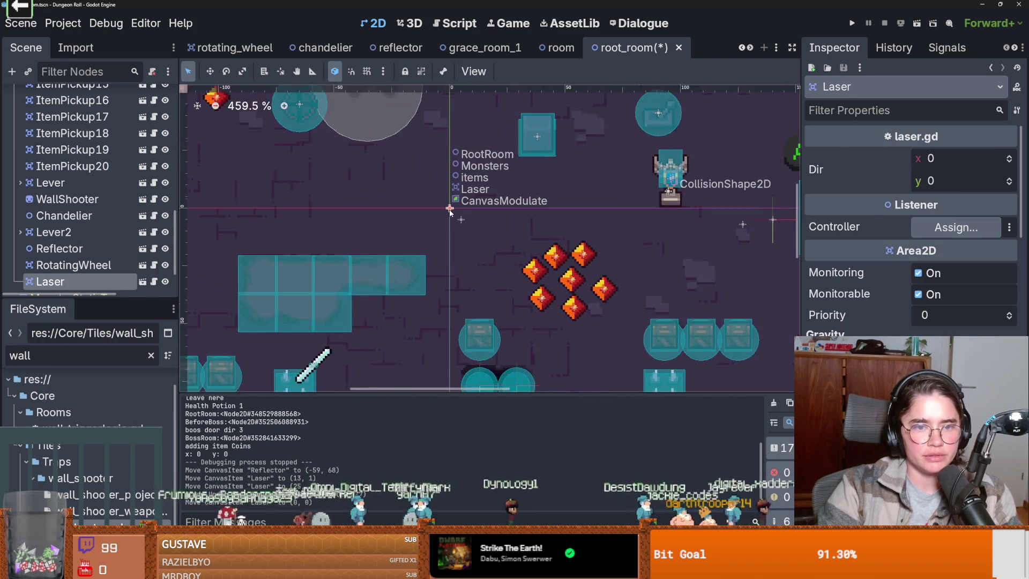
scroll(422, 255, down, 4)
click(324, 352)
mouse_move(324, 352)
mouse_down()
mouse_move(453, 218)
mouse_move(441, 223)
mouse_up()
alt+right_click(440, 224)
key(Escape)
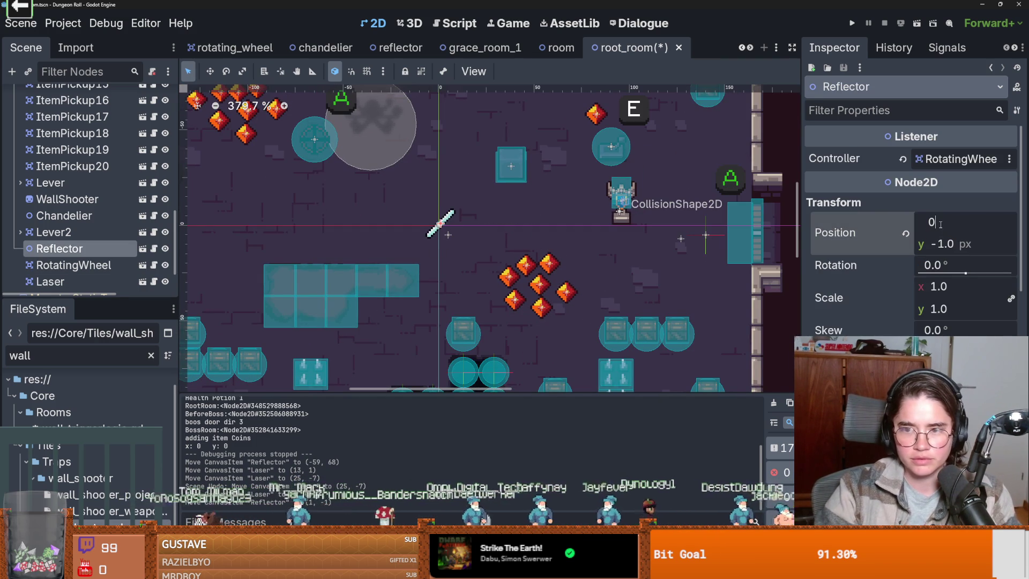
- Set the Reflector position to (0, 0) and turn on grid snapping
key(Return)
click(943, 244)
text(0)
key(Return)
click(369, 71)
mouse_move(437, 224)
mouse_down()
mouse_move(324, 221)
mouse_move(310, 193)
mouse_move(312, 221)
mouse_move(464, 225)
mouse_up()
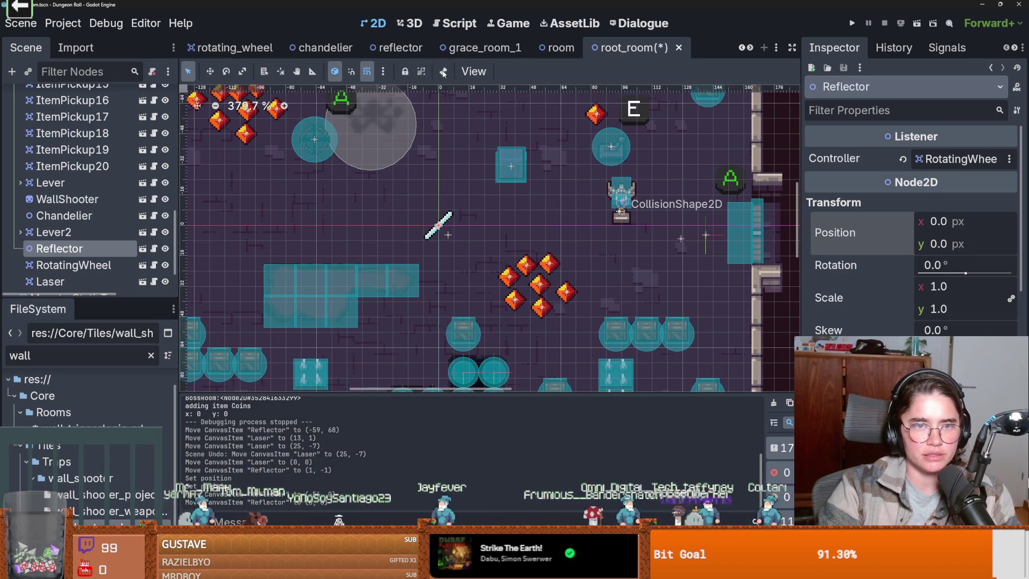
click(380, 71)
- Enter a horizontal grid step of 166 in Configure Snap and drag the Reflector left
click(446, 182)
click(520, 235)
text(1)
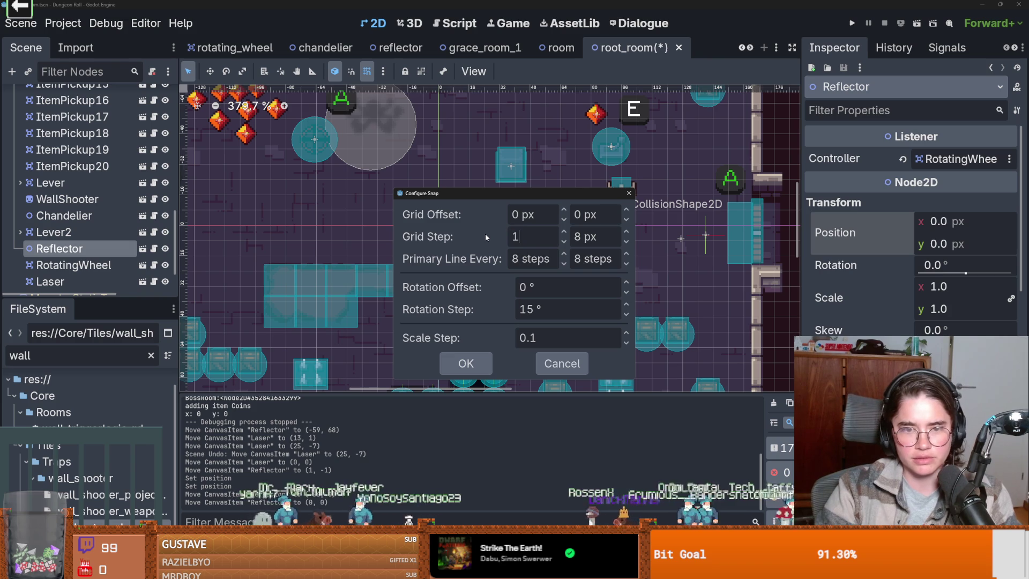
text(6)
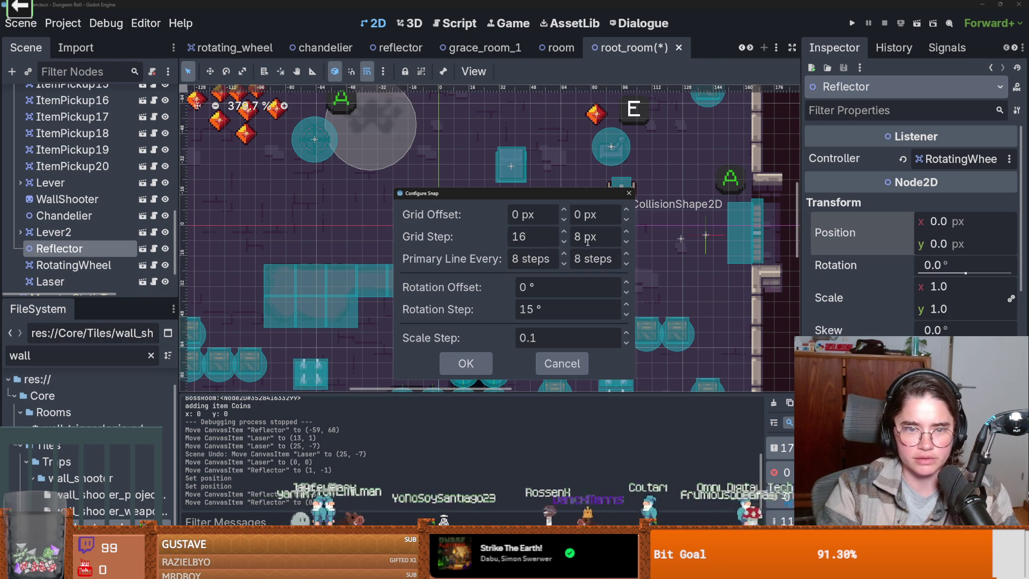
text(6)
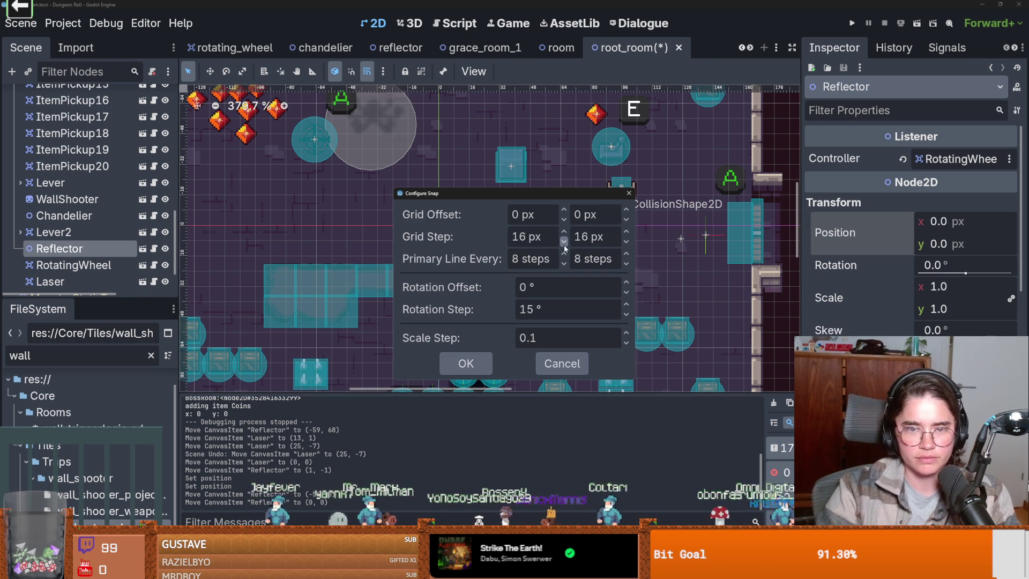
key(Return)
mouse_move(437, 225)
mouse_down()
mouse_move(386, 213)
mouse_move(385, 225)
mouse_move(386, 197)
mouse_move(392, 223)
mouse_up()
- Correct the grid step to 16 px by 16 px and nudge the Reflector onto the grid
click(382, 72)
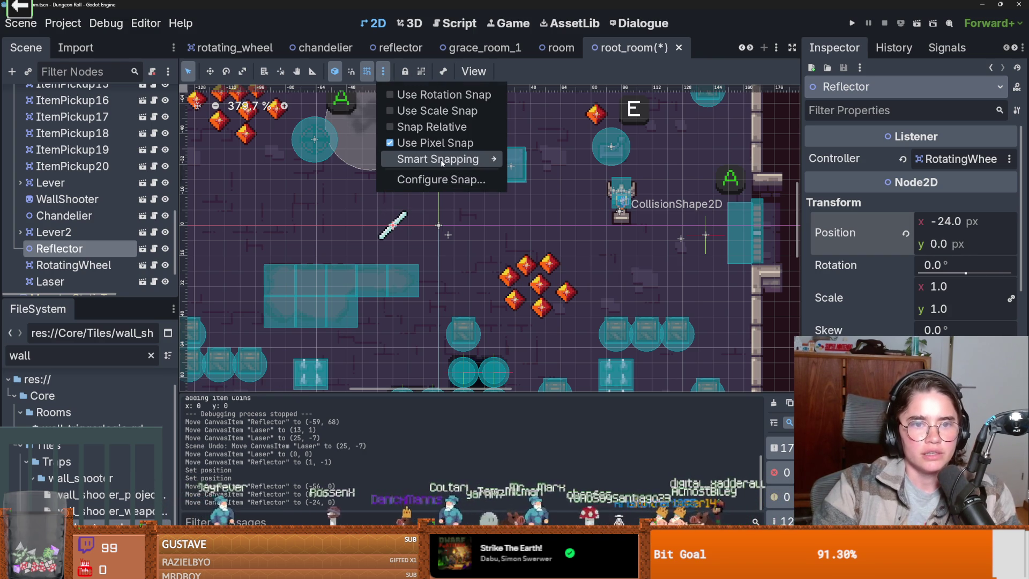
click(442, 180)
double_click(521, 236)
text(16)
key(Tab)
text(16)
key(Return)
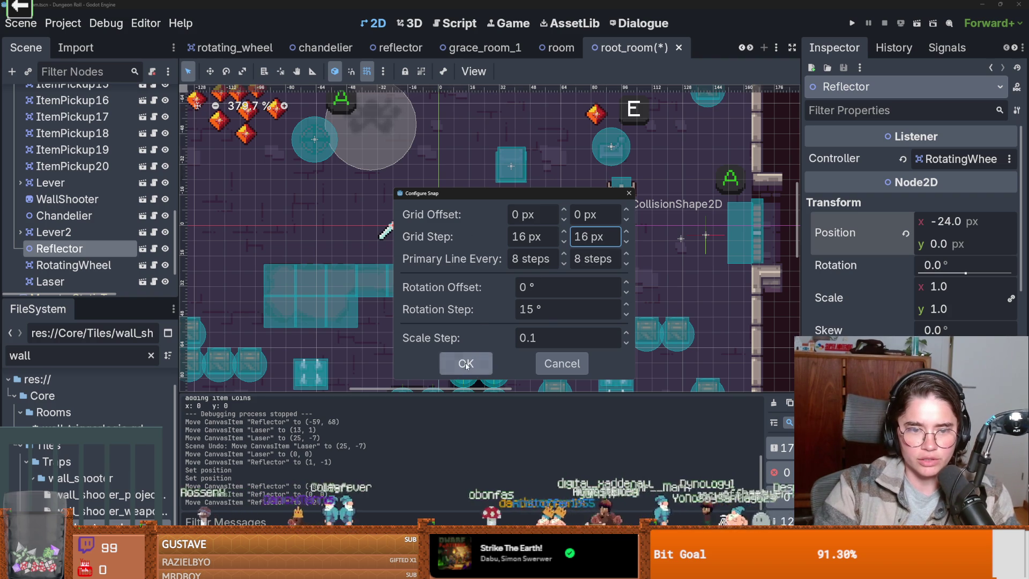
click(466, 364)
mouse_move(397, 227)
mouse_down()
mouse_move(412, 227)
mouse_move(412, 194)
mouse_move(412, 226)
mouse_move(309, 226)
mouse_move(438, 226)
mouse_move(438, 188)
mouse_move(439, 226)
mouse_move(407, 226)
mouse_up()
- Drag the Reflector left in root_room to position (-80, 0) on the 16 px grid
scroll(416, 247, down, 5)
scroll(417, 248, up, 5)
scroll(80, 161, up, 10)
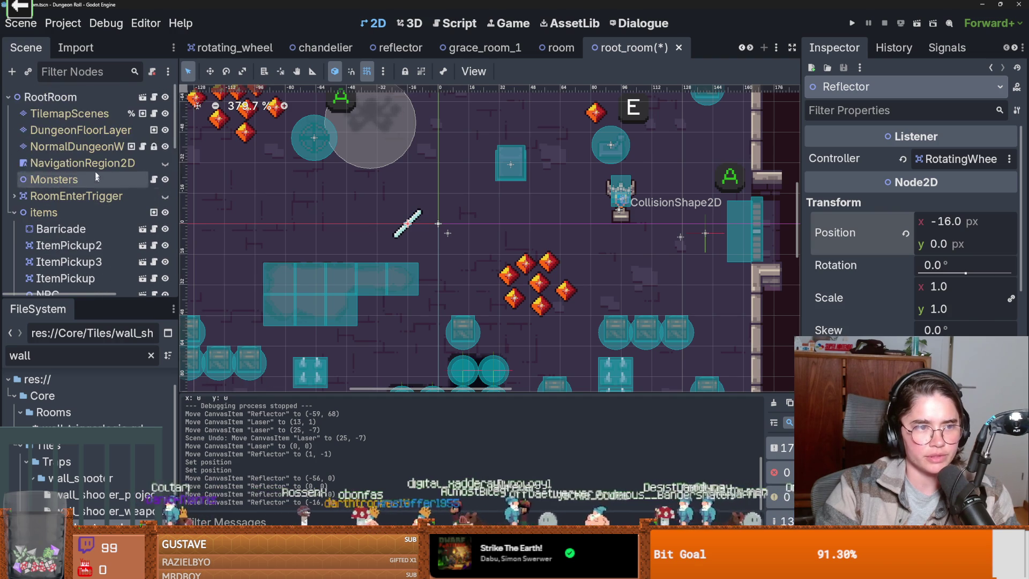
click(69, 113)
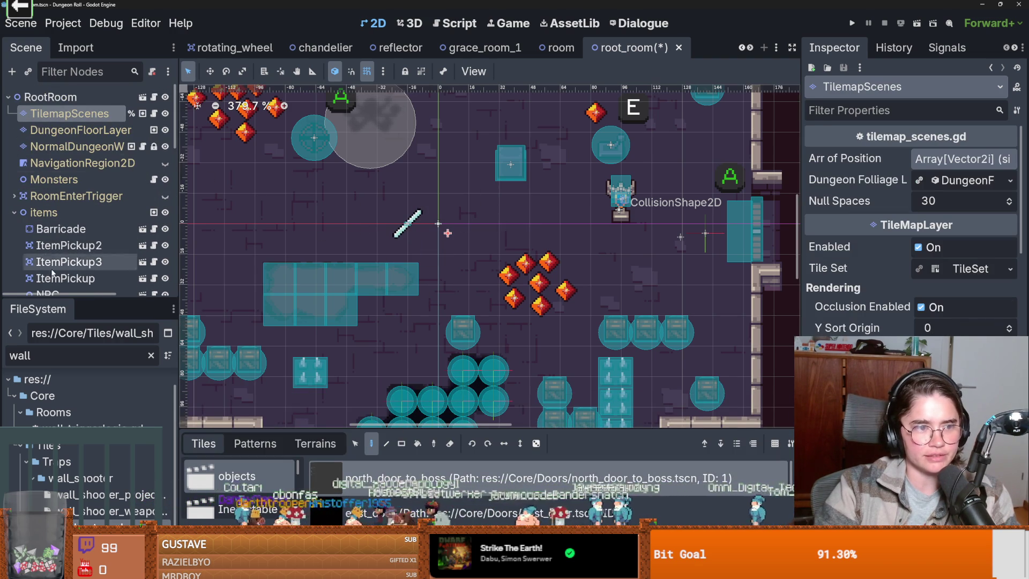
scroll(95, 229, down, 4)
scroll(95, 229, up, 5)
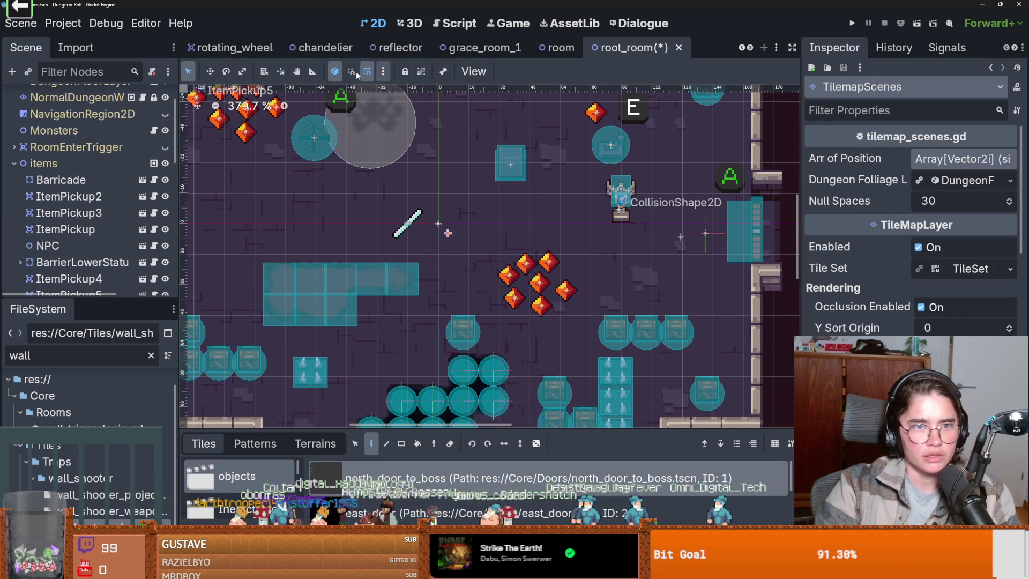
scroll(40, 261, up, 4)
click(50, 97)
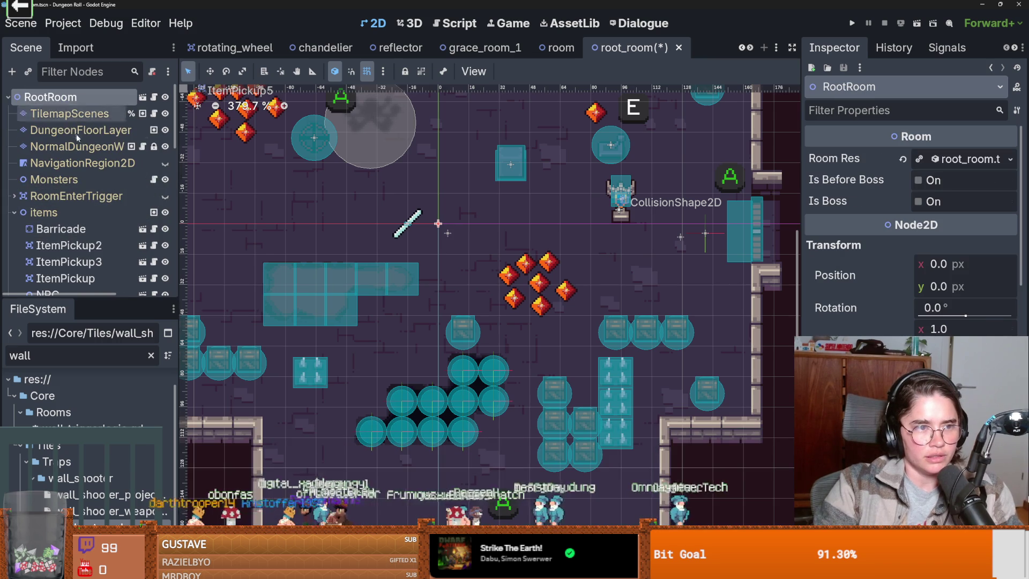
click(14, 212)
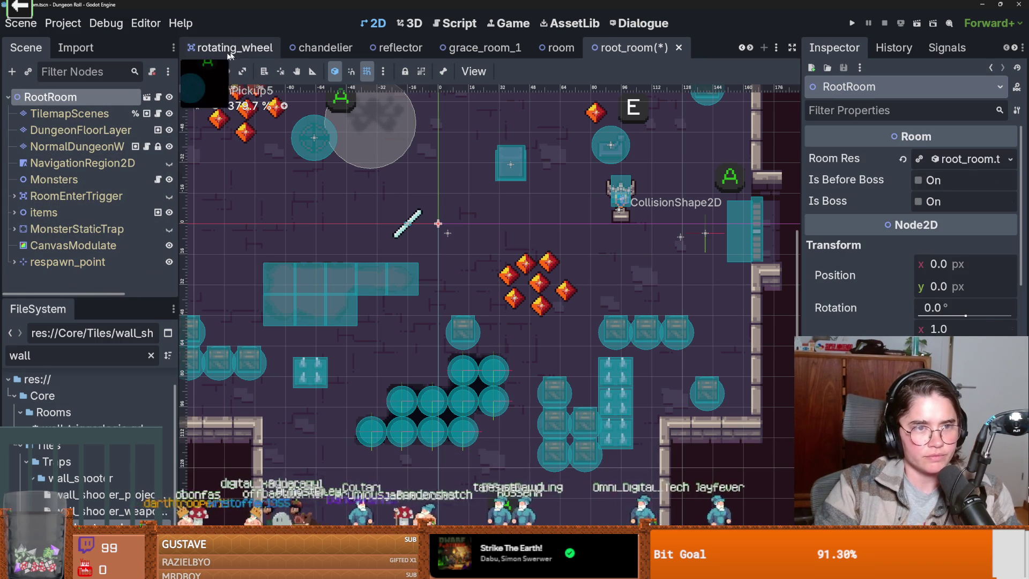
drag(409, 222, 286, 223)
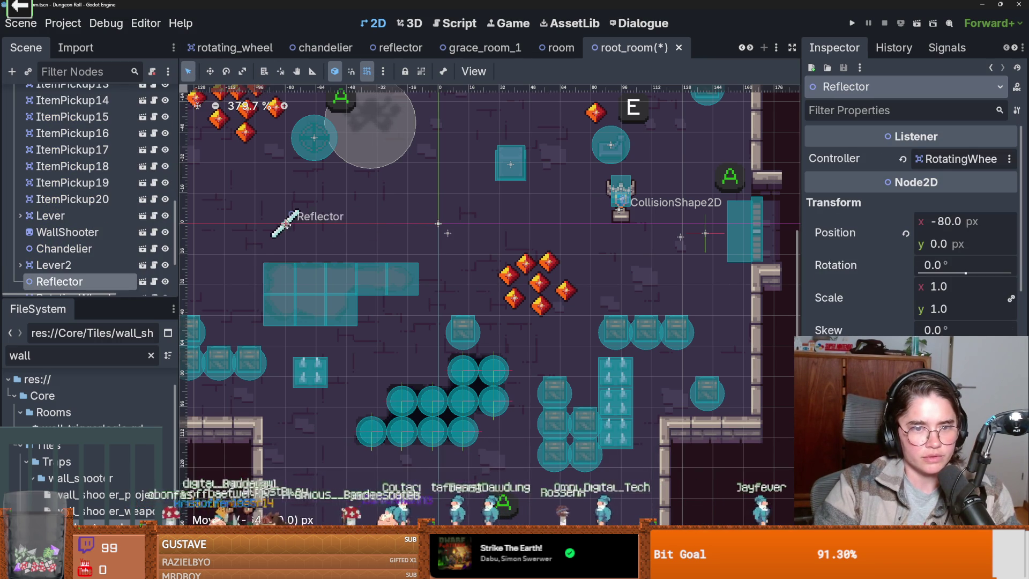
- Save the scene and run the project to test the moved reflector
click(438, 224)
drag(438, 224, 525, 222)
scroll(572, 245, up, 1)
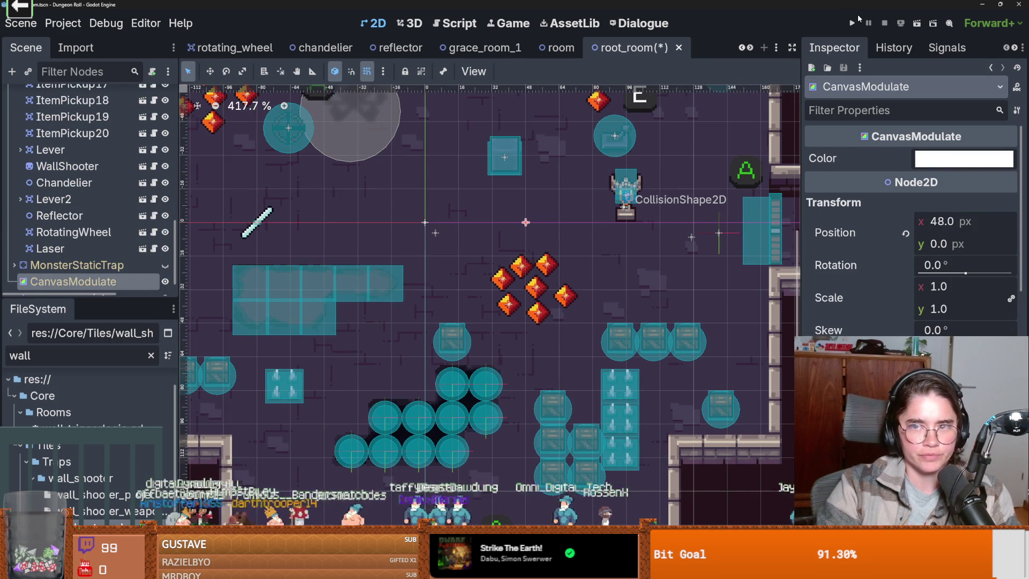
click(852, 23)
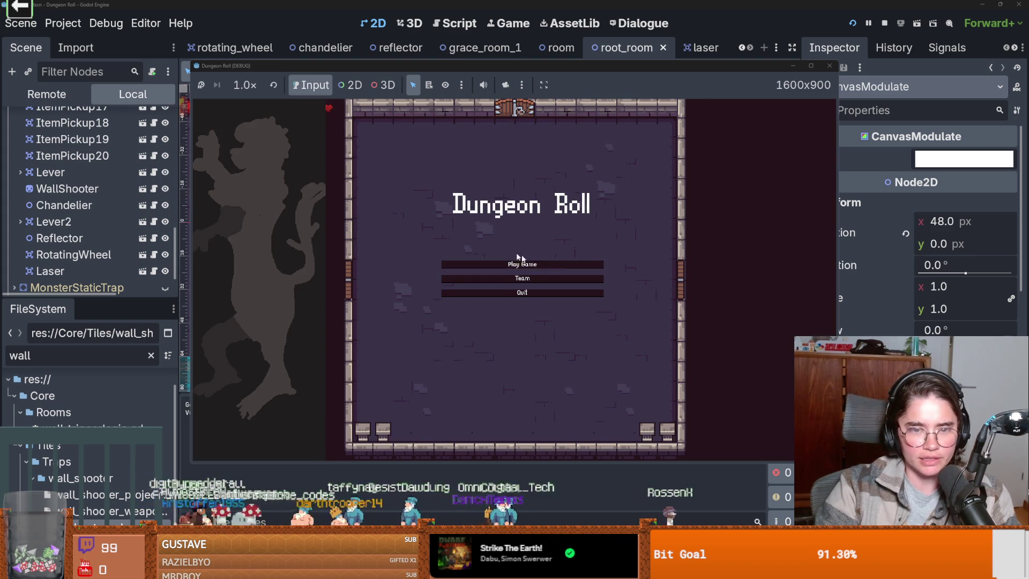
- Start a new game as the Crusader with the game window at full size
click(522, 263)
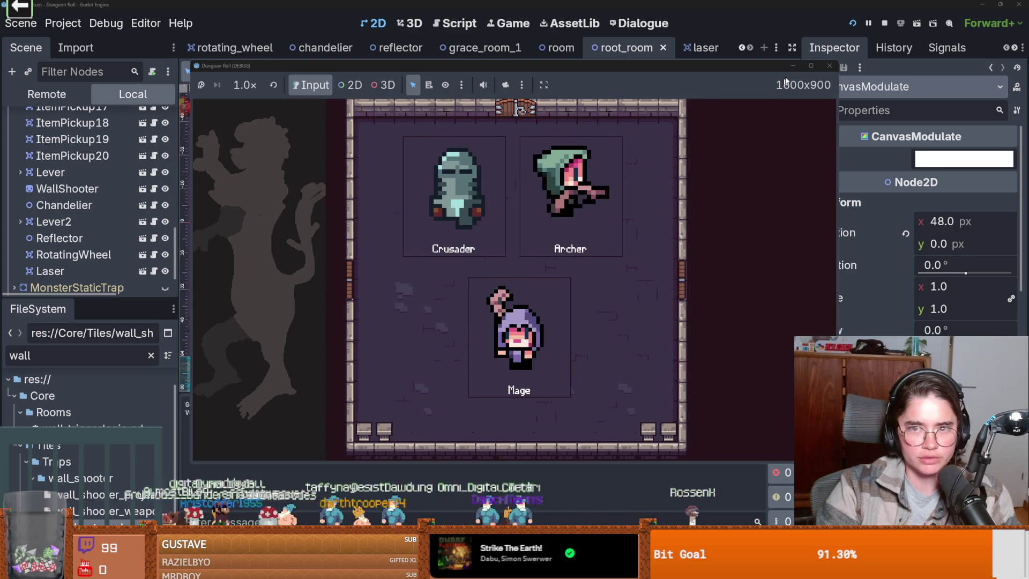
key(Return)
click(810, 66)
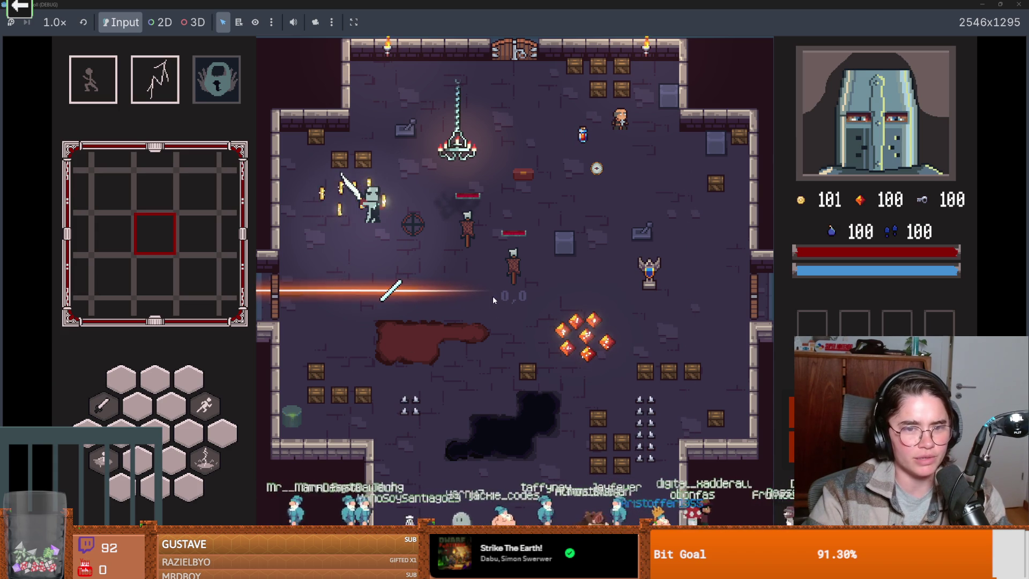
- Pause the game, stop the run from the editor and save root_room
key(Escape)
key(super+Down)
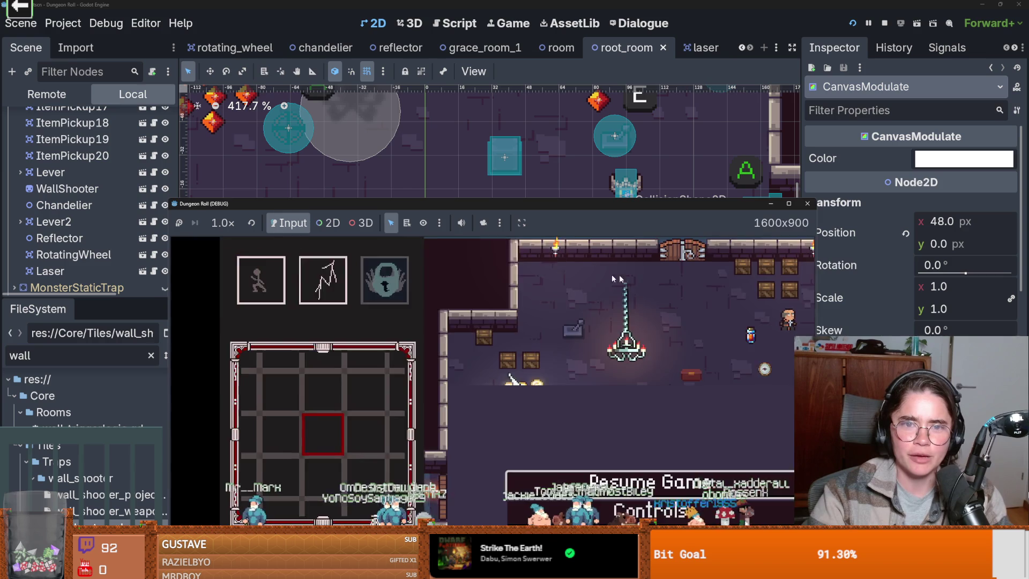
click(806, 203)
key(ctrl+s)
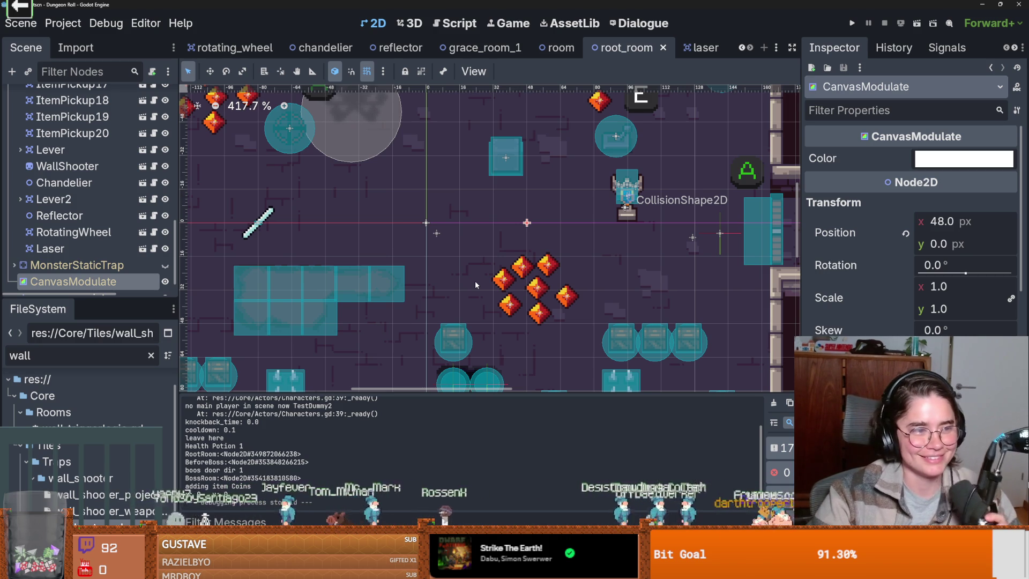
scroll(481, 250, down, 2)
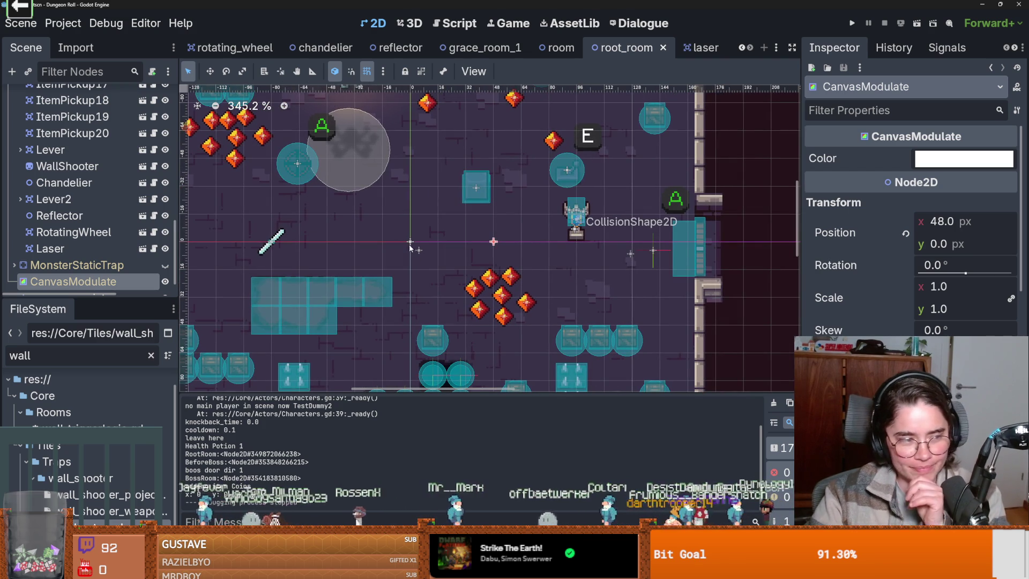
alt+right_click(407, 243)
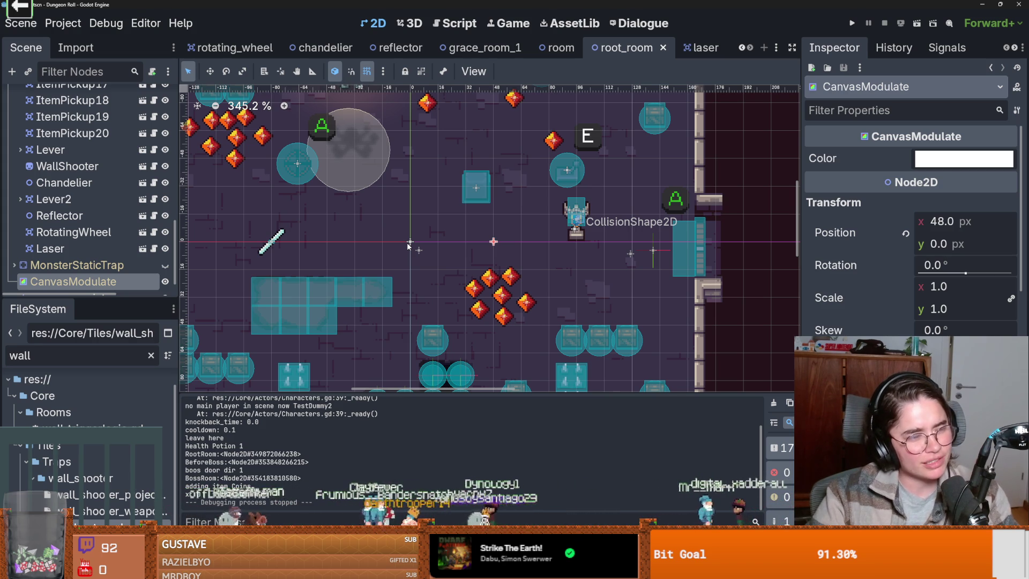
scroll(406, 242, down, 1)
scroll(407, 242, up, 3)
drag(403, 245, 367, 247)
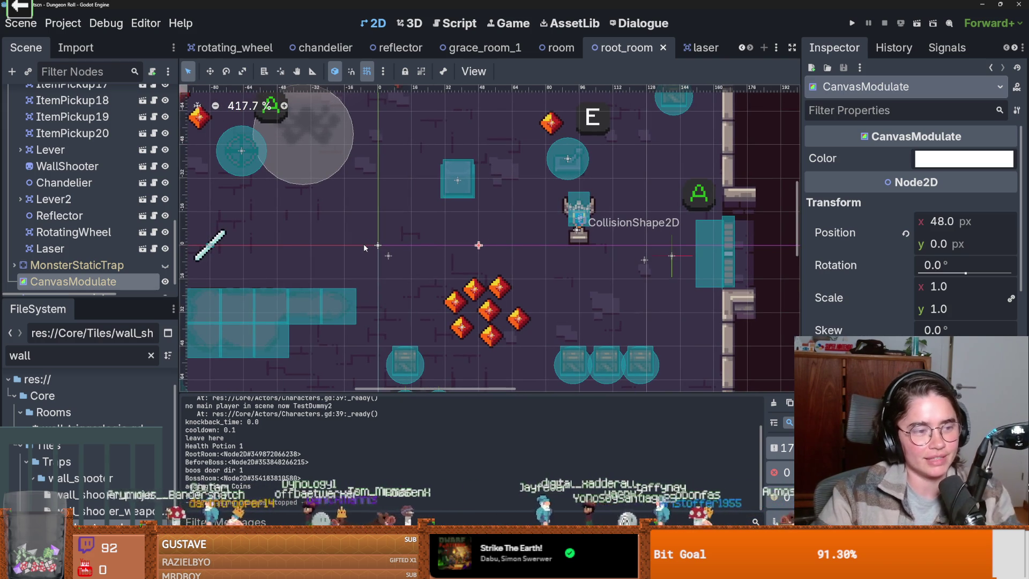
scroll(473, 261, down, 2)
scroll(472, 263, up, 1)
scroll(473, 263, down, 1)
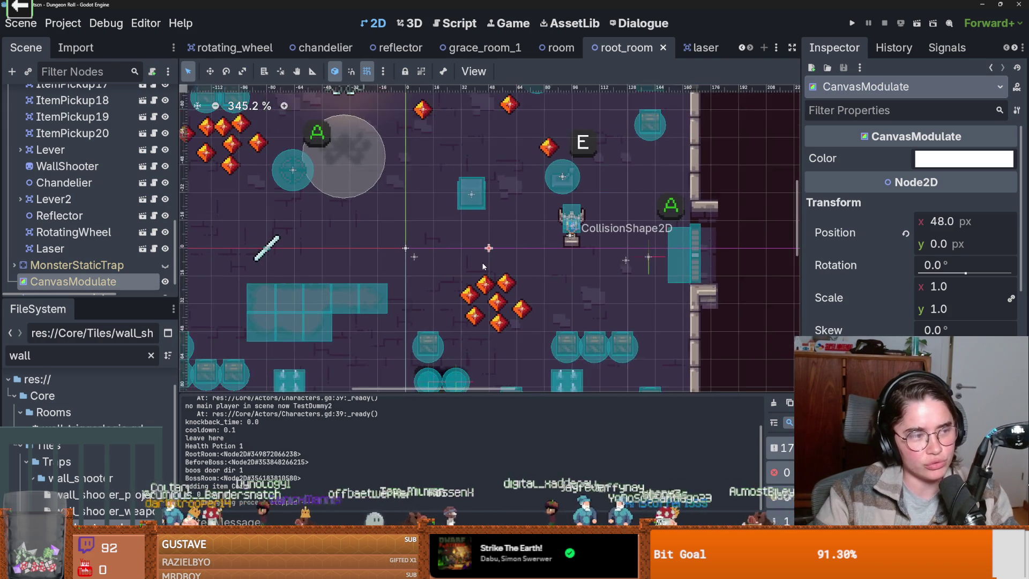
scroll(476, 263, up, 1)
scroll(478, 266, down, 1)
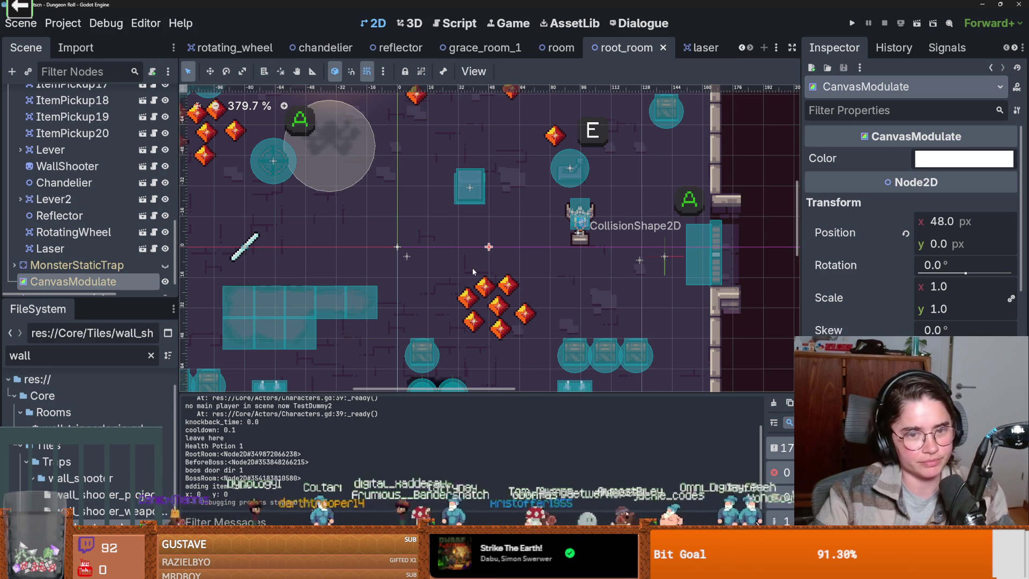
mouse_move(504, 258)
mouse_down()
mouse_move(537, 258)
mouse_move(504, 258)
mouse_up()
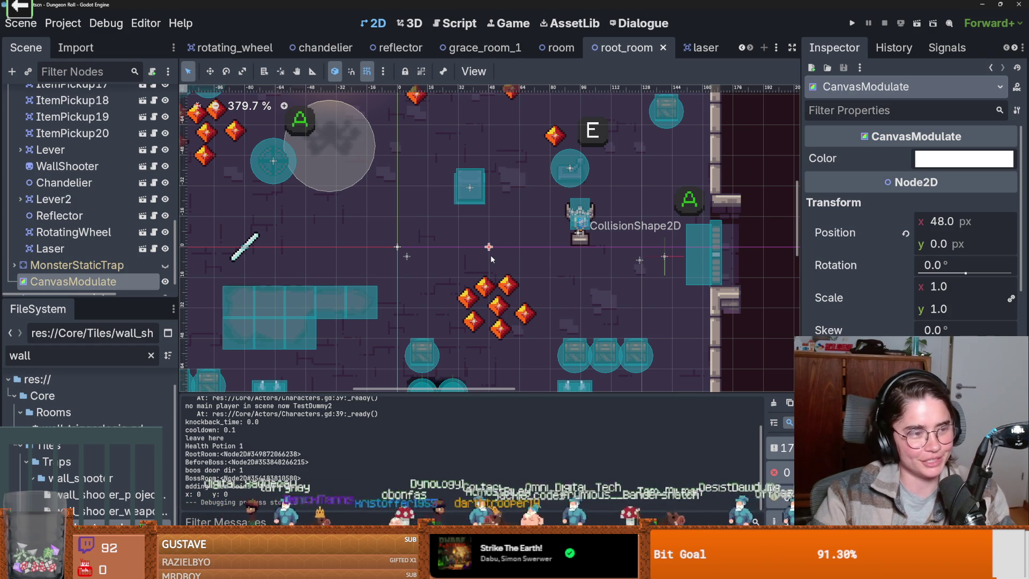
scroll(476, 255, up, 1)
scroll(493, 252, down, 1)
click(505, 247)
- Nudge the CollisionShape2D up to (1.243, -8.658) px and save root_room
mouse_move(504, 246)
mouse_down()
mouse_move(475, 261)
mouse_move(508, 229)
mouse_up()
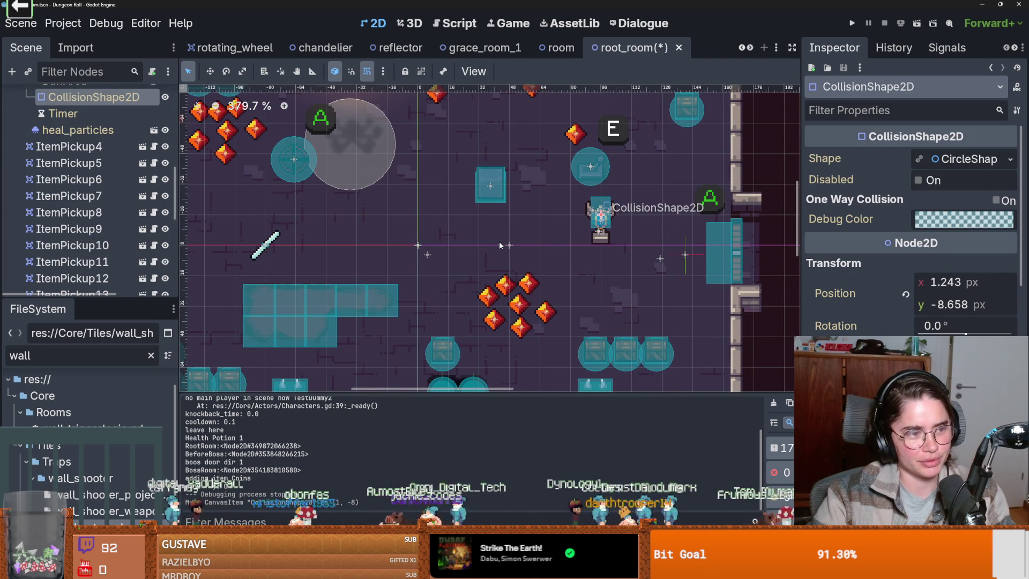
scroll(494, 242, up, 2)
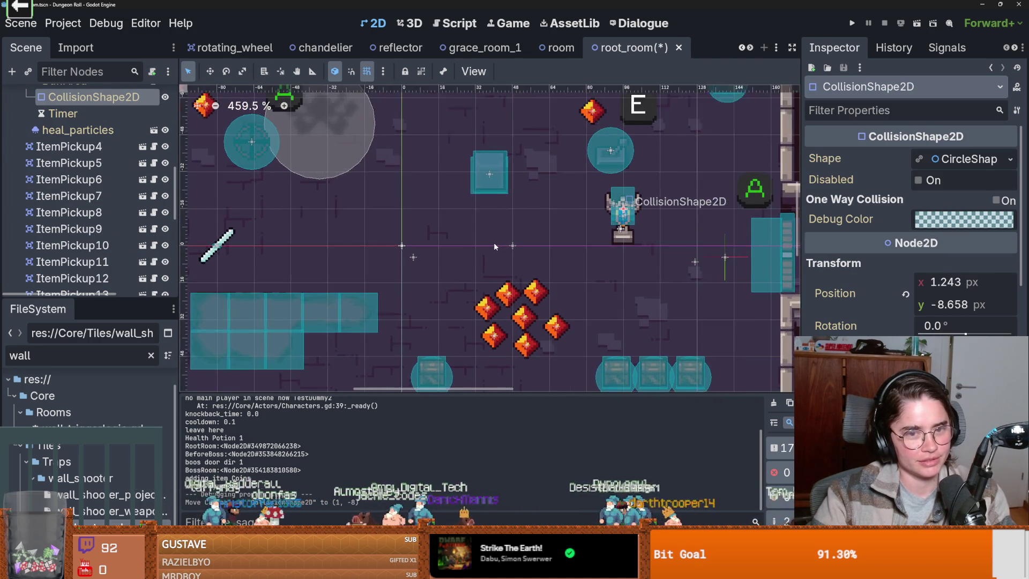
scroll(494, 242, down, 1)
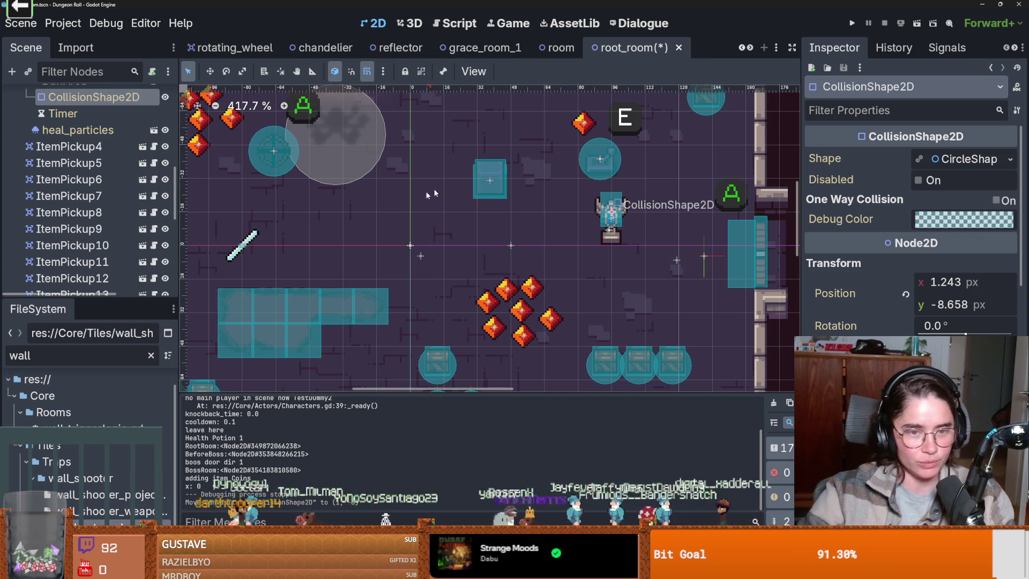
key(ctrl+s)
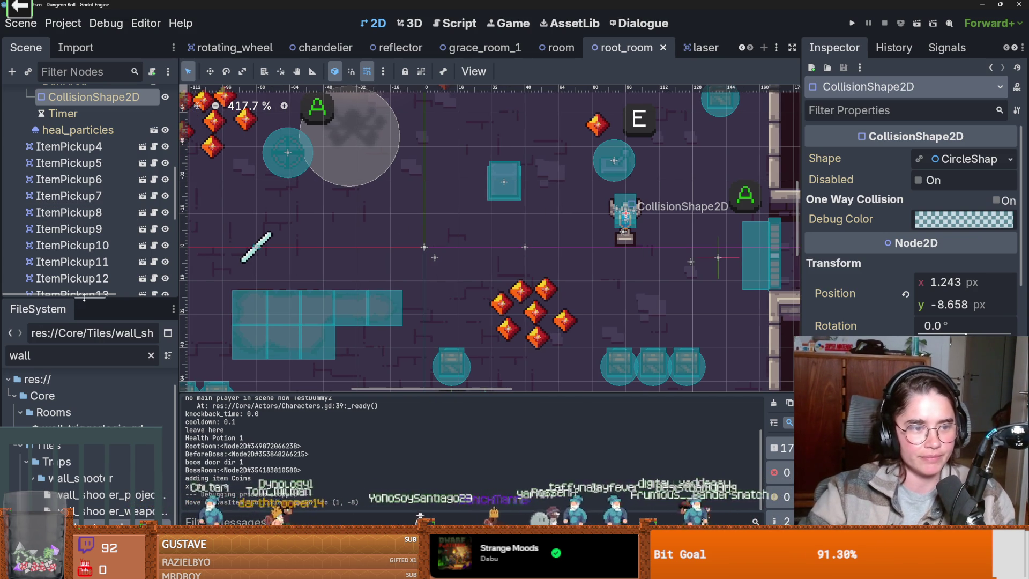
- Open the laser scene and laser.gd, duplicating line 31 onto line 32
drag(84, 298, 85, 423)
click(696, 47)
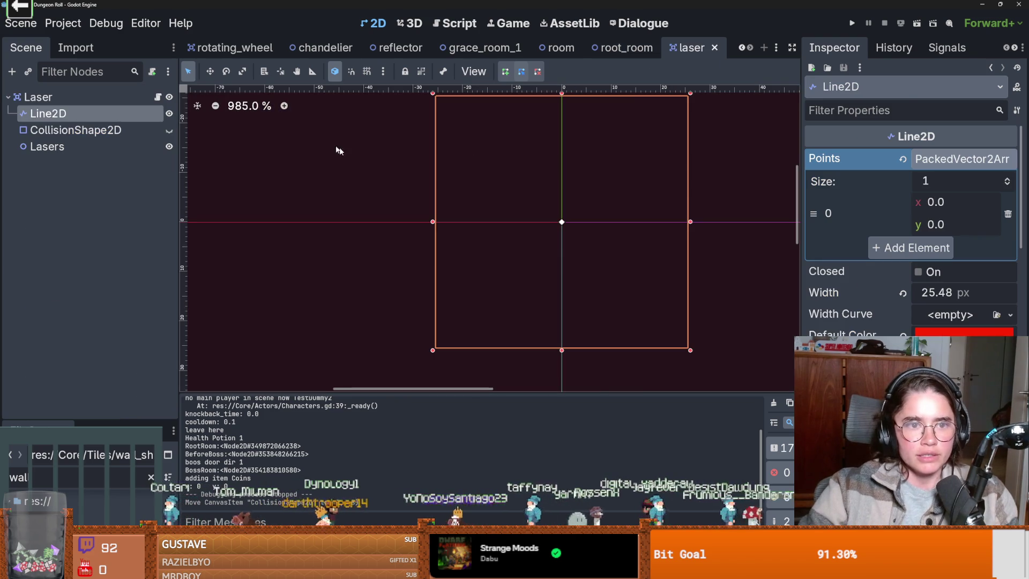
click(158, 97)
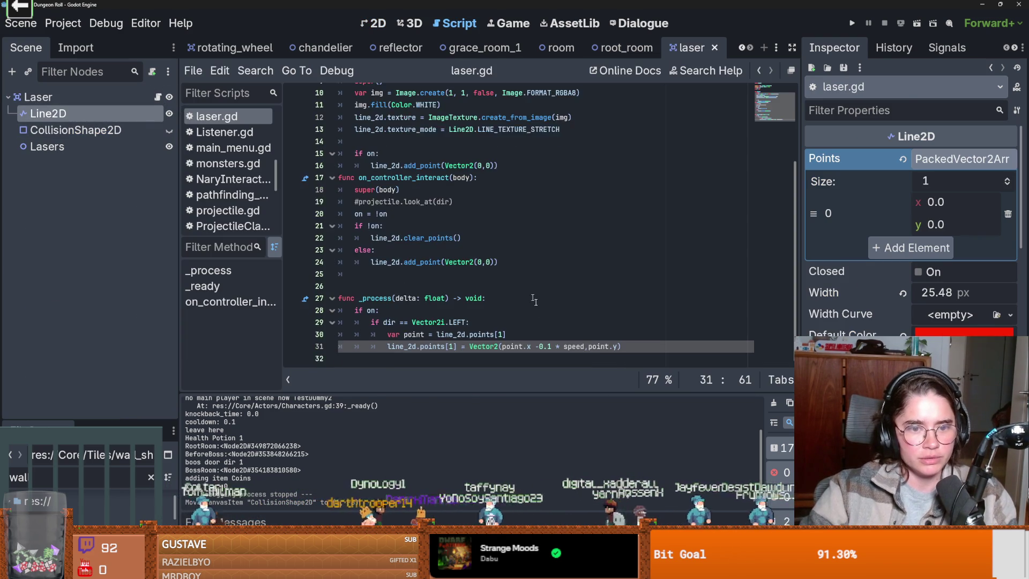
key(shift+Home)
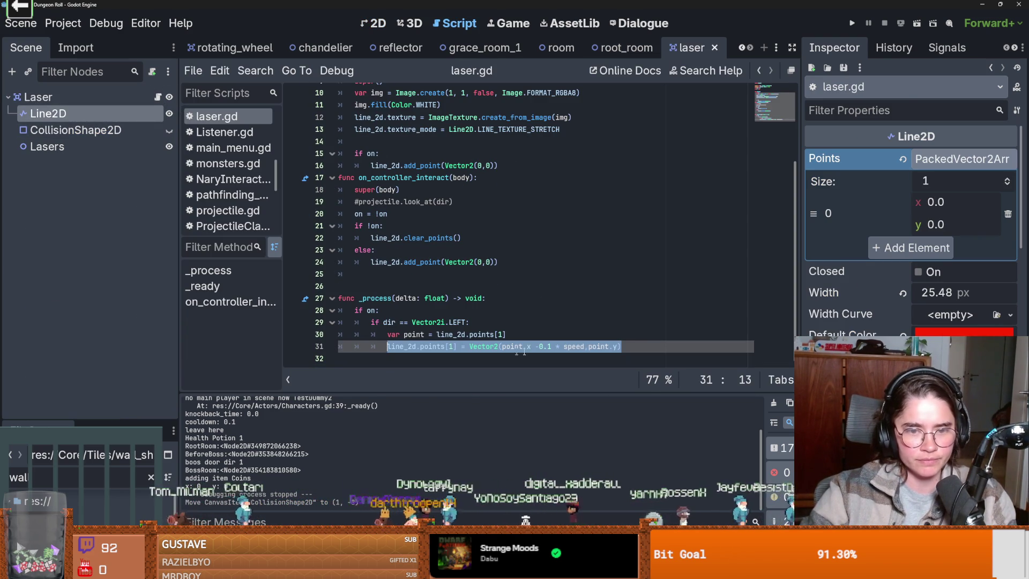
key(ctrl+shift+d)
- Make the laser's CollisionShape2D visible and reset its segment end point to default
click(59, 147)
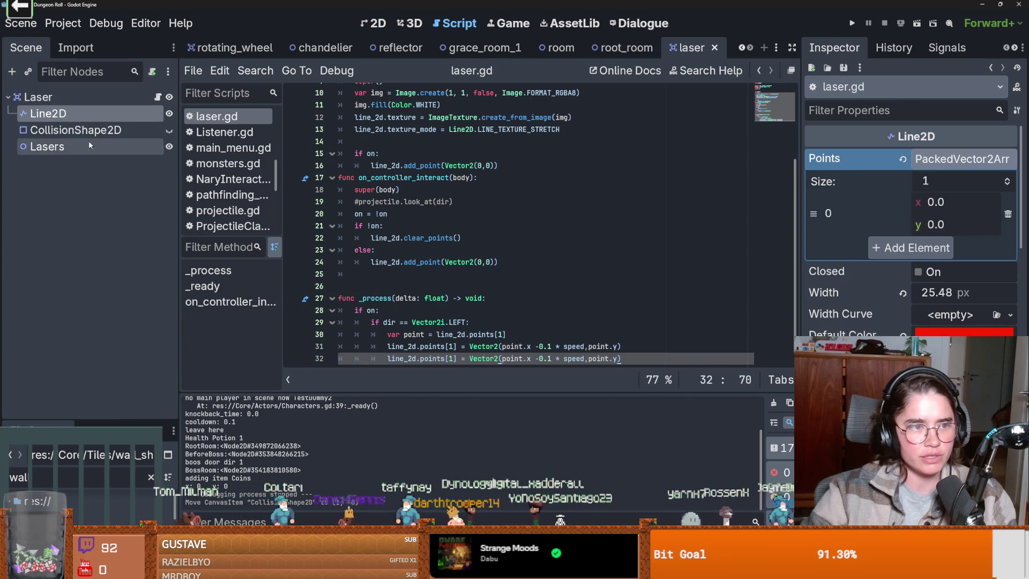
click(68, 130)
click(169, 130)
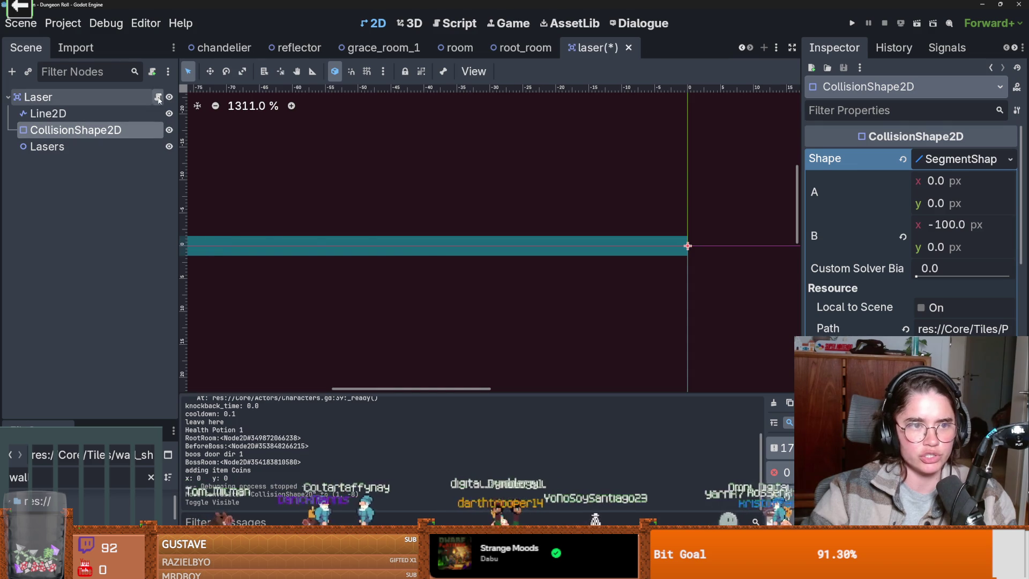
click(157, 96)
click(376, 23)
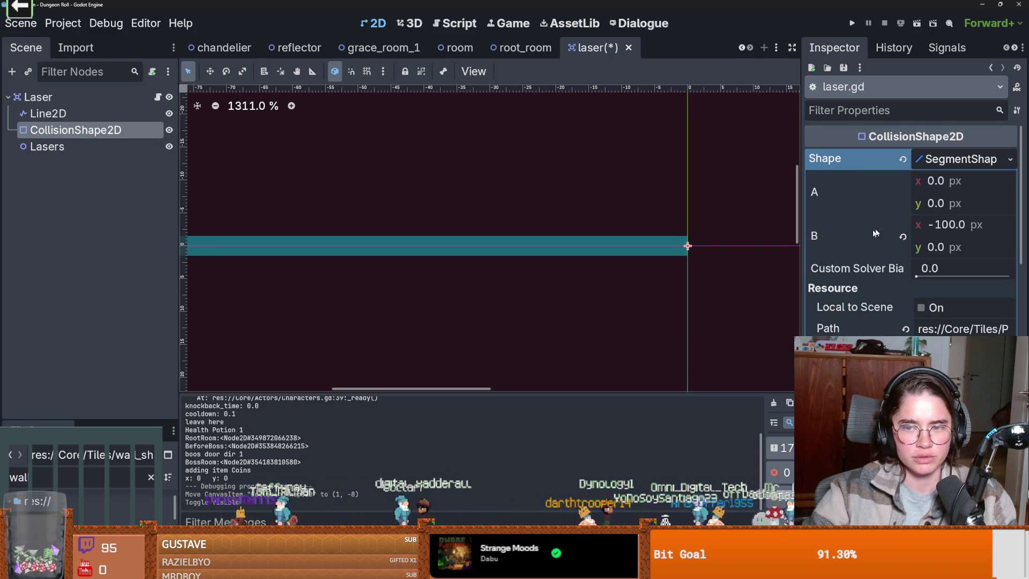
click(903, 236)
scroll(622, 225, down, 5)
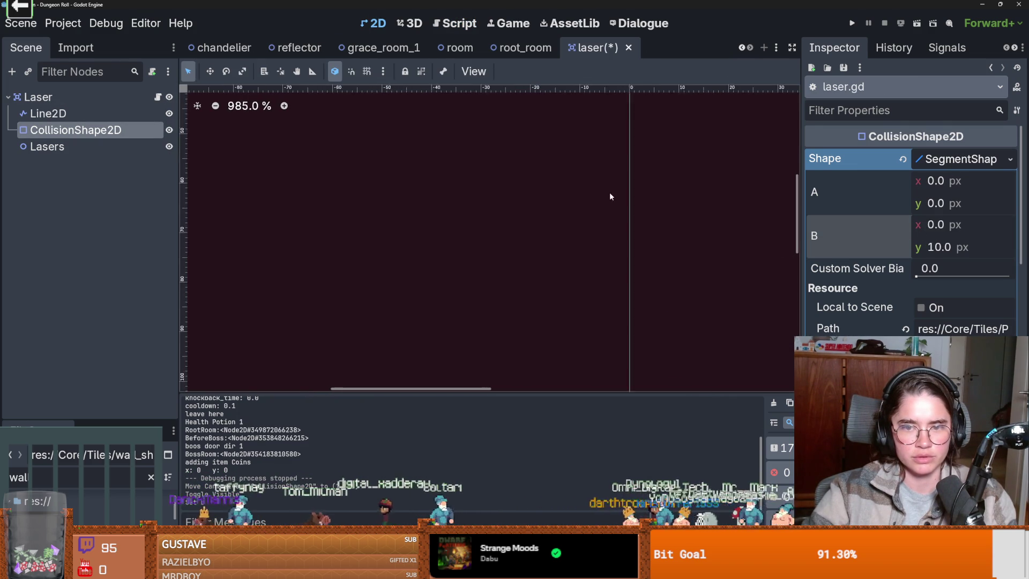
scroll(611, 241, down, 4)
scroll(624, 202, up, 7)
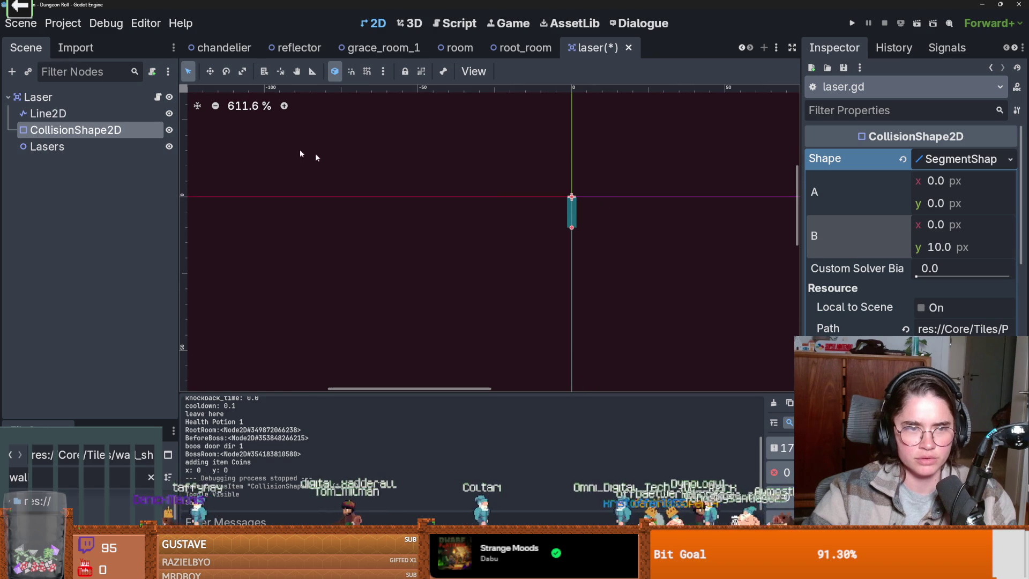
- Set the Line2D end point's x coordinate to -100
click(112, 118)
click(945, 205)
text(-100)
key(Return)
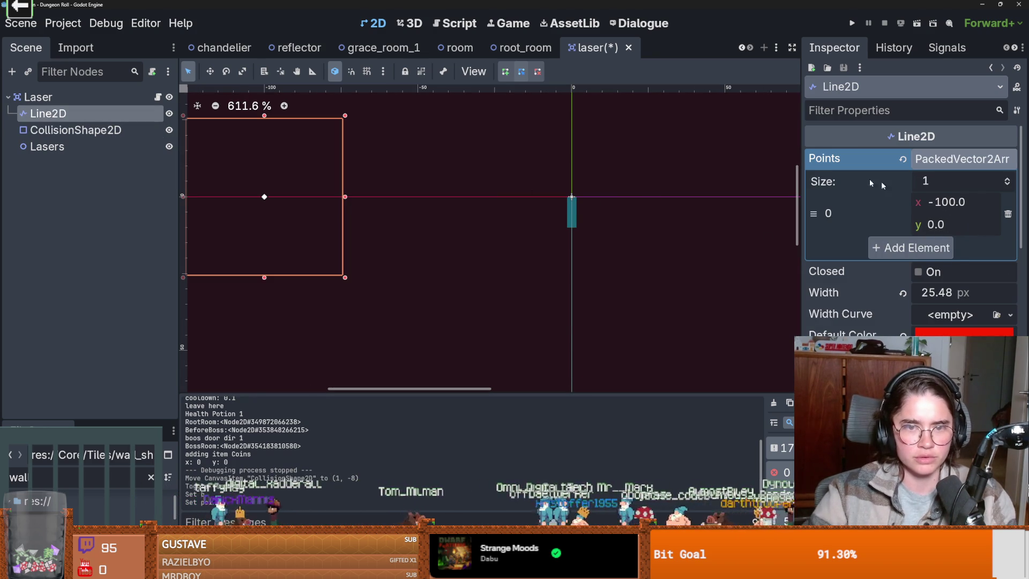
scroll(526, 217, up, 1)
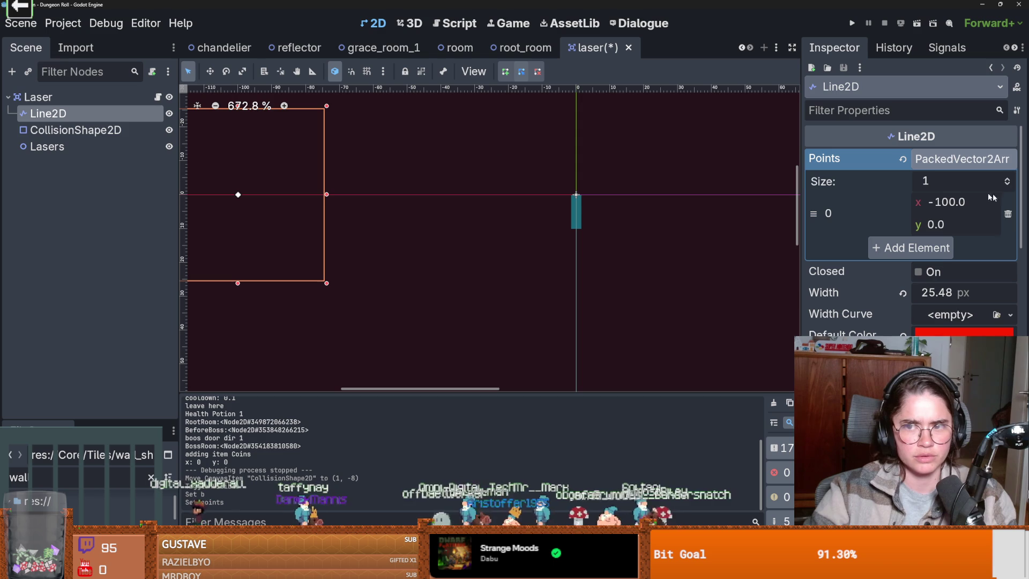
key(ctrl+z)
click(948, 247)
click(948, 247)
text(-100)
key(Return)
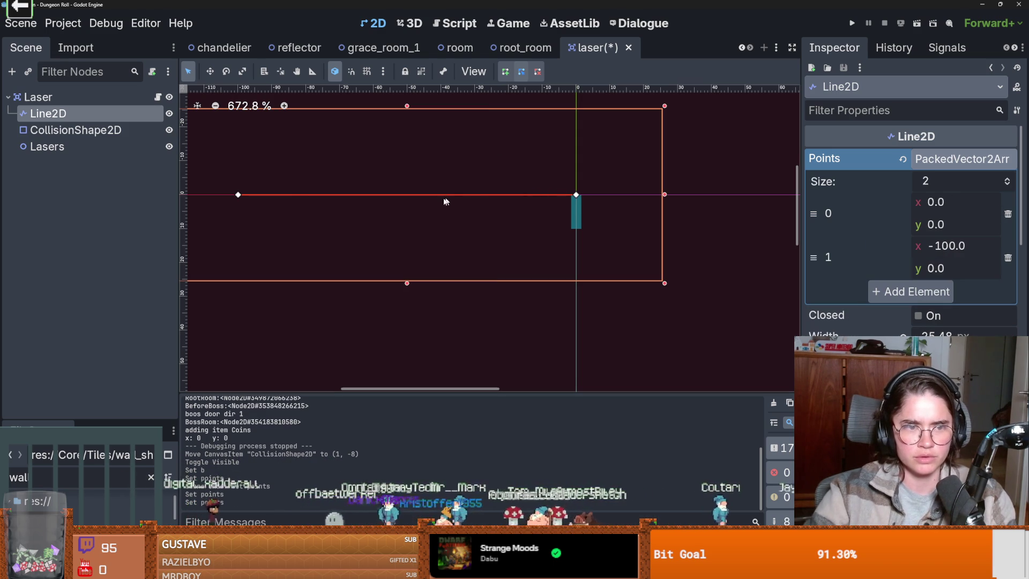
- Try shortening and rotating the collision segment in the viewport, then undo
click(563, 206)
drag(577, 229, 575, 196)
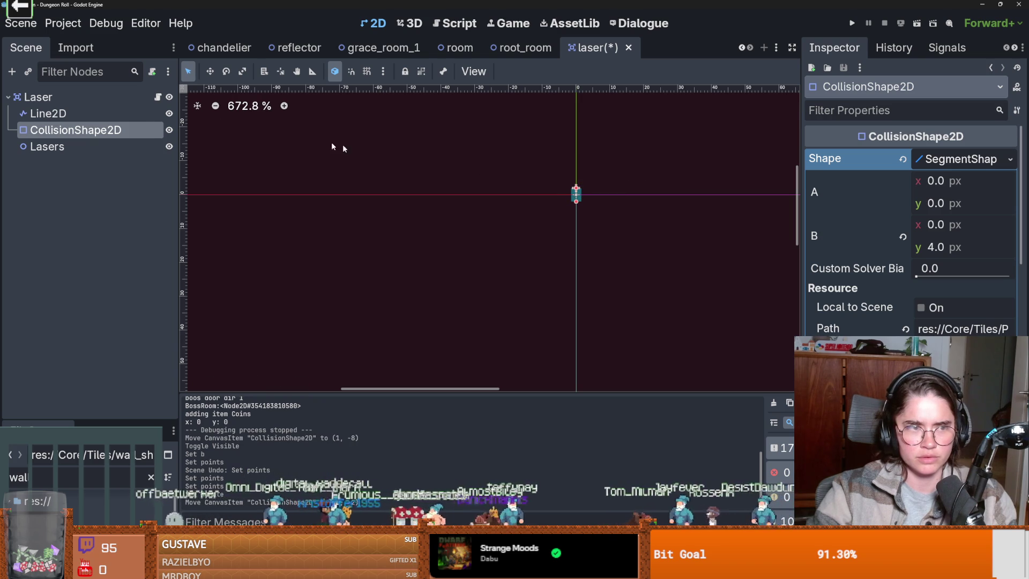
scroll(928, 309, down, 3)
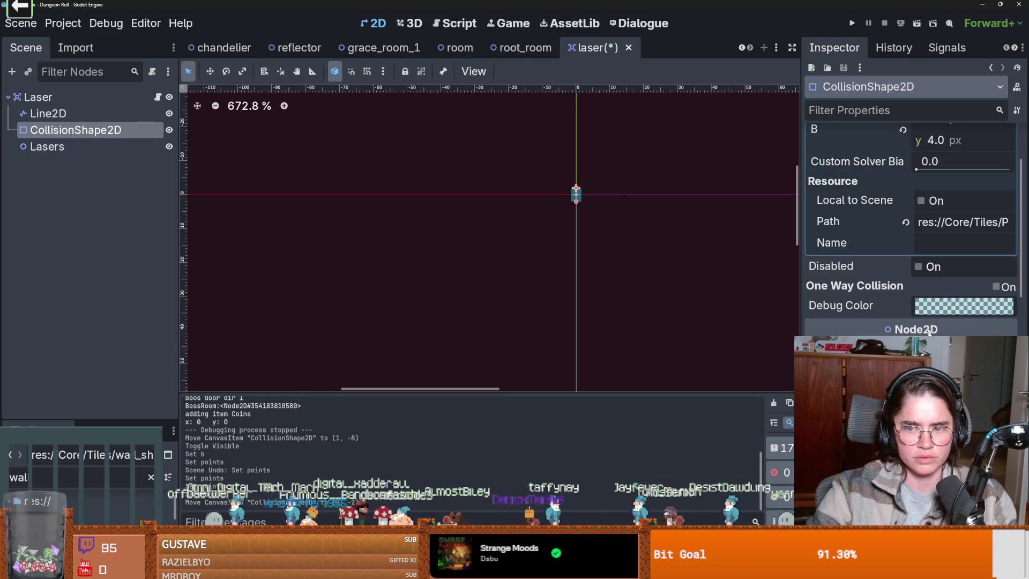
drag(638, 135, 630, 250)
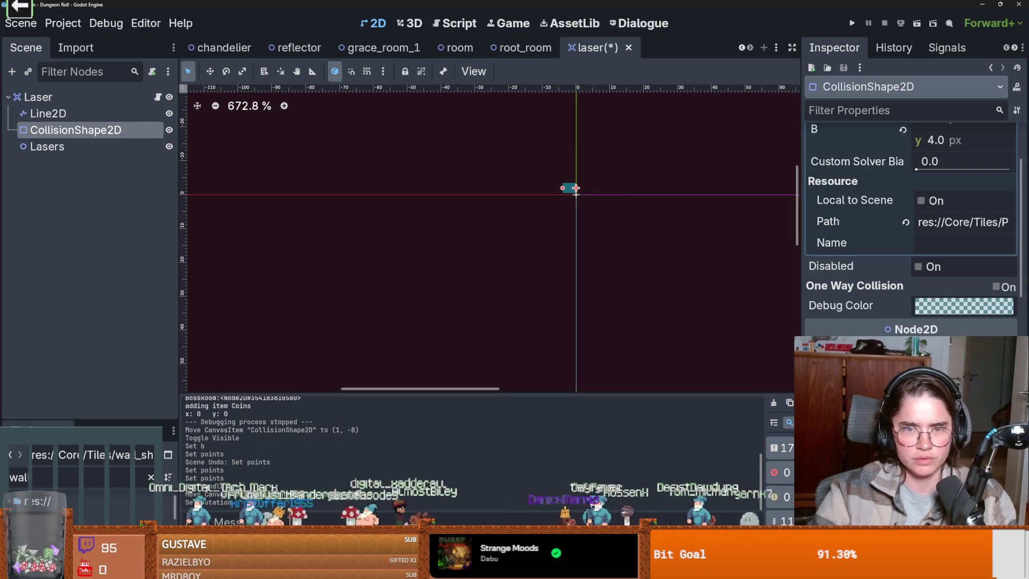
scroll(920, 201, up, 3)
drag(923, 228, 958, 228)
key(ctrl+z)
key(ctrl+z)
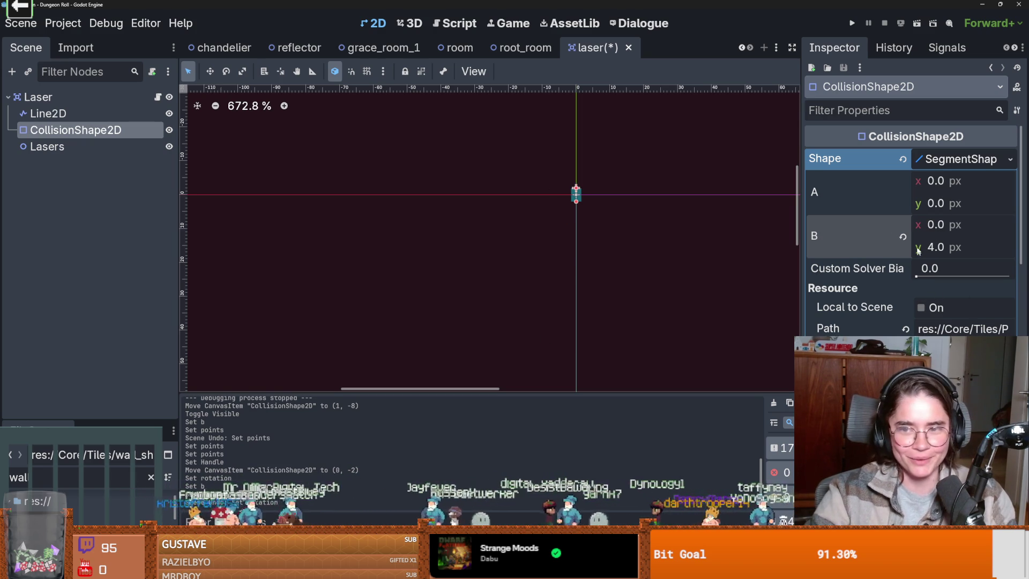
- Set the SegmentShape2D end point B to (-100, 0) and save the laser scene
click(943, 247)
key(BackSpace)
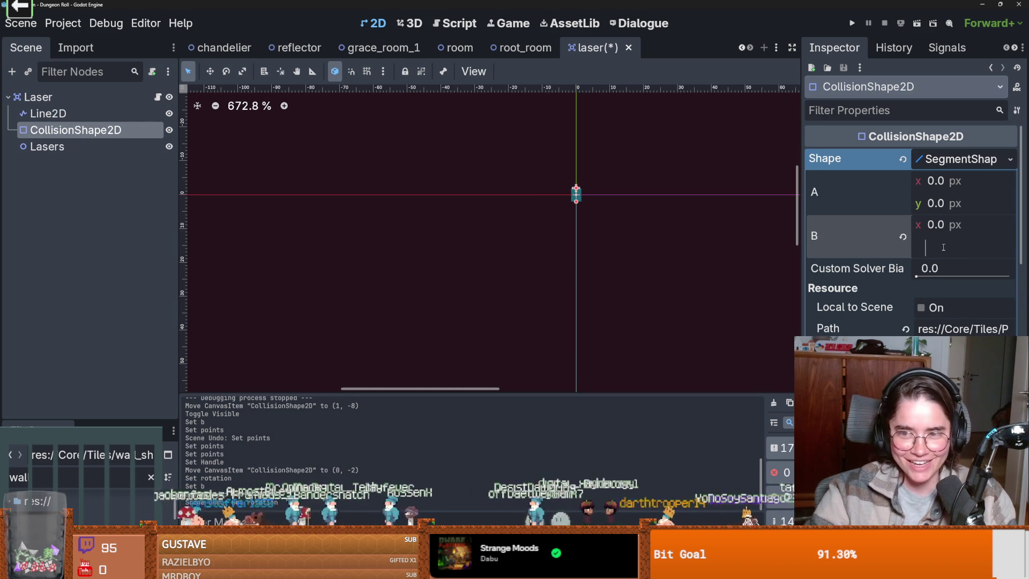
key(Return)
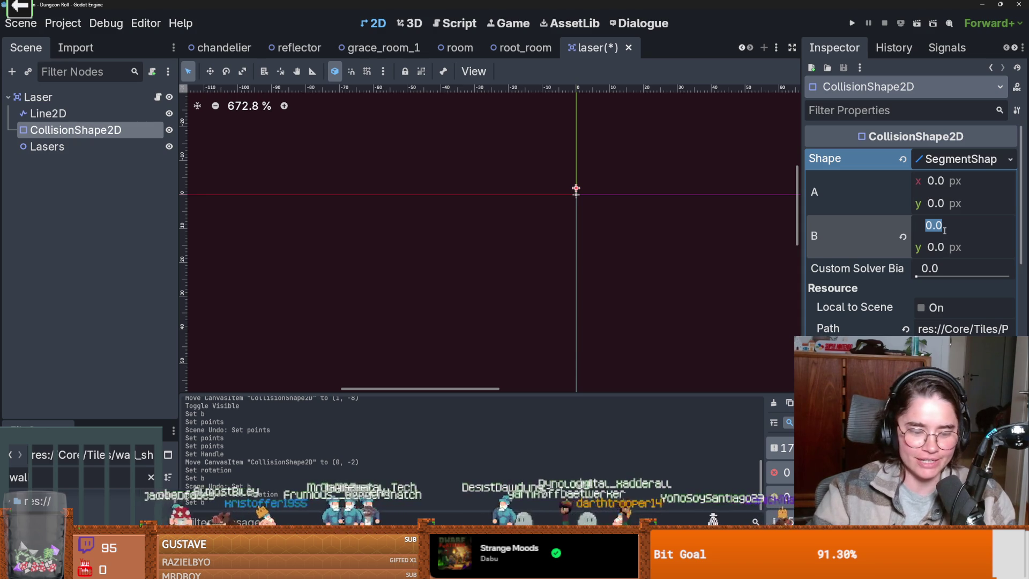
text(-100)
key(Return)
scroll(630, 208, down, 2)
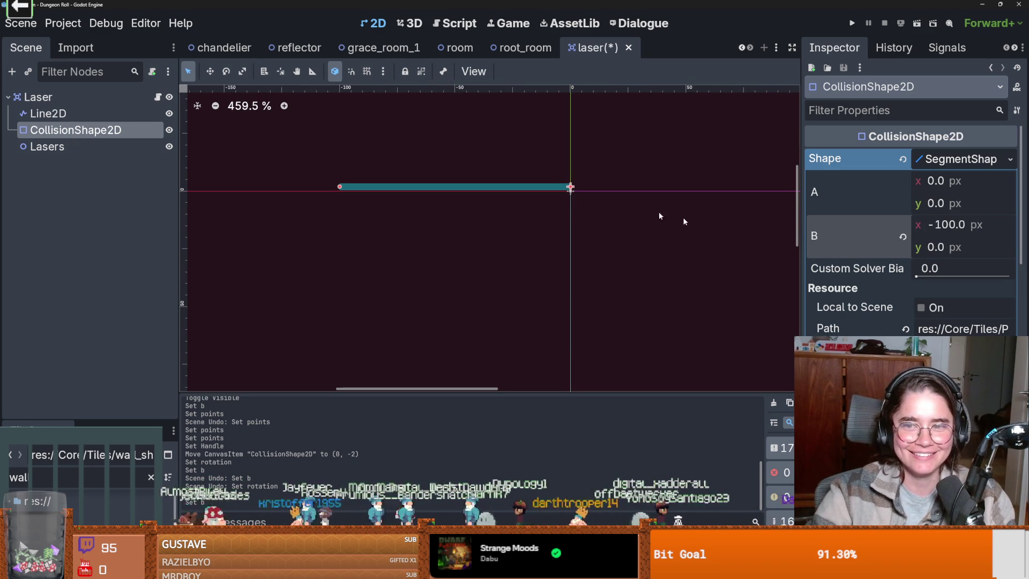
scroll(683, 229, up, 1)
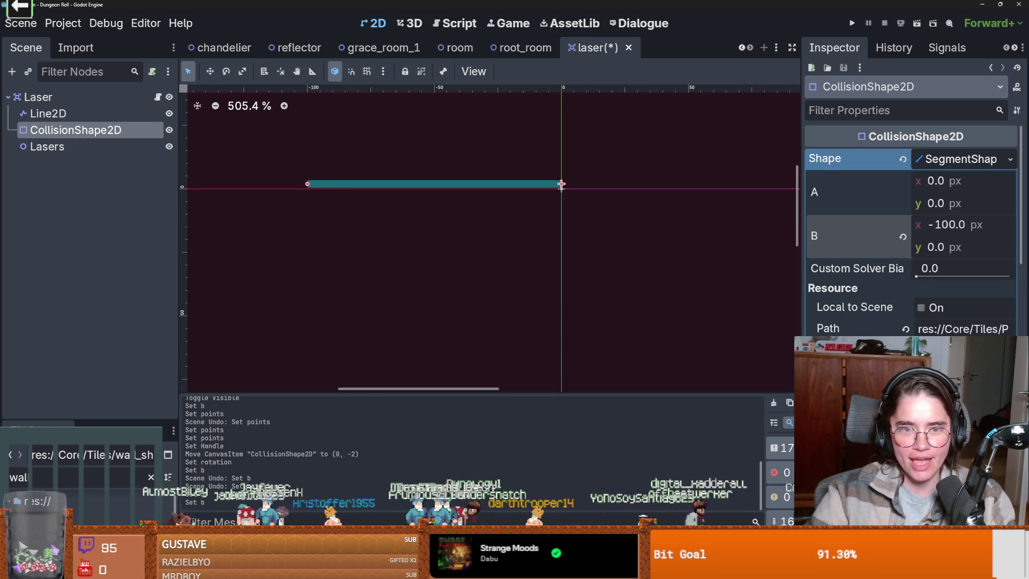
key(ctrl+s)
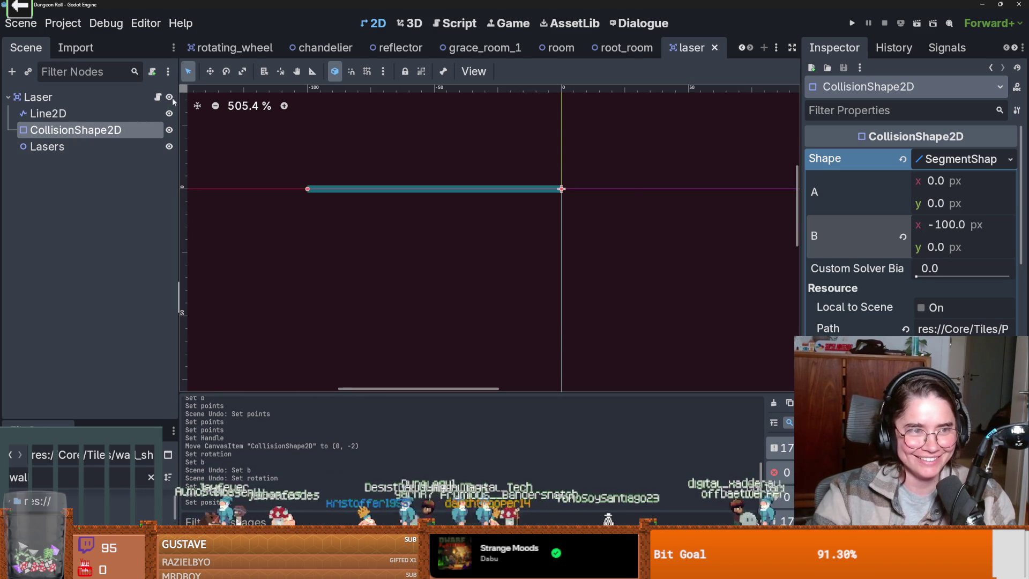
- Change segment end B x to 0 so it collapses to the origin, and save
click(947, 225)
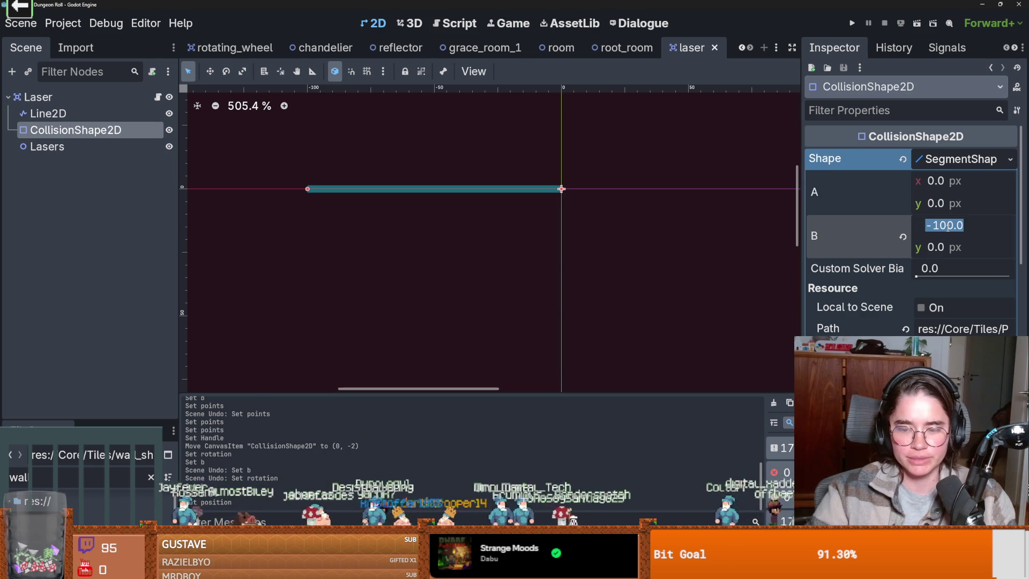
text(0)
key(Return)
key(ctrl+s)
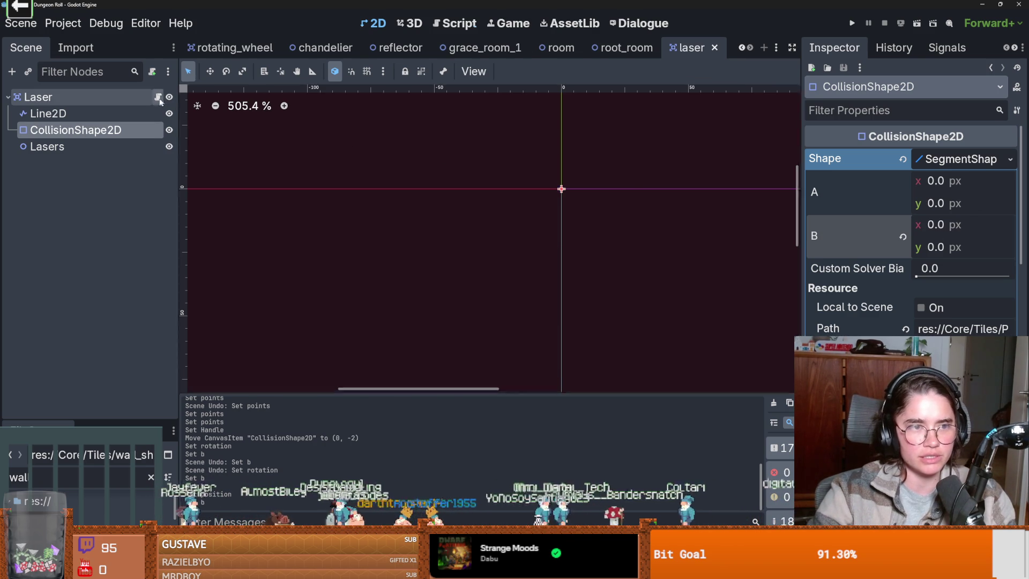
click(158, 97)
drag(80, 130, 406, 171)
scroll(448, 284, down, 4)
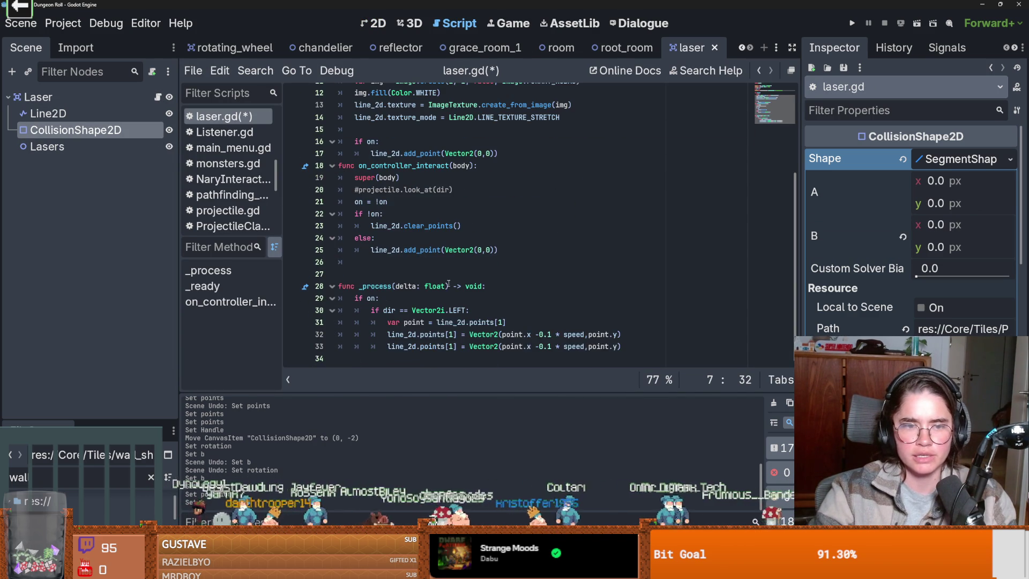
- Add 'var segment_shape : SegmentShape2D = collision_shape_2d.shape' to _process
click(674, 340)
key(Return)
text(collision_shape_2d.sh)
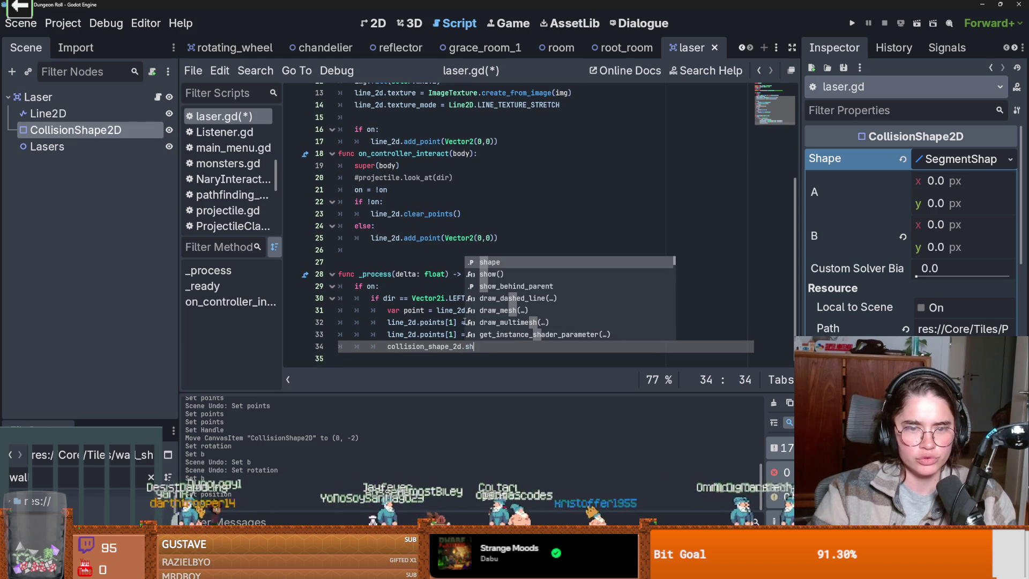
key(Return)
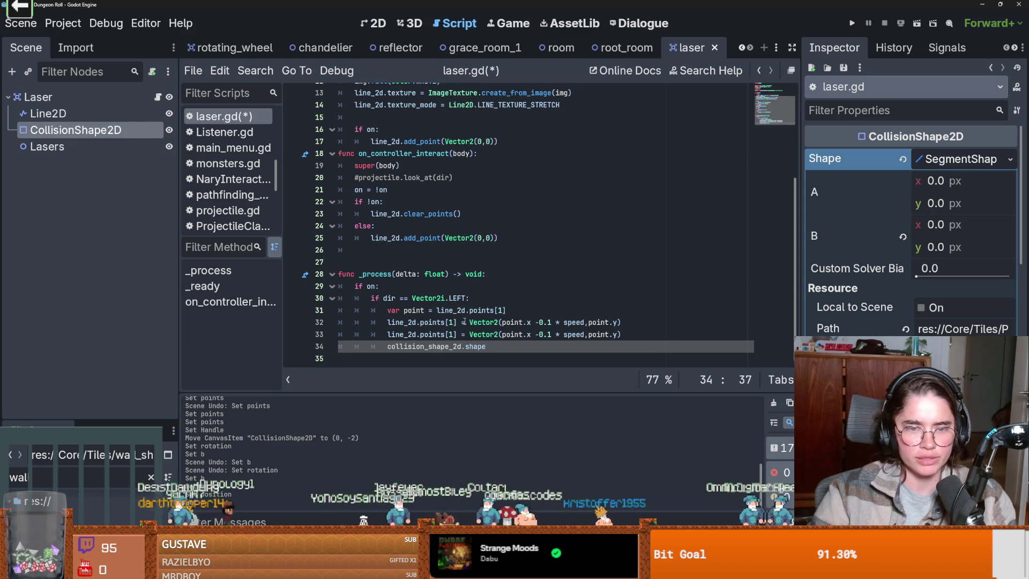
click(388, 355)
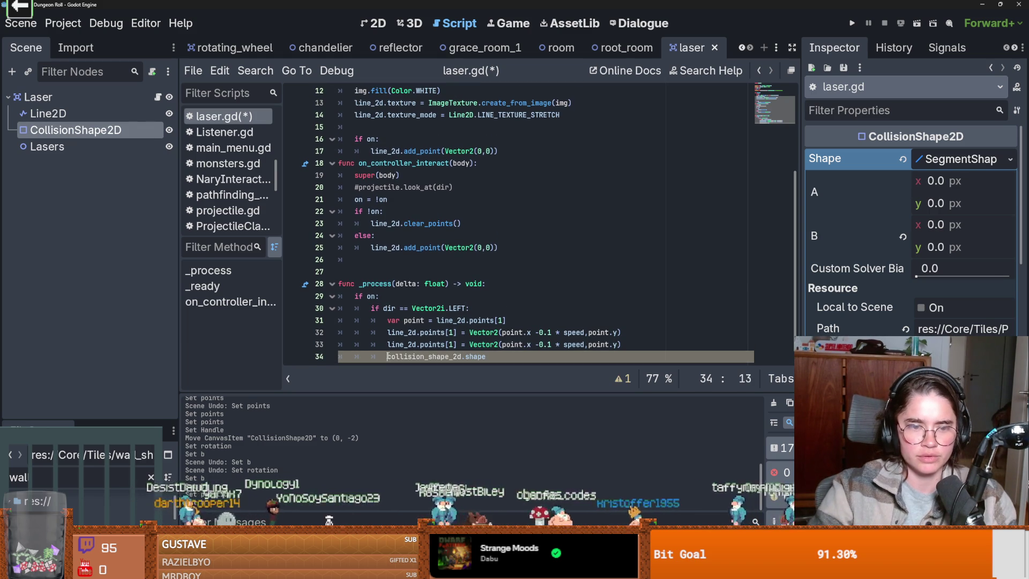
text(var segment_shap)
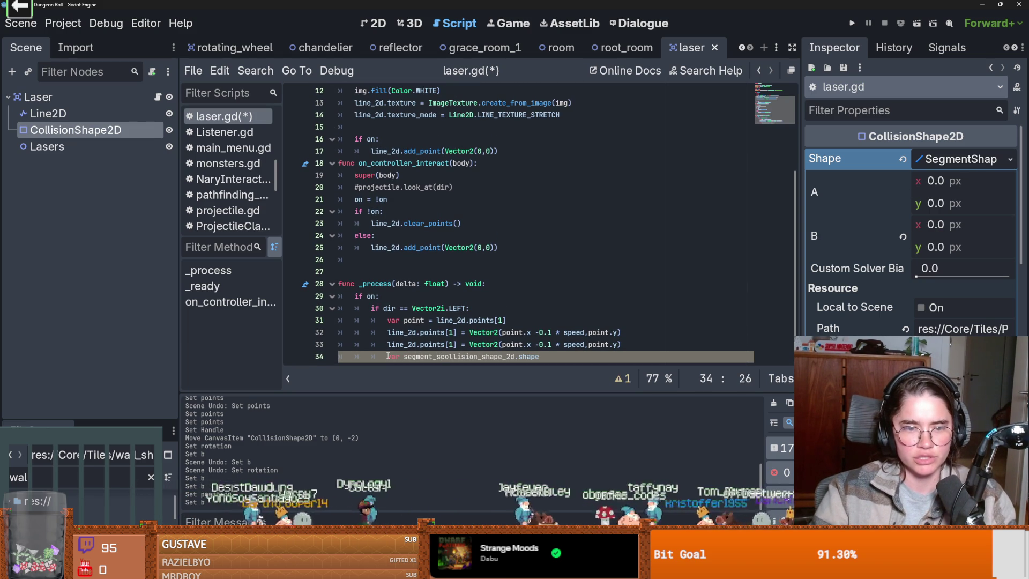
text(e : )
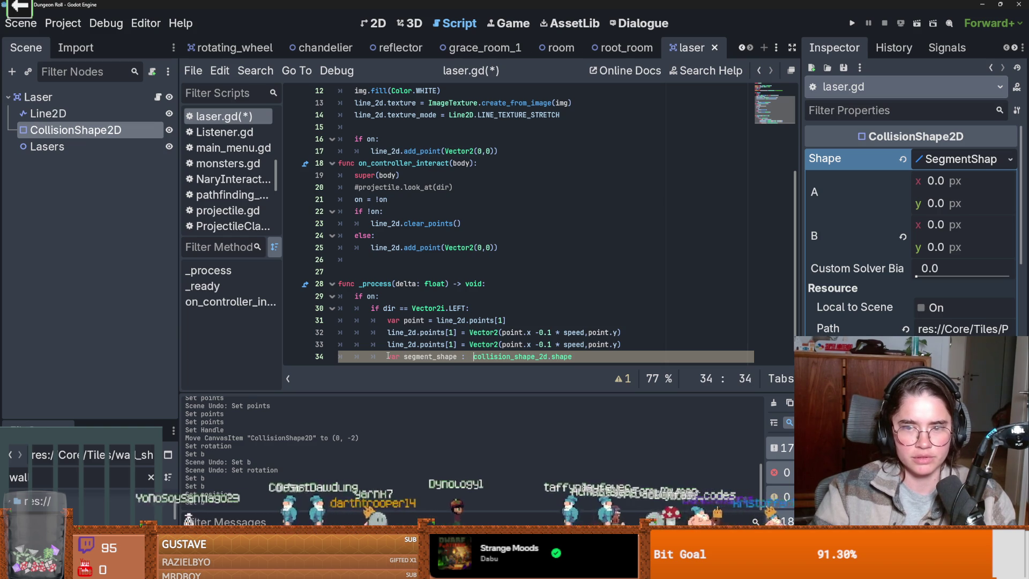
text( Seg)
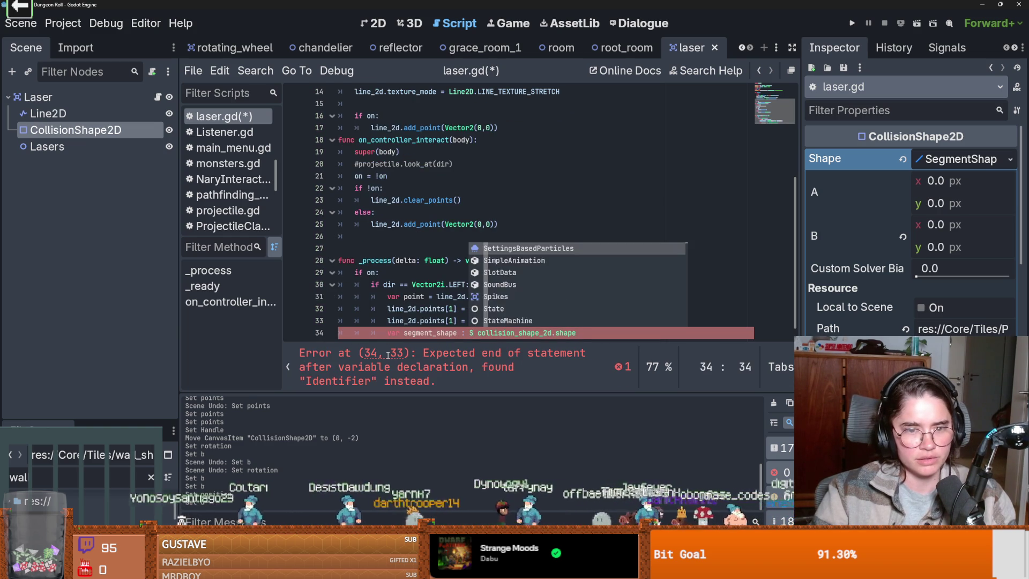
key(Return)
text(=)
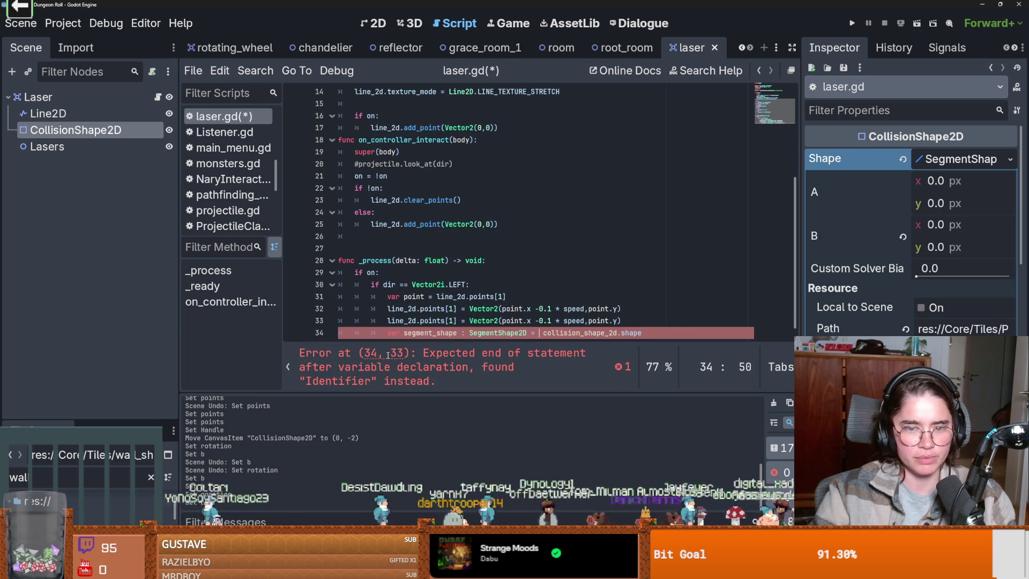
- Add 'segment_shape.b = Vector2(point.x -0.1 * speed, point.y)', copying the expression from line 33
click(662, 344)
key(Return)
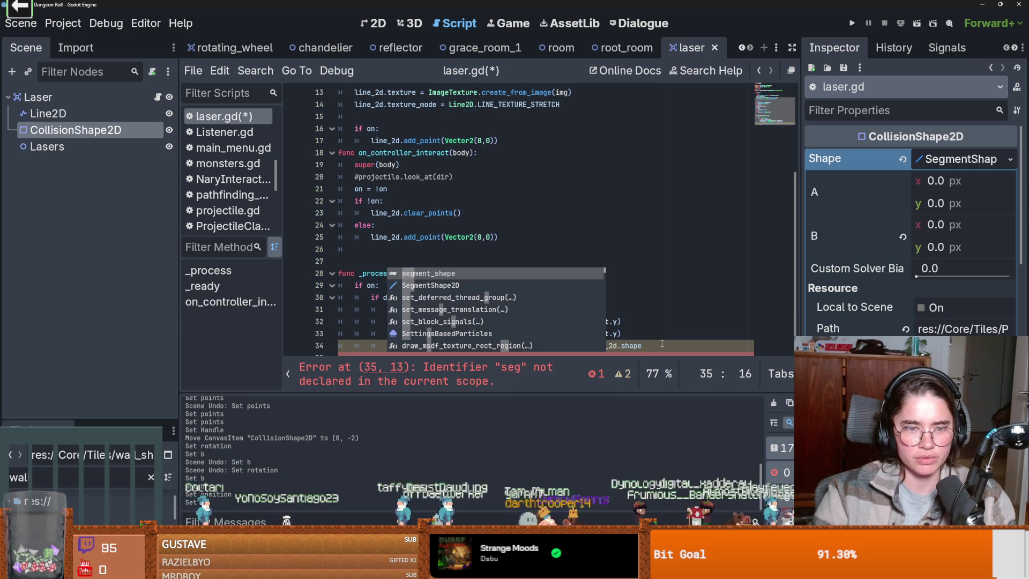
key(Return)
text(m)
key(BackSpace)
text(.)
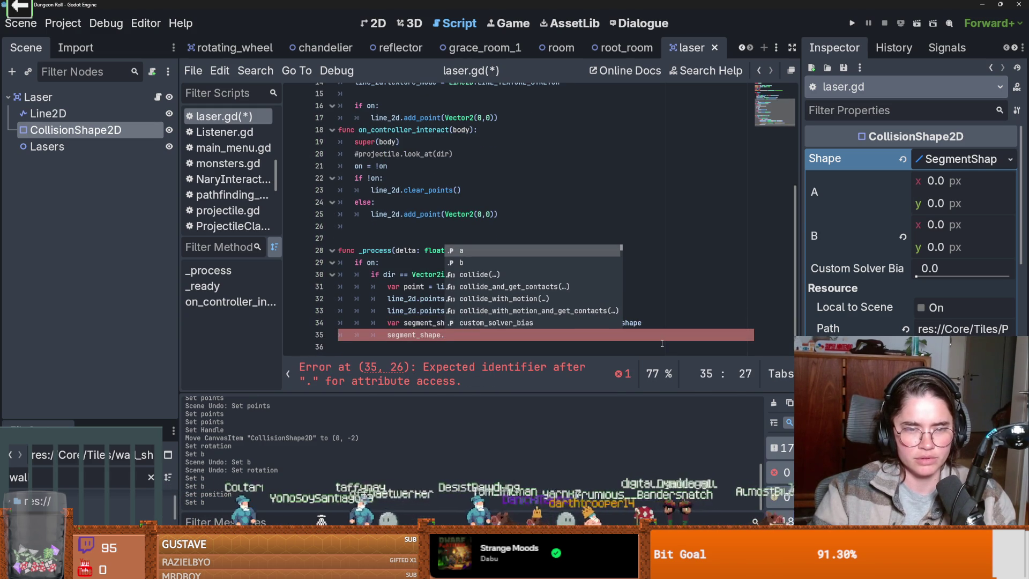
key(Down)
key(Return)
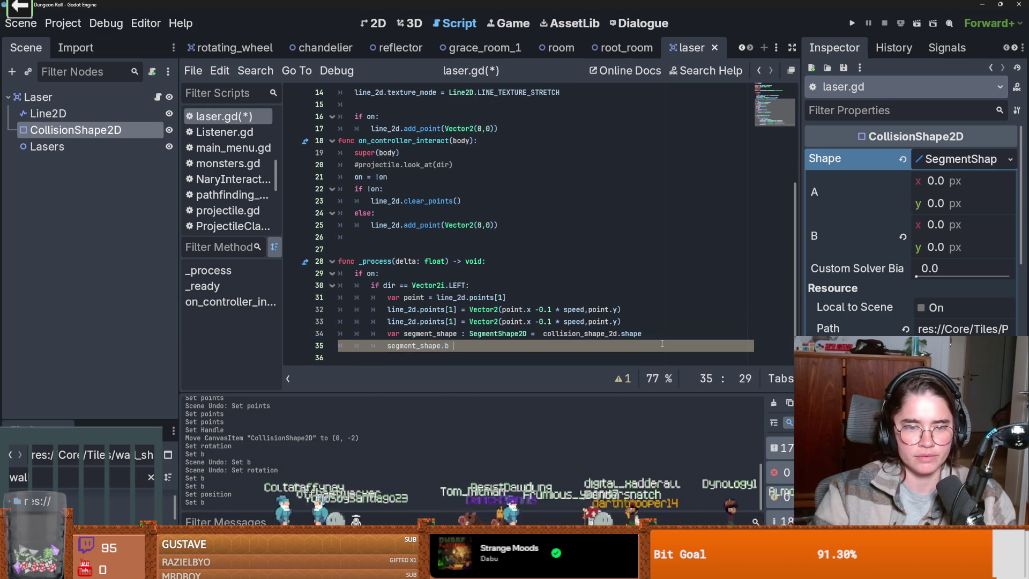
text(=)
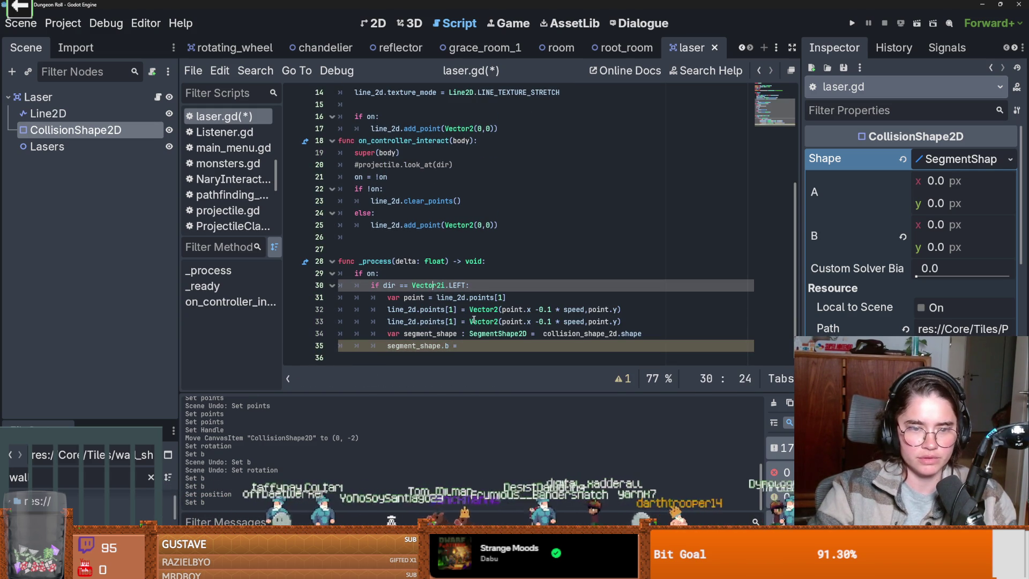
mouse_move(637, 321)
mouse_down()
mouse_move(456, 321)
mouse_move(469, 322)
mouse_up()
key(ctrl+c)
click(478, 346)
key(ctrl+v)
- Delete the duplicated line_2d line and run the game with F5
click(621, 322)
key(shift+Home)
key(BackSpace)
key(BackSpace)
key(BackSpace)
click(106, 23)
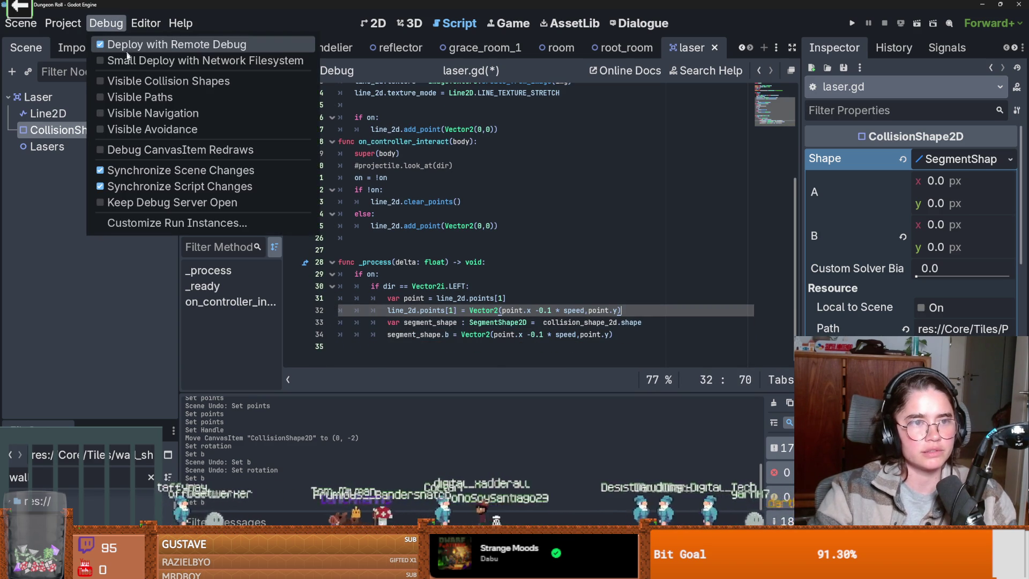
click(655, 176)
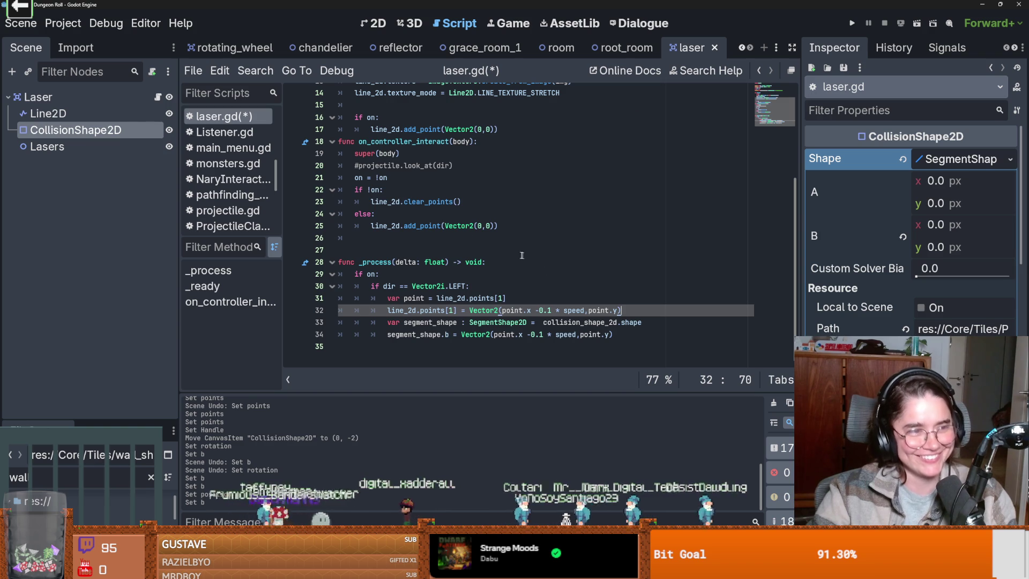
key(F5)
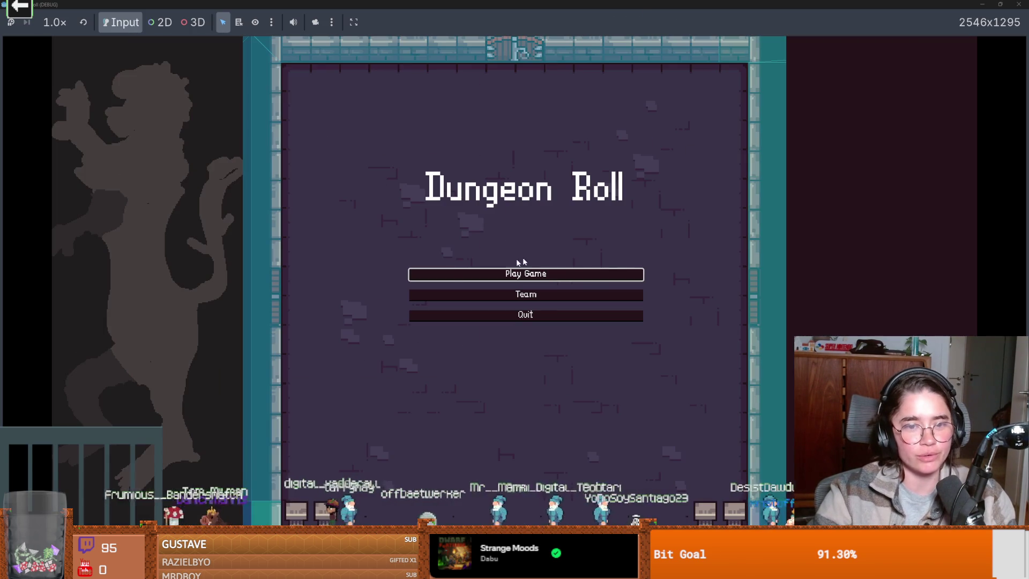
- Start a new game as the Crusader and walk the player into and around the laser beam
click(481, 279)
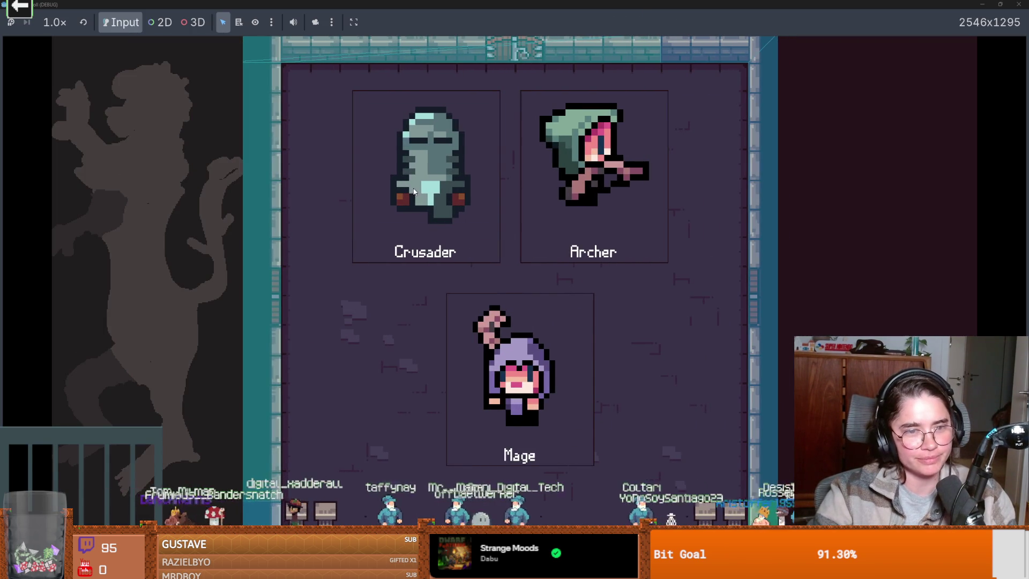
click(494, 265)
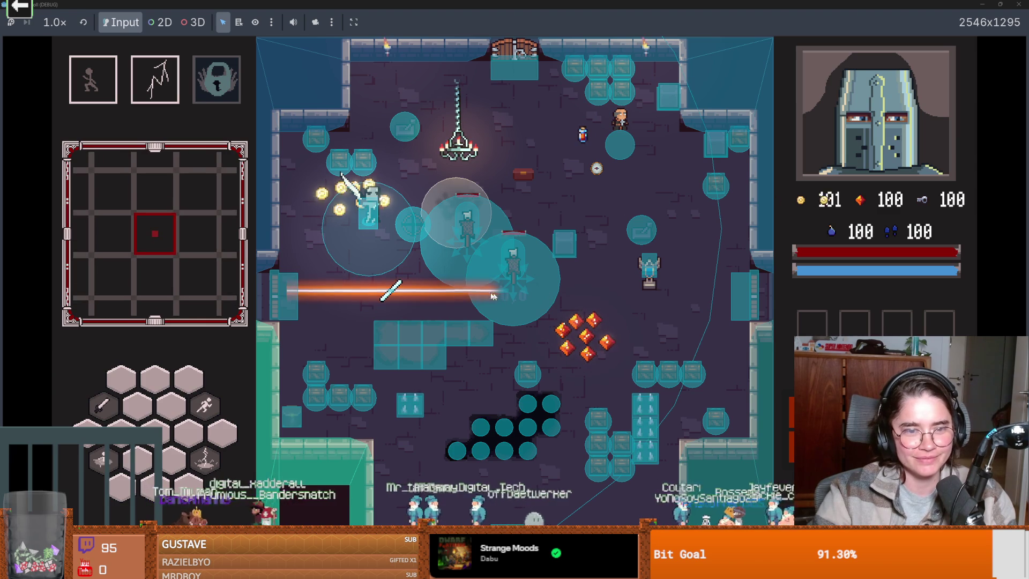
key(a)
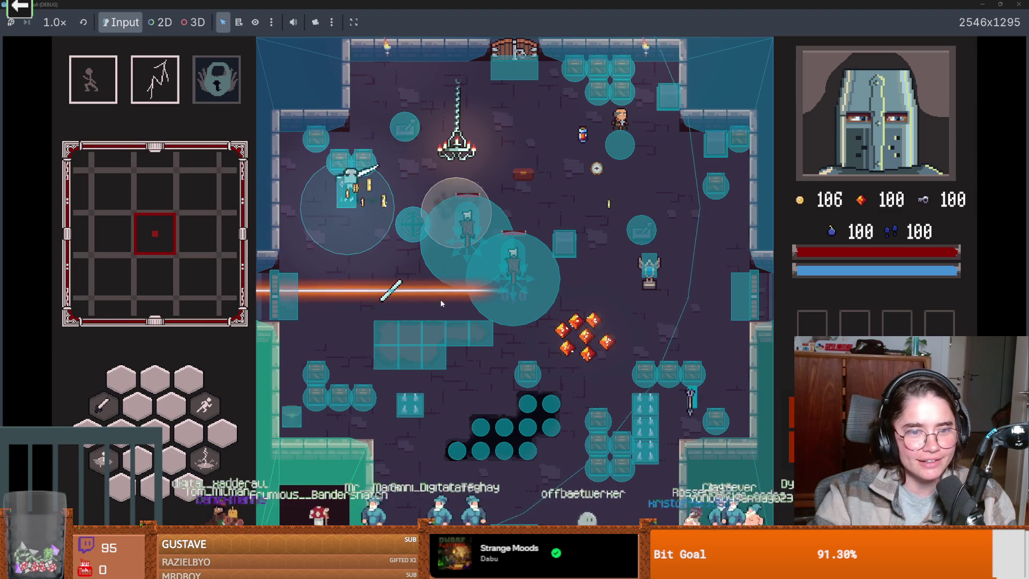
key(s)
key(w)
key(s)
key(w)
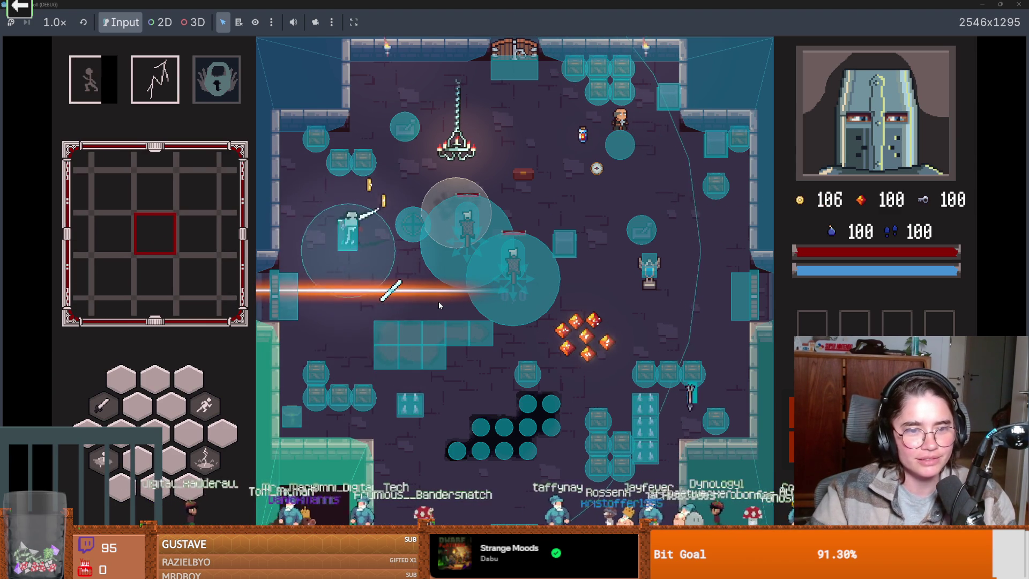
key(s)
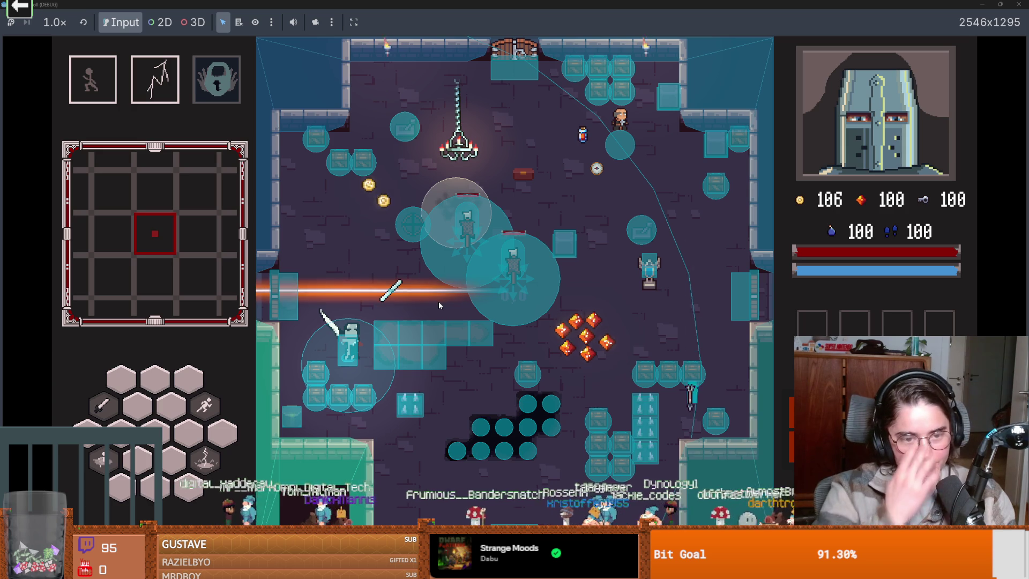
key(w)
- Move the player toward the reflector, then stop the game with F8
key(w)
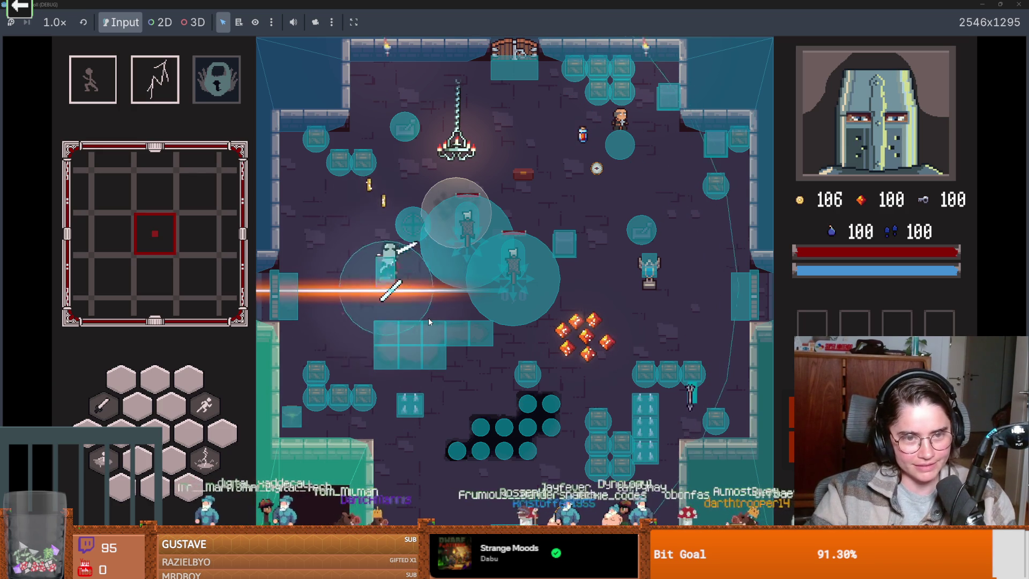
key(s)
key(w)
key(s)
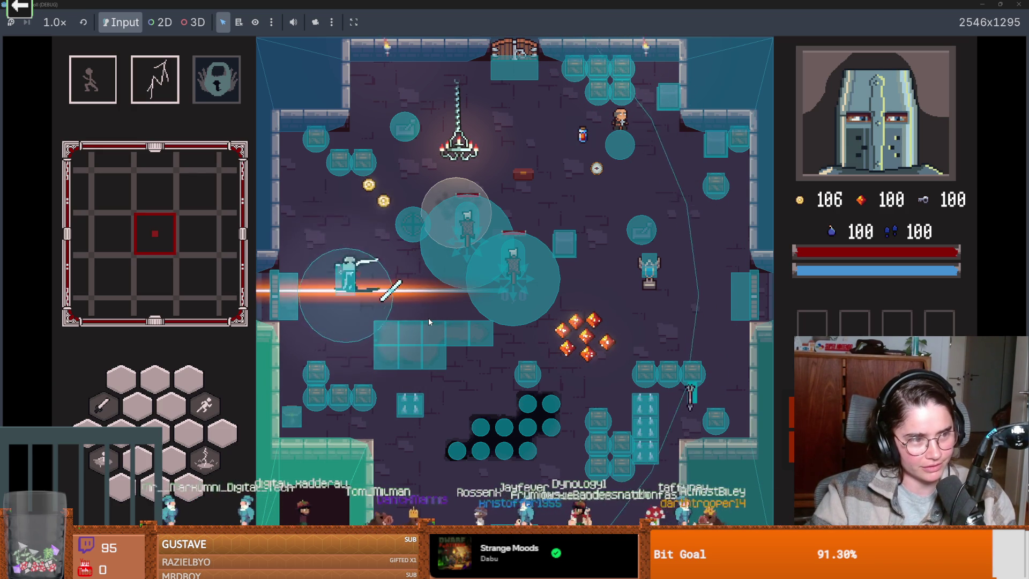
key(w)
key(s)
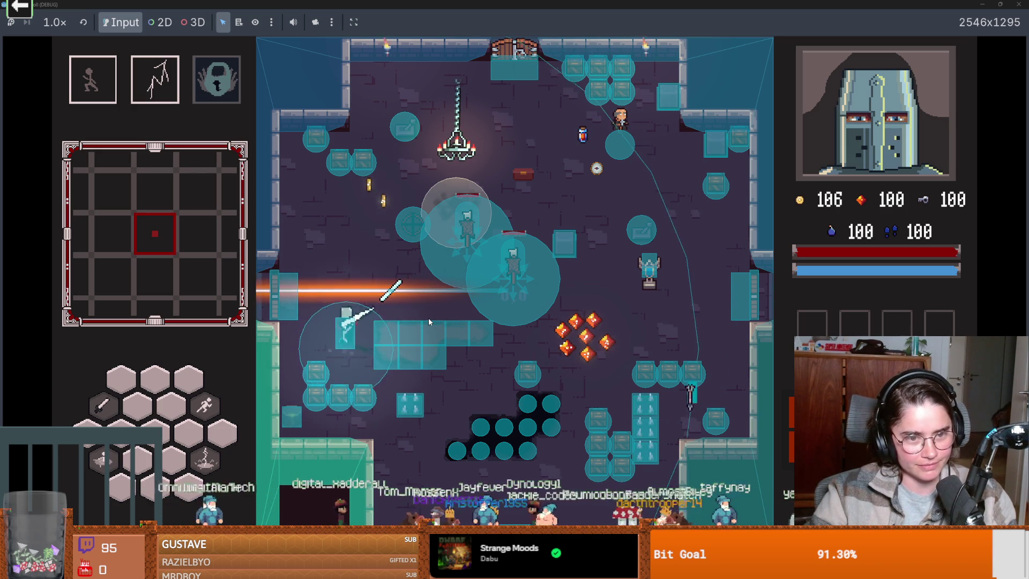
key(w)
key(a)
key(w)
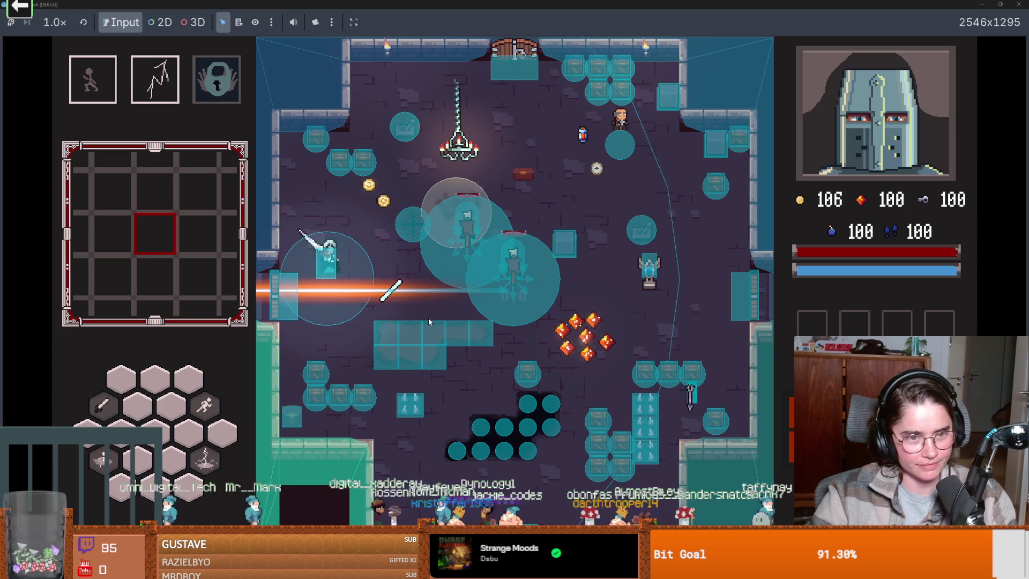
key(d)
key(F8)
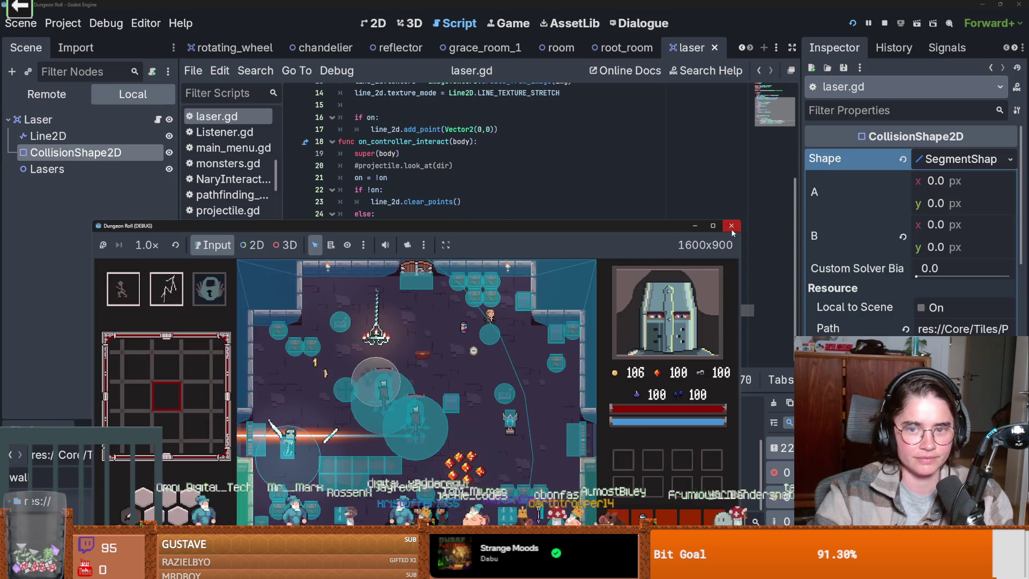
key(ctrl+s)
- Inspect the laser's Line2D and root Laser nodes
scroll(497, 296, up, 3)
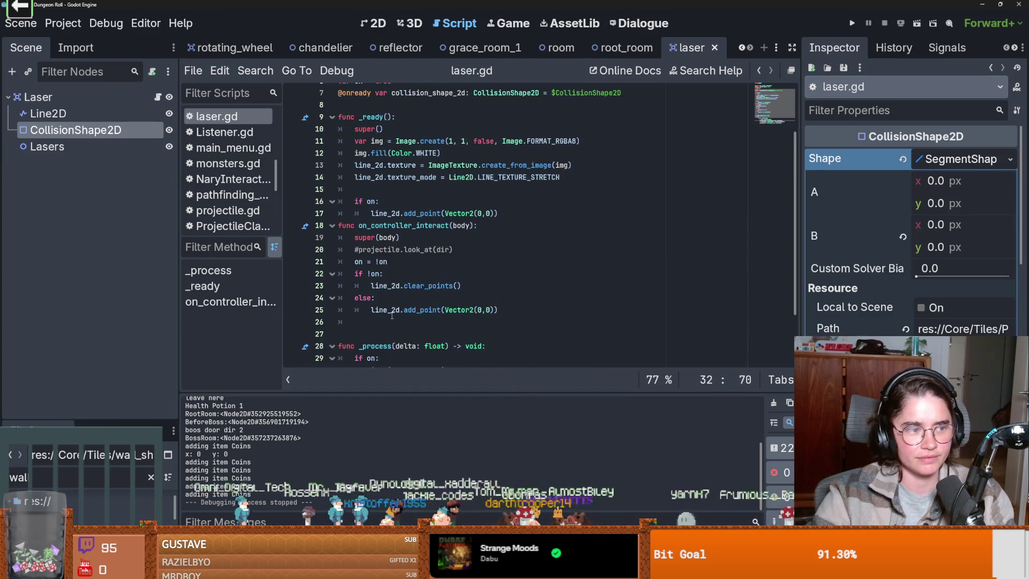
scroll(482, 294, down, 2)
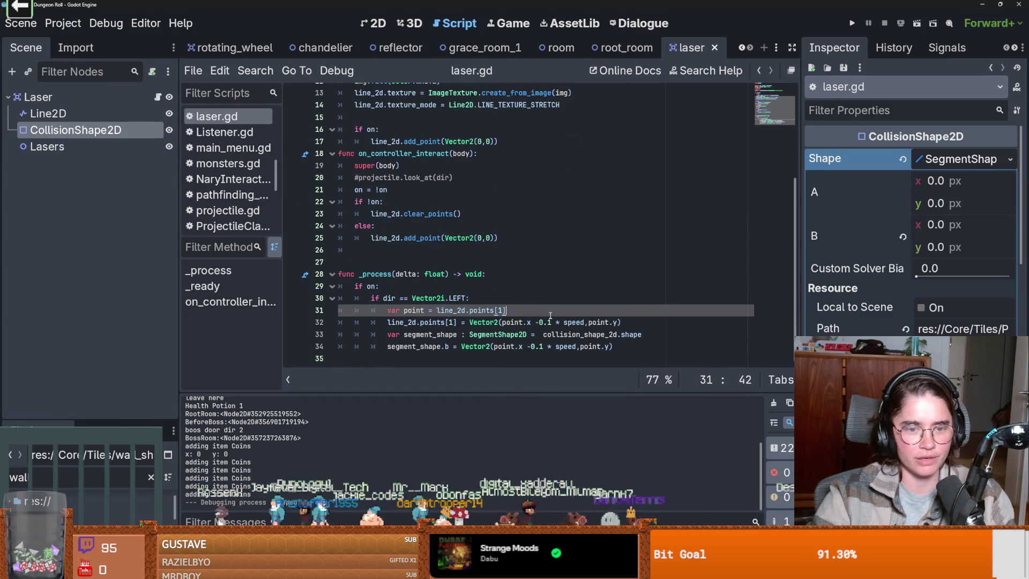
click(473, 334)
click(59, 113)
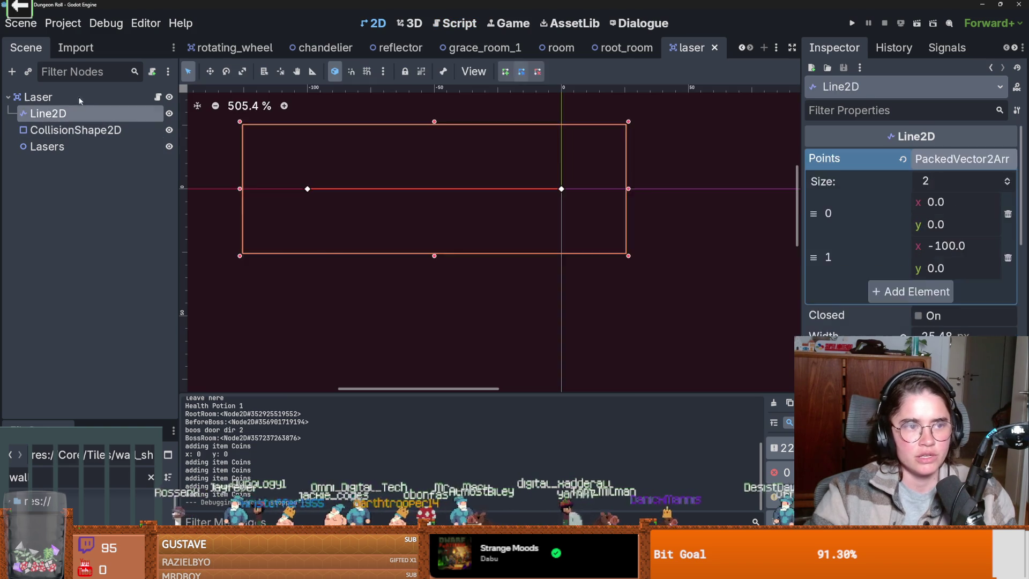
click(48, 97)
- Open Project Settings at the 2D Physics layer names
click(63, 23)
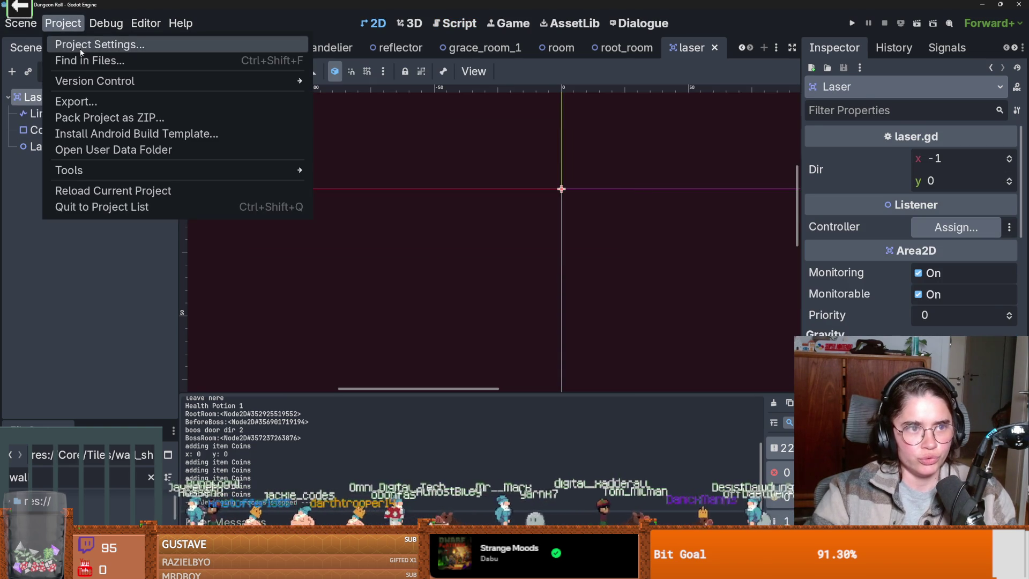
click(94, 45)
scroll(252, 360, down, 5)
scroll(252, 360, down, 15)
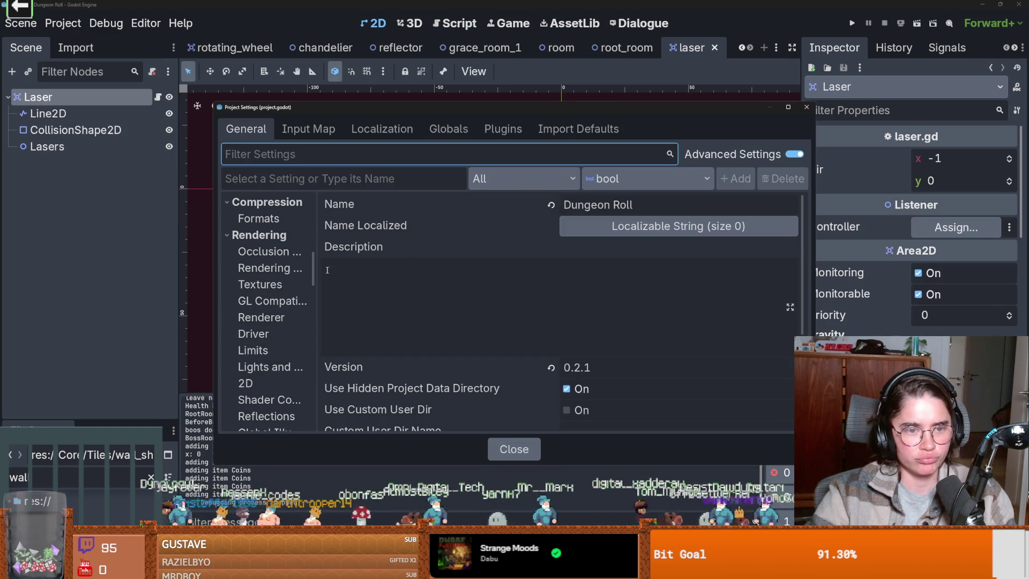
scroll(313, 370, down, 5)
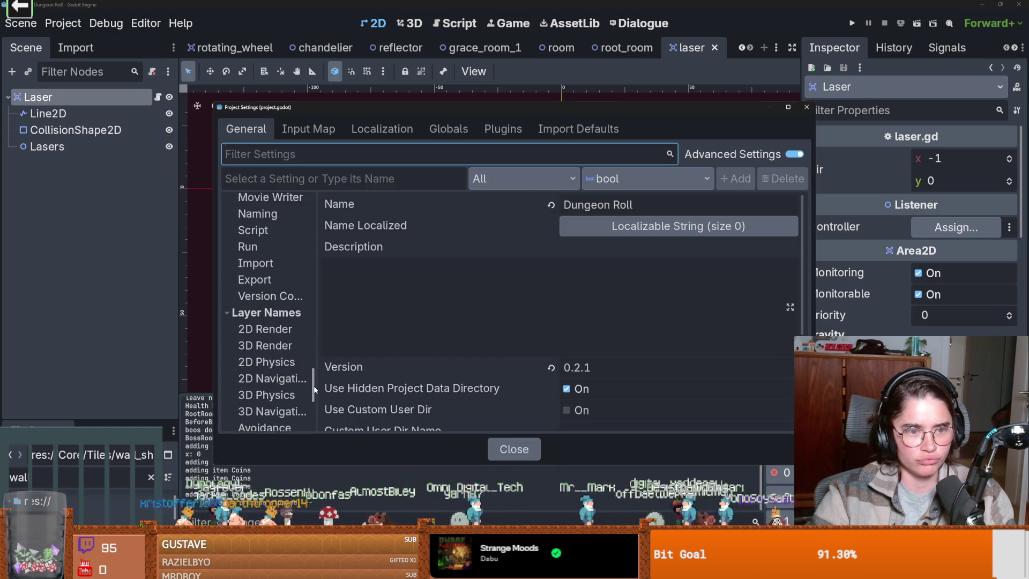
click(267, 325)
scroll(447, 336, down, 3)
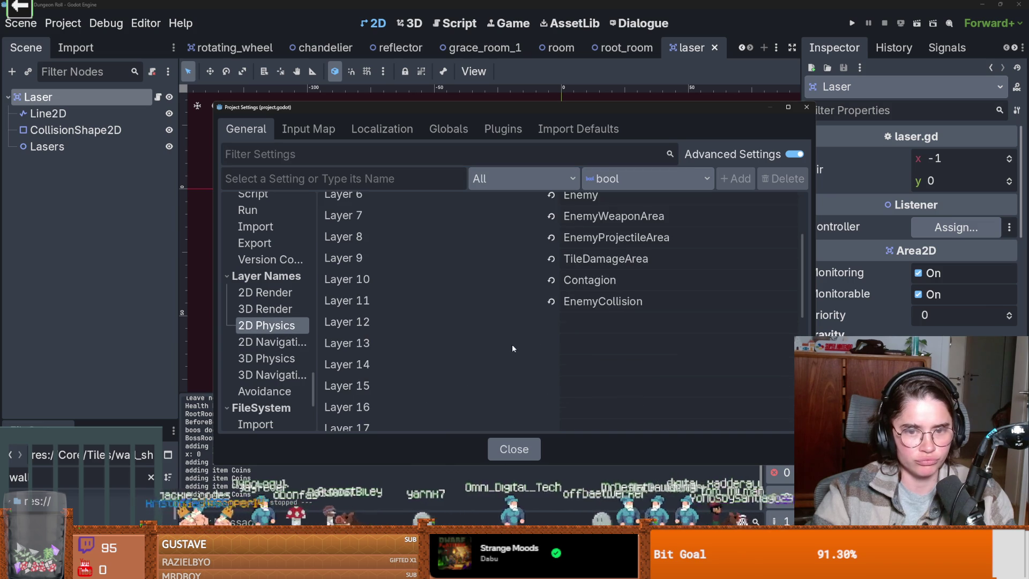
- Name 2D physics layer 12 'laser' and layer 13 're…', then close and save
click(587, 321)
text(laser)
click(583, 349)
text(ref)
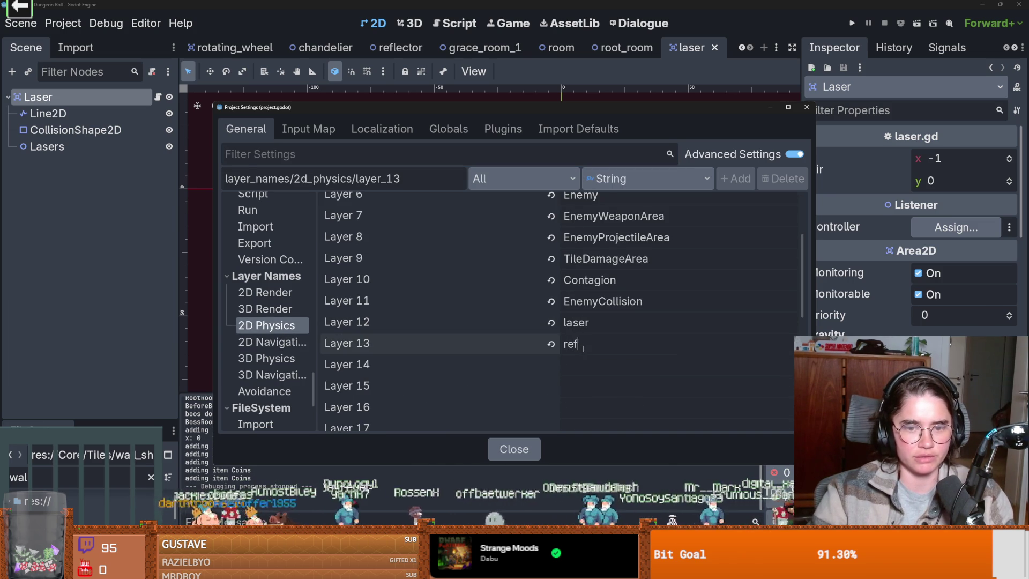
key(Return)
click(806, 108)
key(ctrl+s)
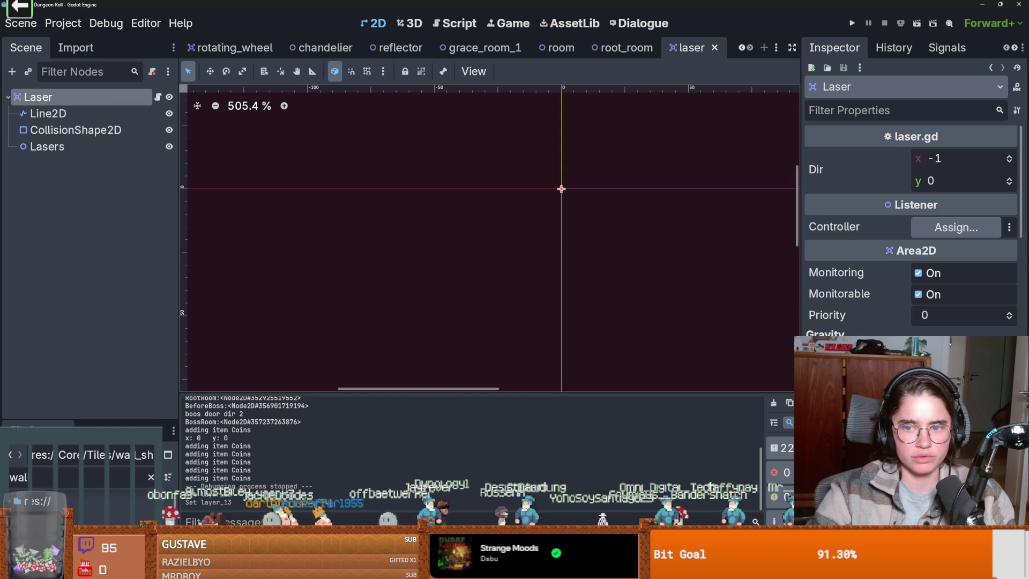
scroll(820, 296, down, 10)
- Take the Laser off collision layer 1 and mask 1 and put it on layer 12
click(821, 296)
click(821, 226)
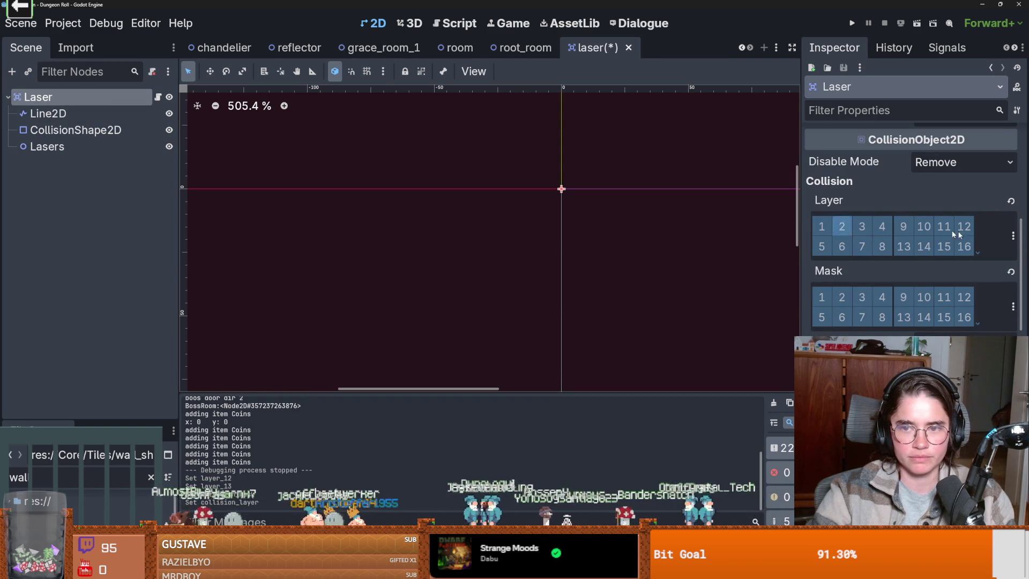
click(1012, 238)
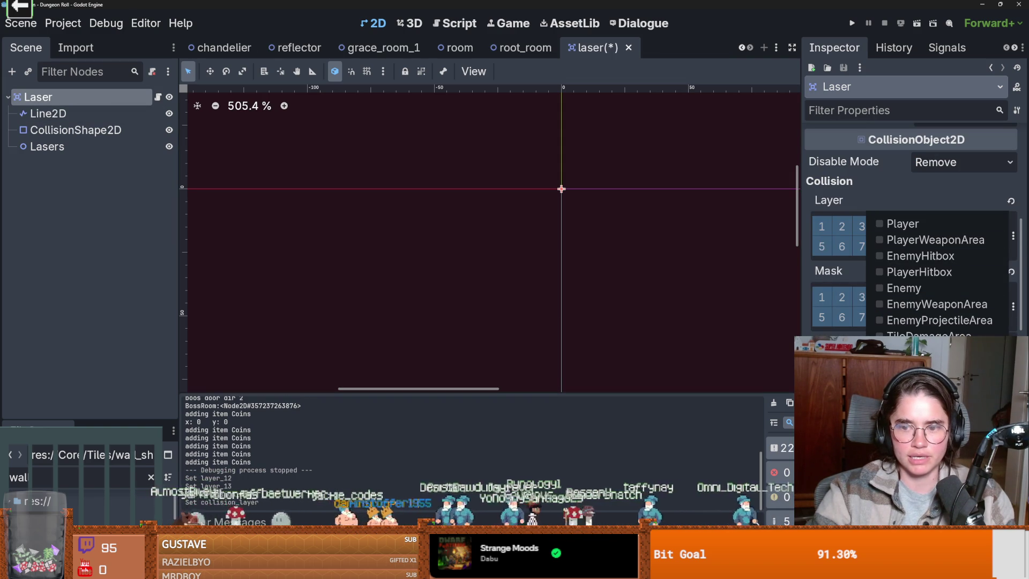
click(911, 288)
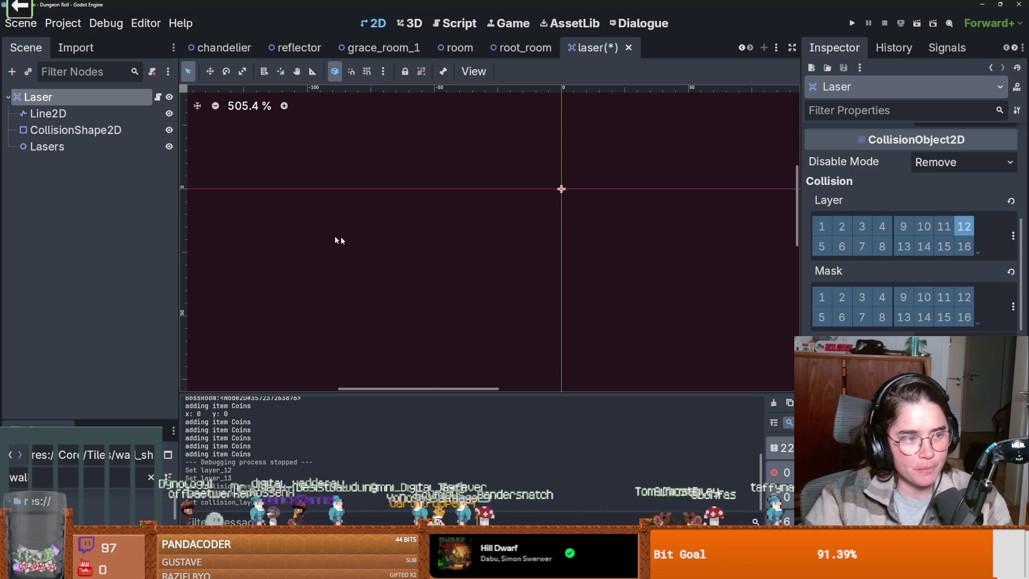
- Add collision mask layer 13 to the Laser and save the laser scene
scroll(583, 250, up, 3)
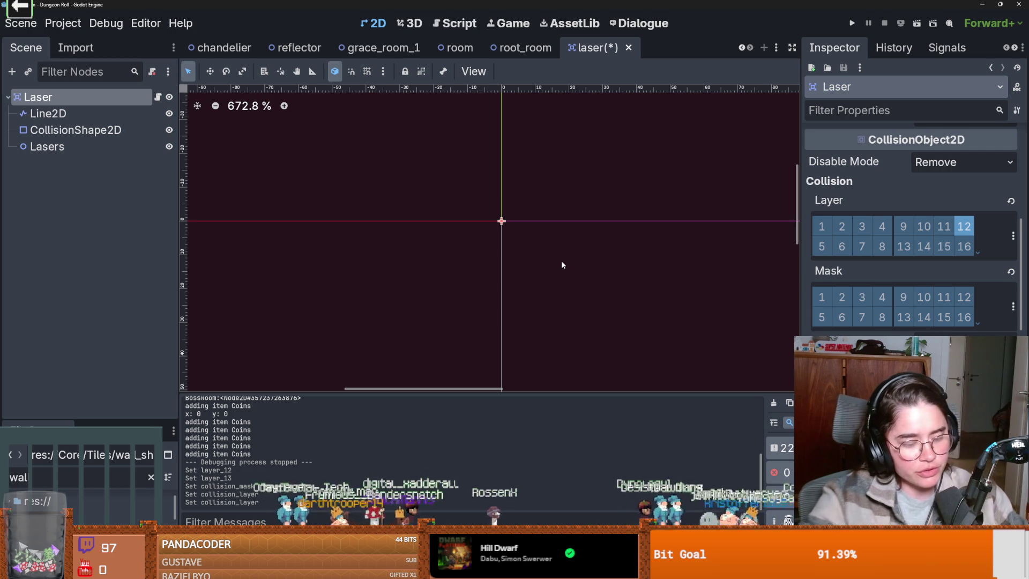
scroll(527, 253, down, 2)
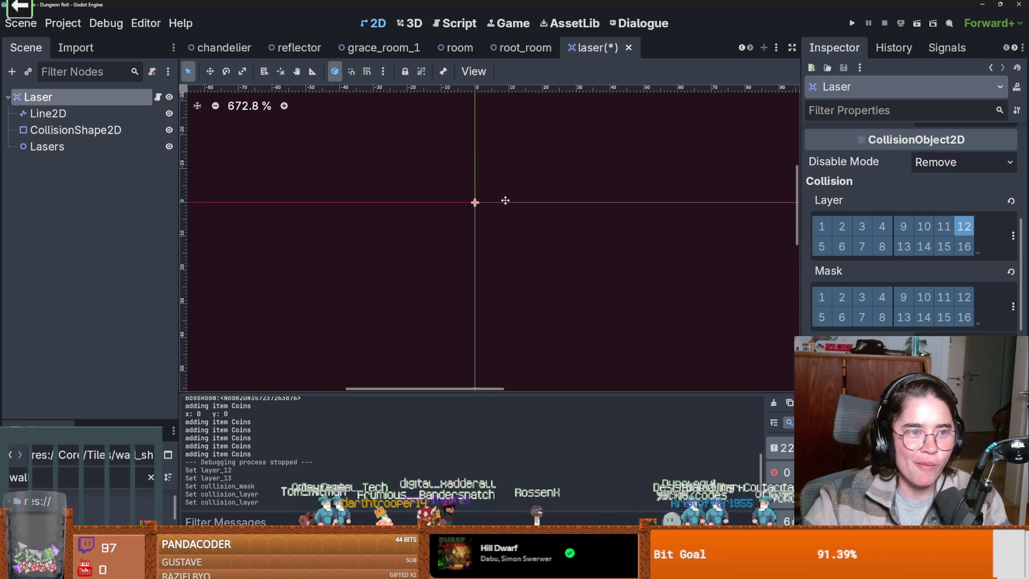
key(ctrl+s)
click(157, 97)
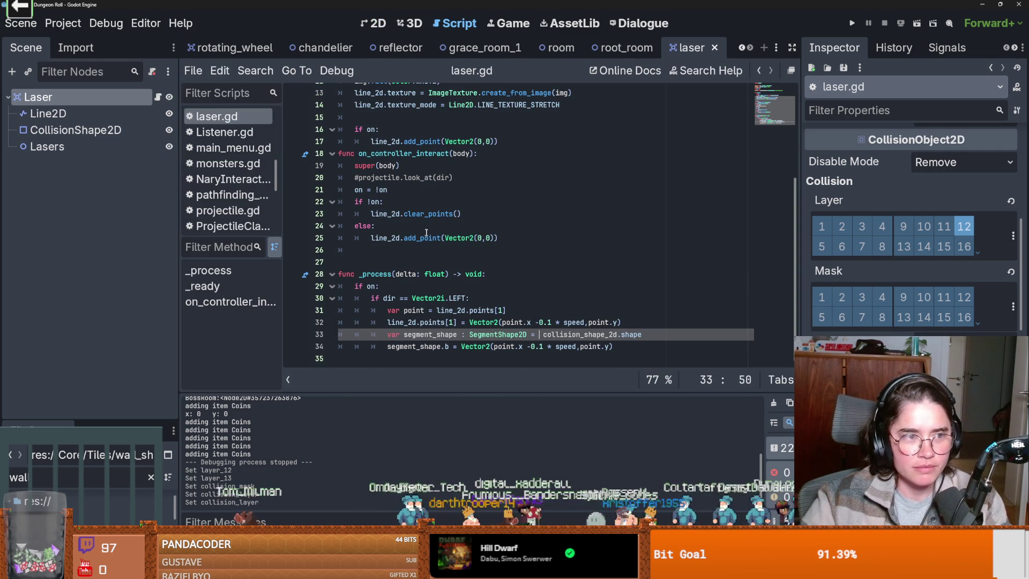
click(1013, 307)
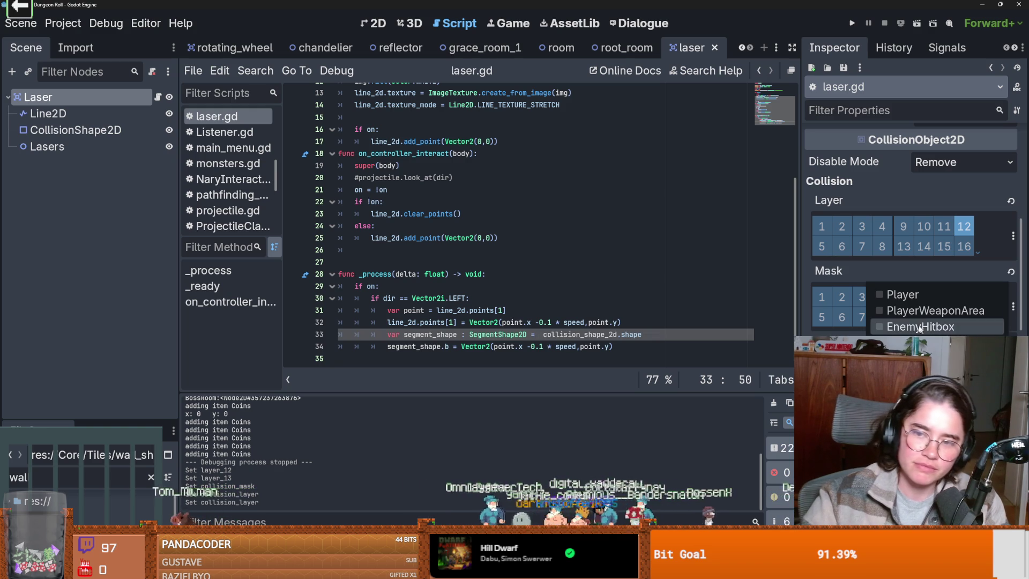
click(921, 342)
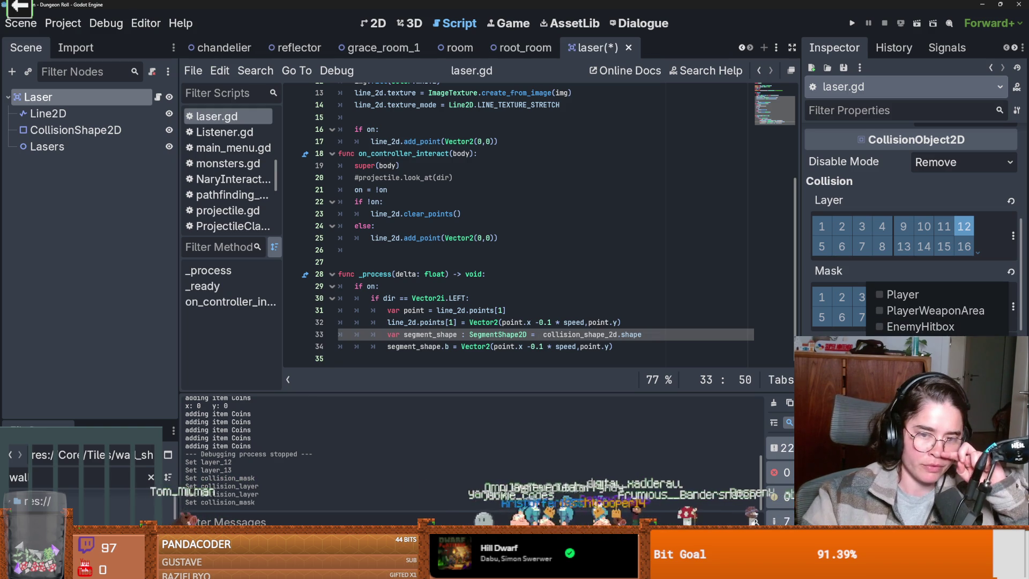
click(694, 259)
key(ctrl+s)
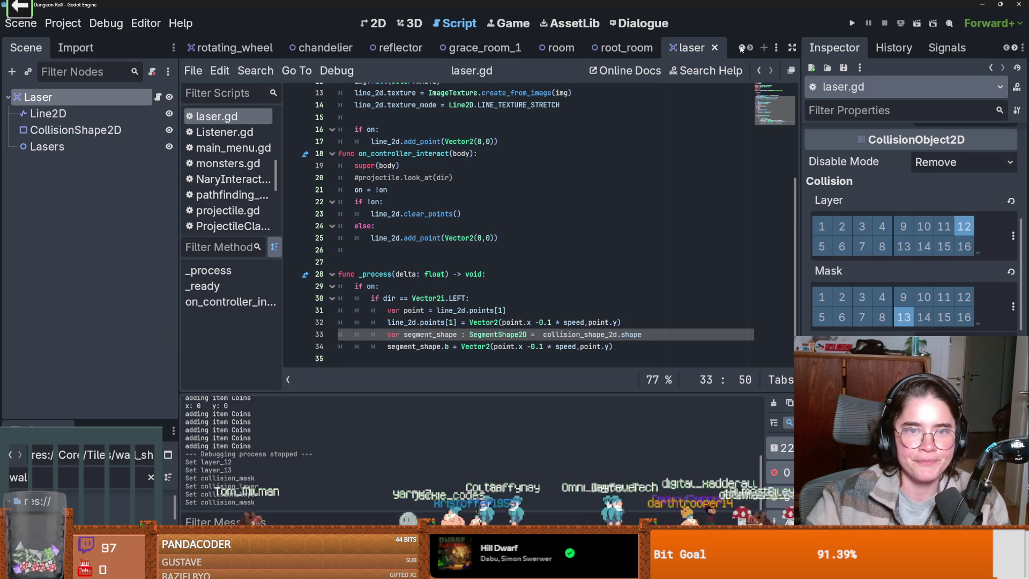
- Close the laser scene and open the reflector scene with its root Reflector node selected
click(714, 47)
click(450, 48)
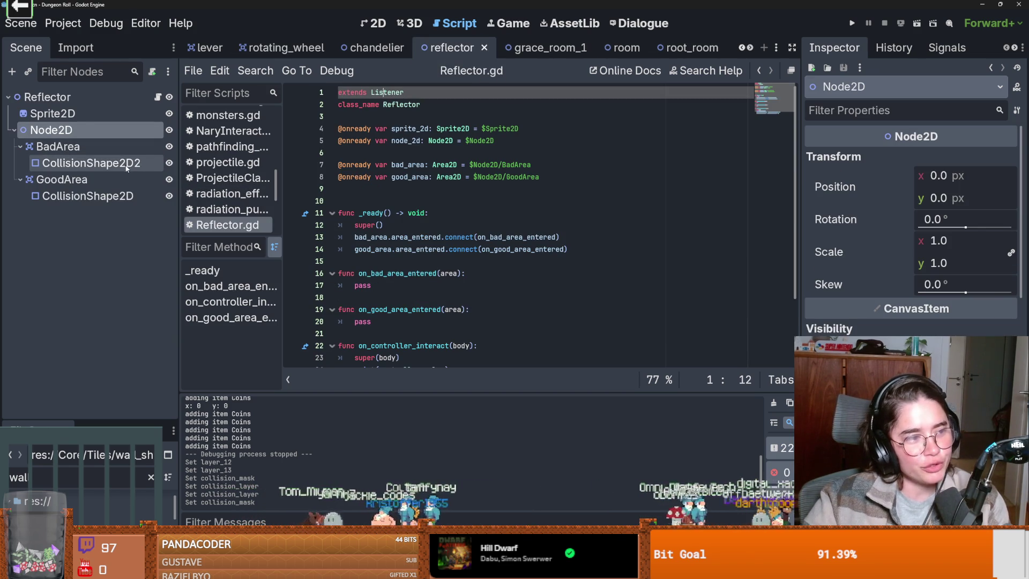
click(81, 103)
- Save the reflector scene and widen the Inspector panel
key(ctrl+F1)
key(ctrl+s)
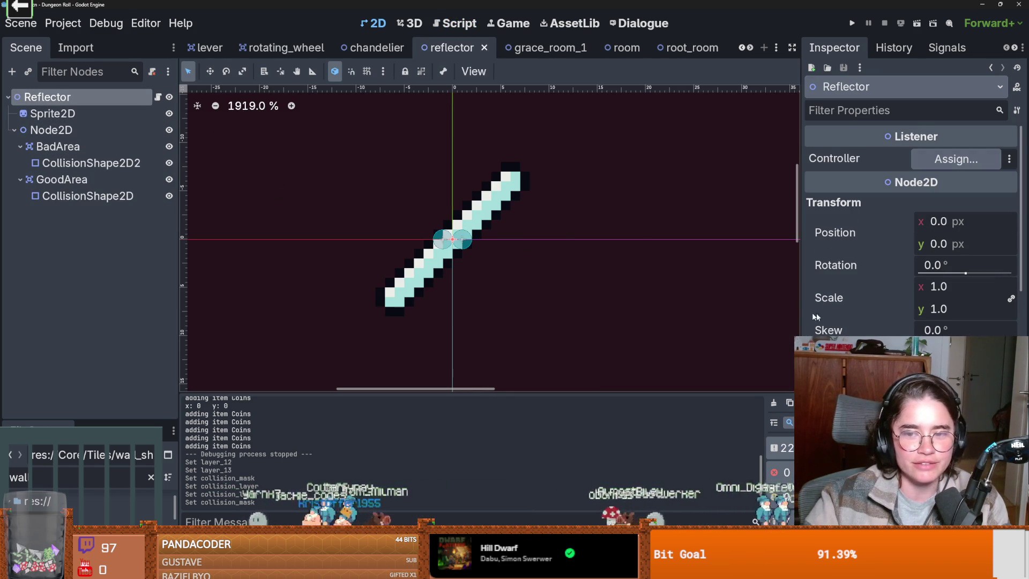
drag(800, 312, 645, 300)
key(ctrl+s)
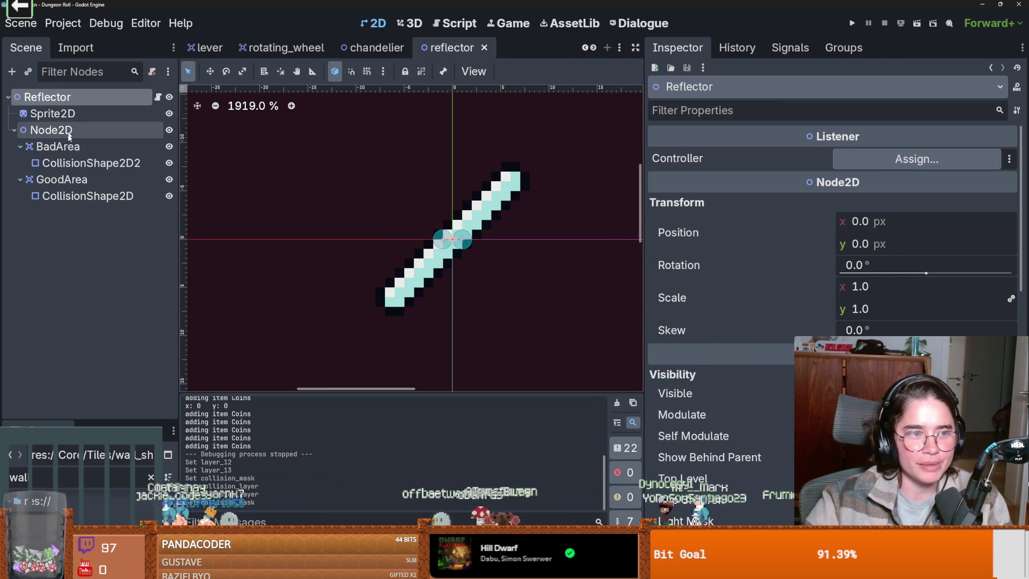
- Move BadArea from layer 1 and mask 1 to collision layer 13 with mask 12
click(58, 147)
scroll(757, 344, down, 5)
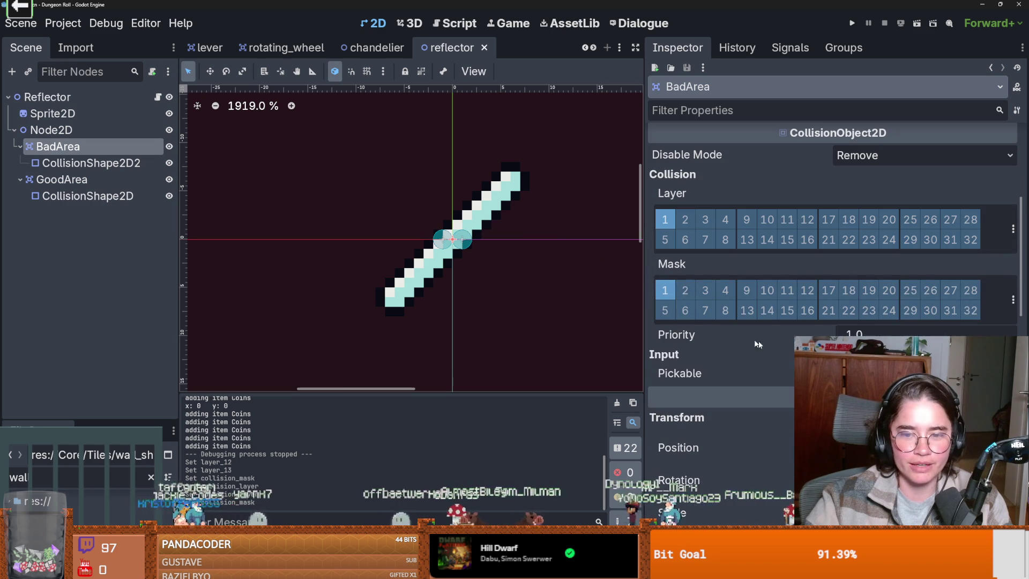
click(664, 219)
click(664, 290)
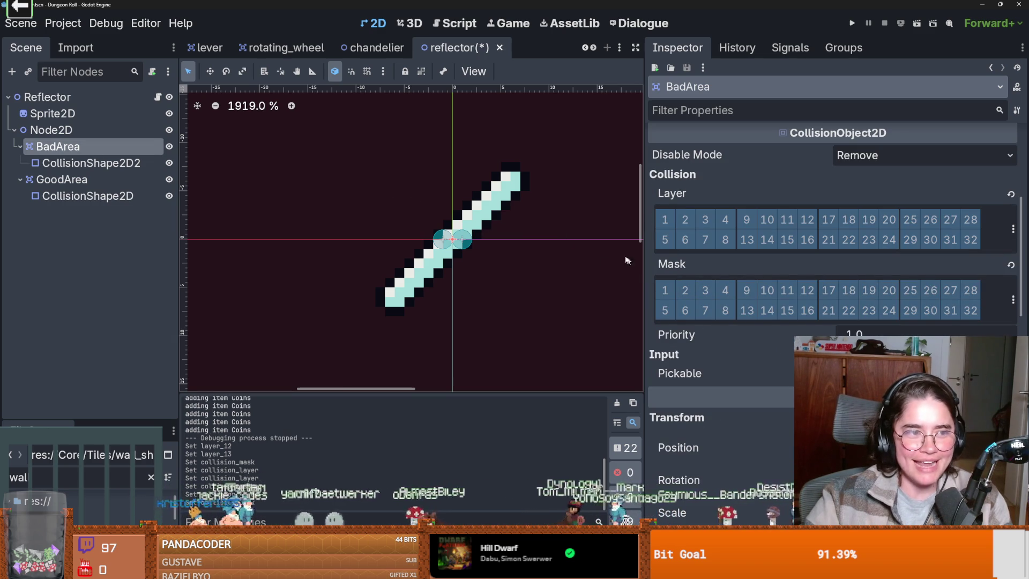
click(1010, 231)
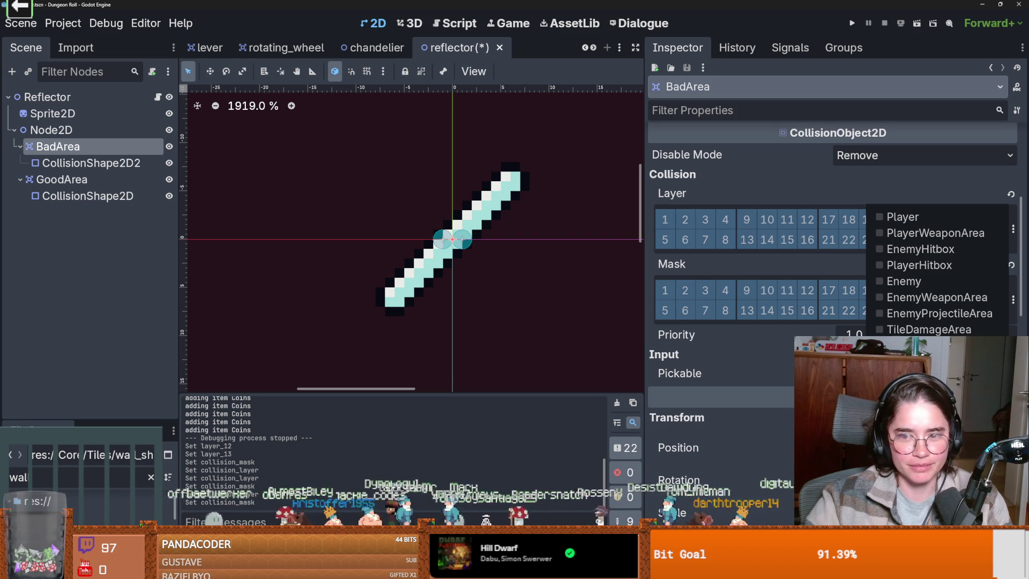
click(746, 239)
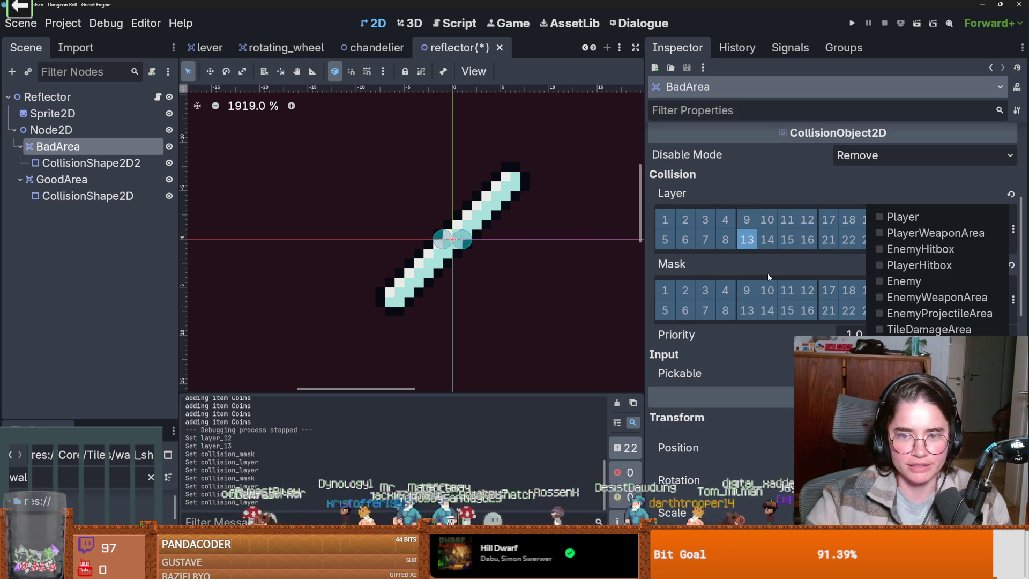
click(1013, 299)
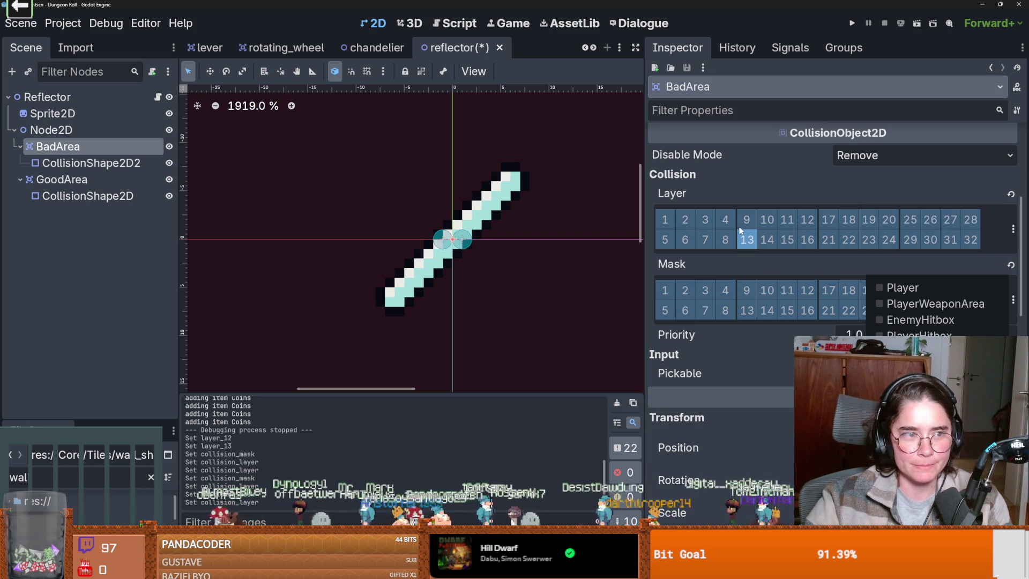
click(117, 152)
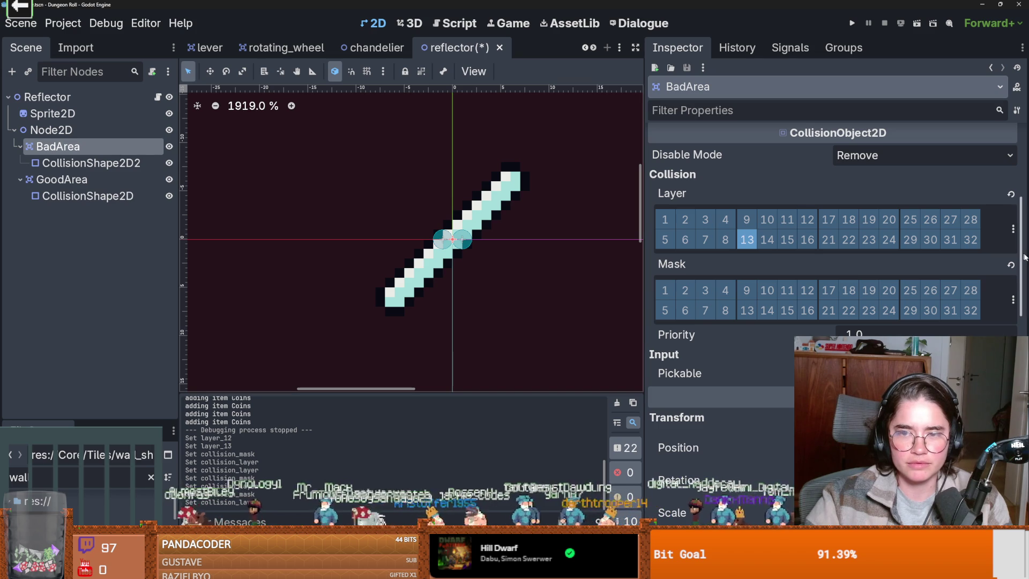
scroll(786, 278, up, 5)
scroll(798, 284, down, 6)
scroll(799, 284, down, 2)
scroll(799, 284, up, 2)
scroll(982, 282, up, 1)
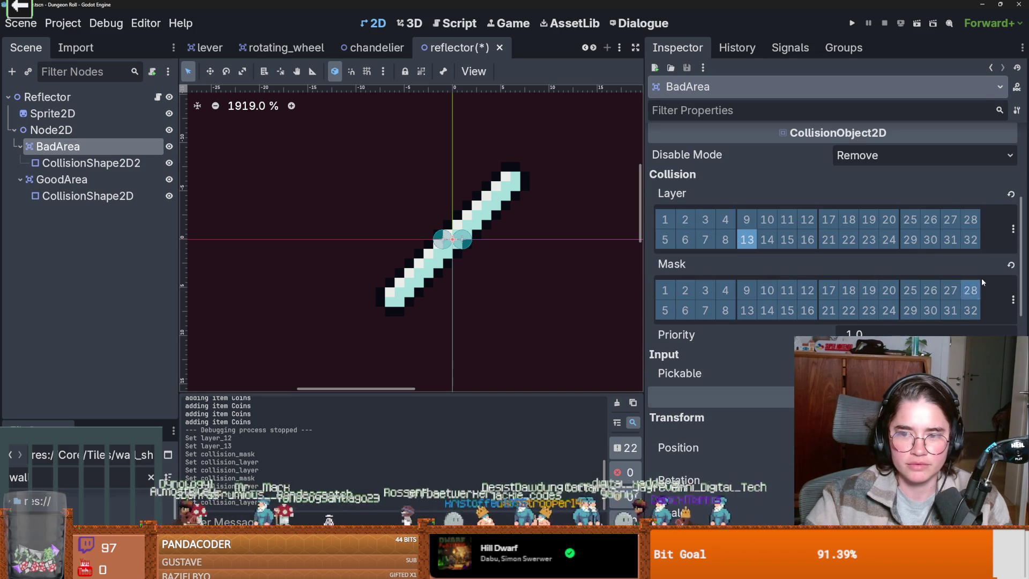
click(1012, 300)
click(806, 289)
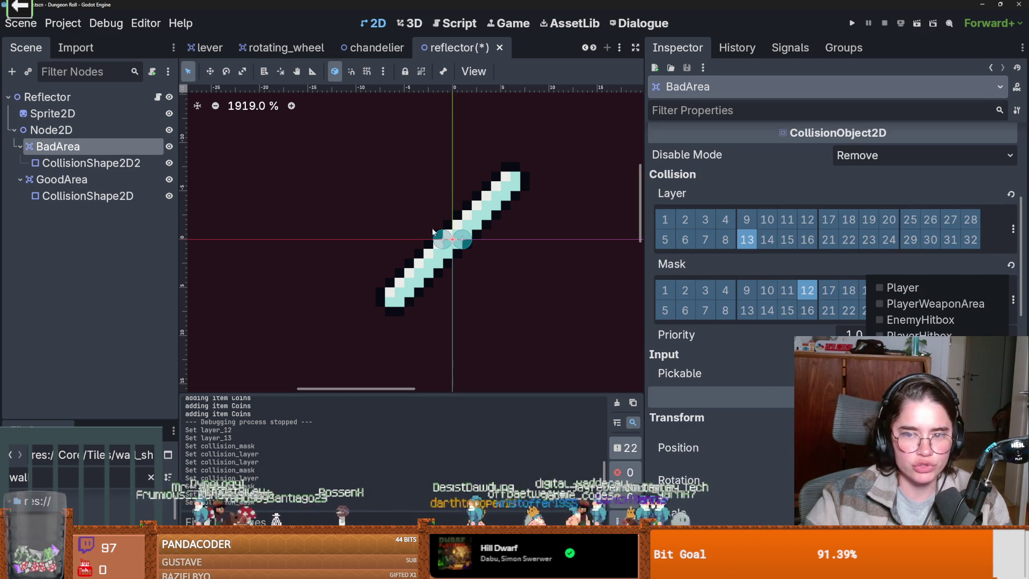
- Give GoodArea collision layer 13 and mask 12
click(98, 183)
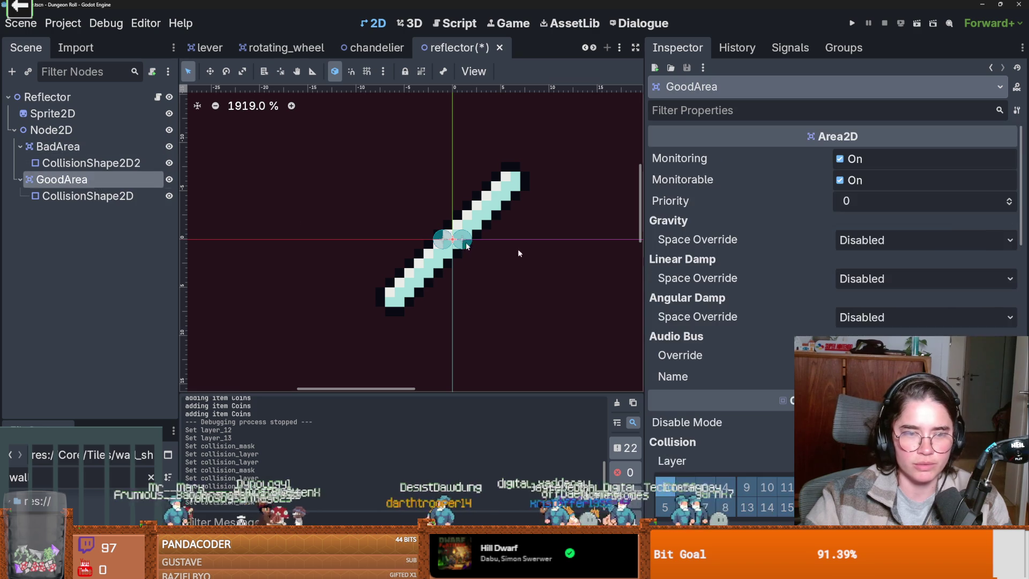
scroll(805, 335, down, 5)
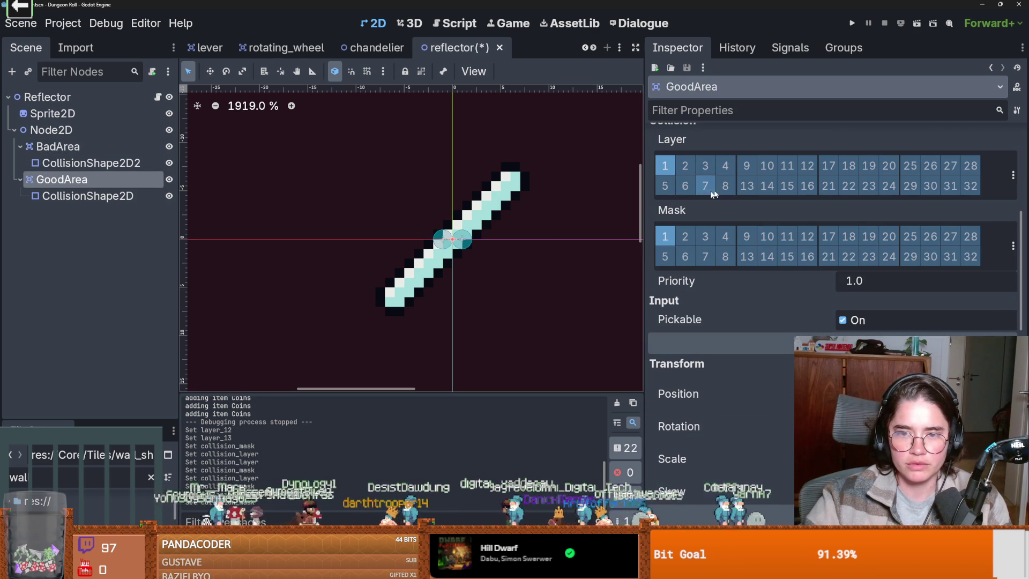
click(685, 165)
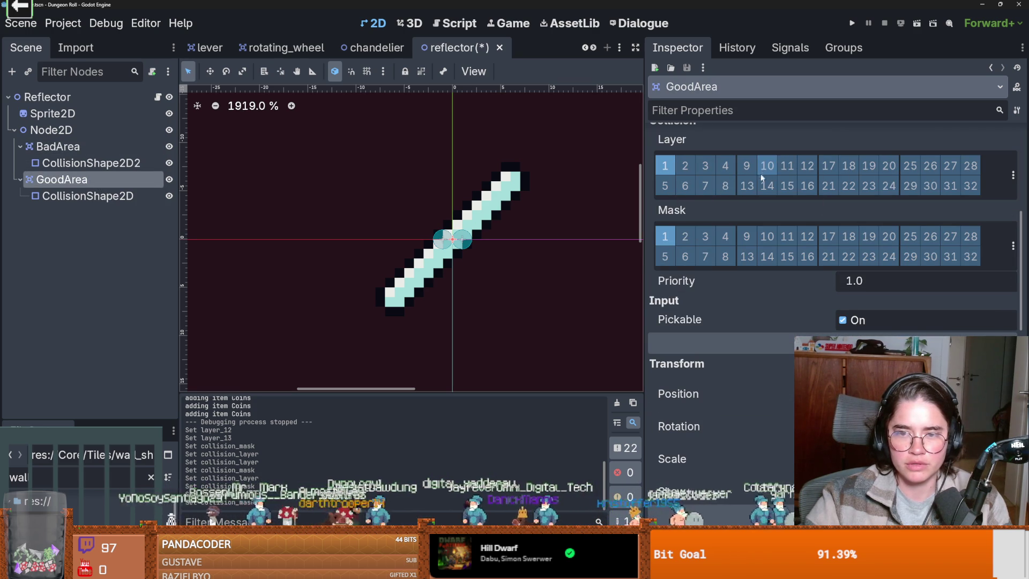
click(747, 186)
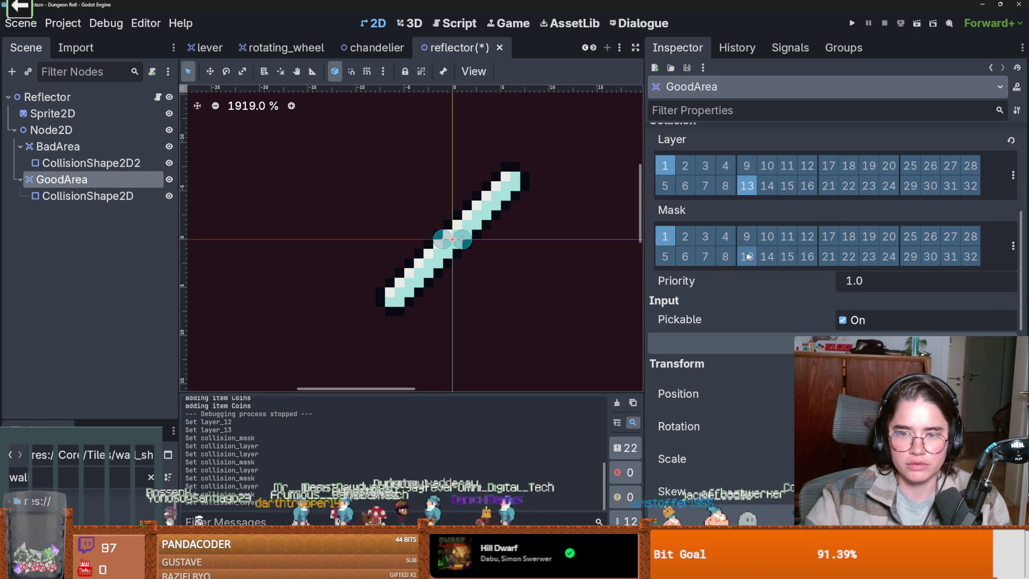
click(807, 236)
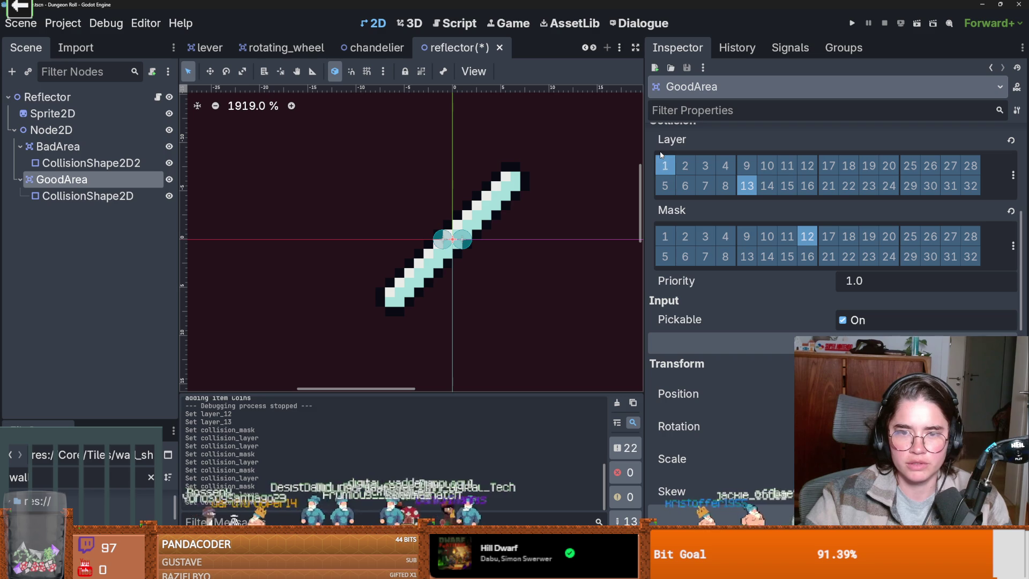
- Reselect BadArea and bring up the Reflector.gd script
click(126, 149)
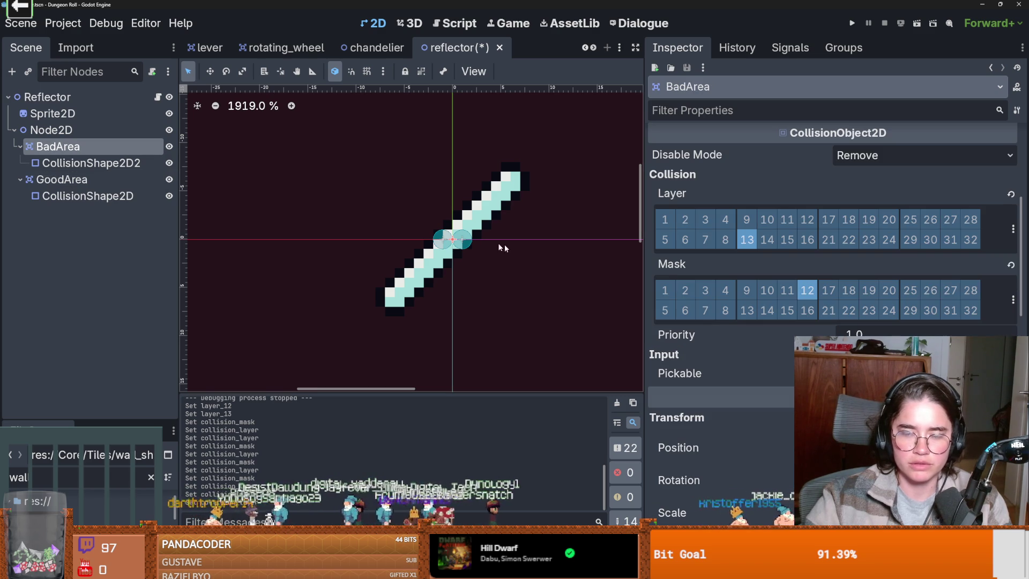
click(157, 97)
scroll(384, 213, down, 2)
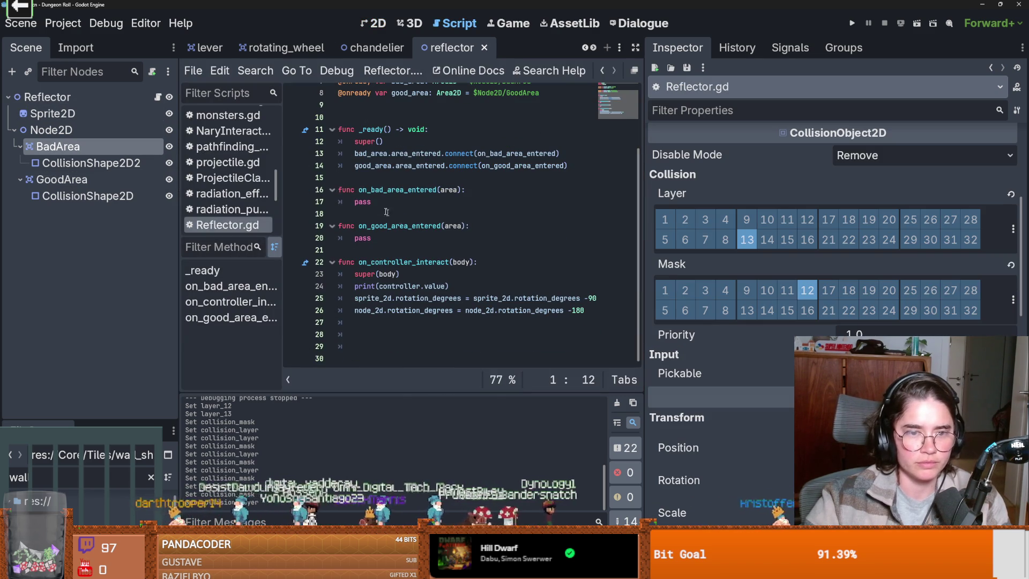
- Select pass in on_bad_area_entered, close the room scene and reorder the open scene tabs
double_click(444, 203)
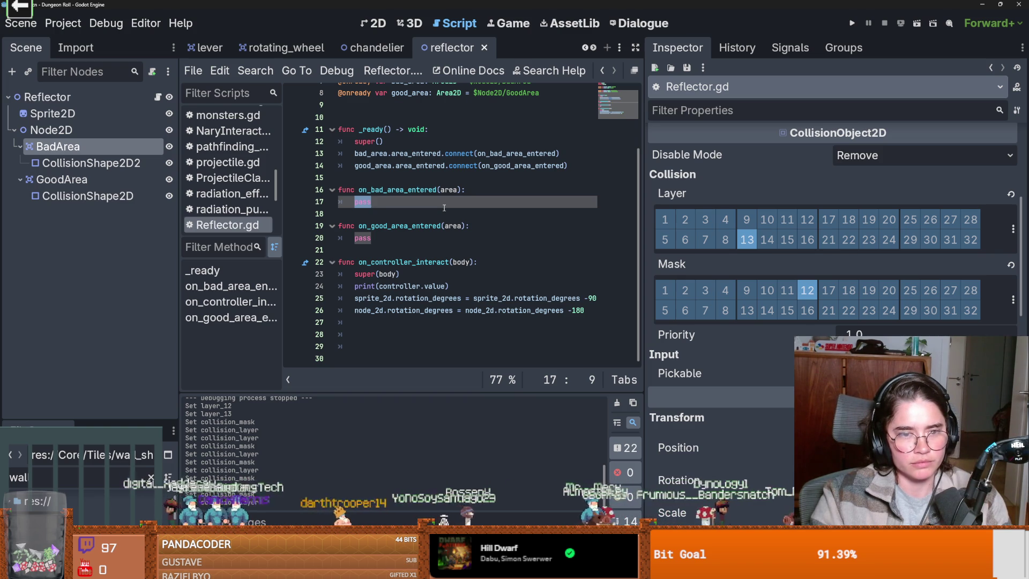
click(592, 48)
click(592, 48)
click(472, 48)
middle_click(484, 48)
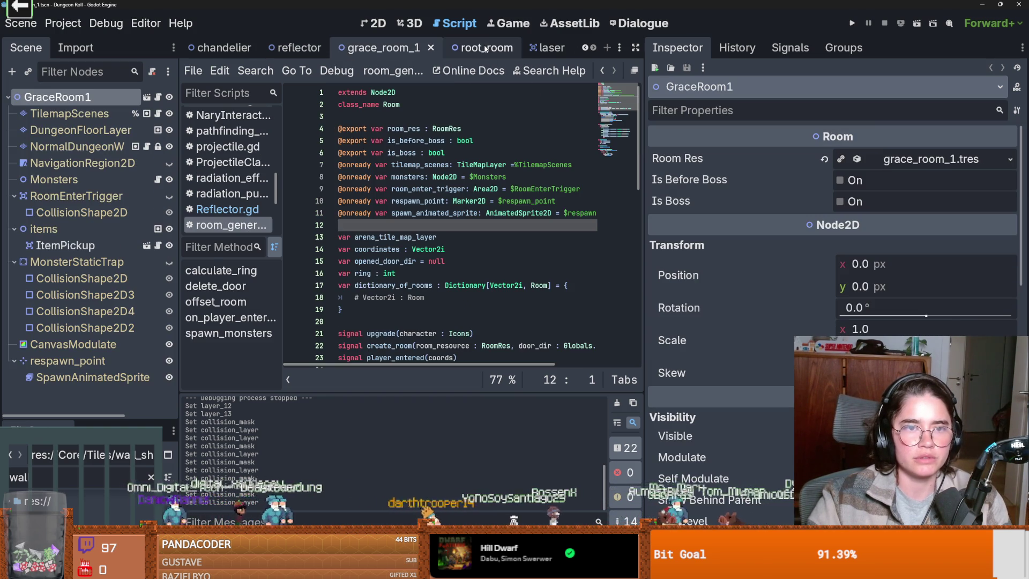
drag(497, 49, 355, 51)
- Return to the laser scene's laser.gd and widen the script editor
click(539, 48)
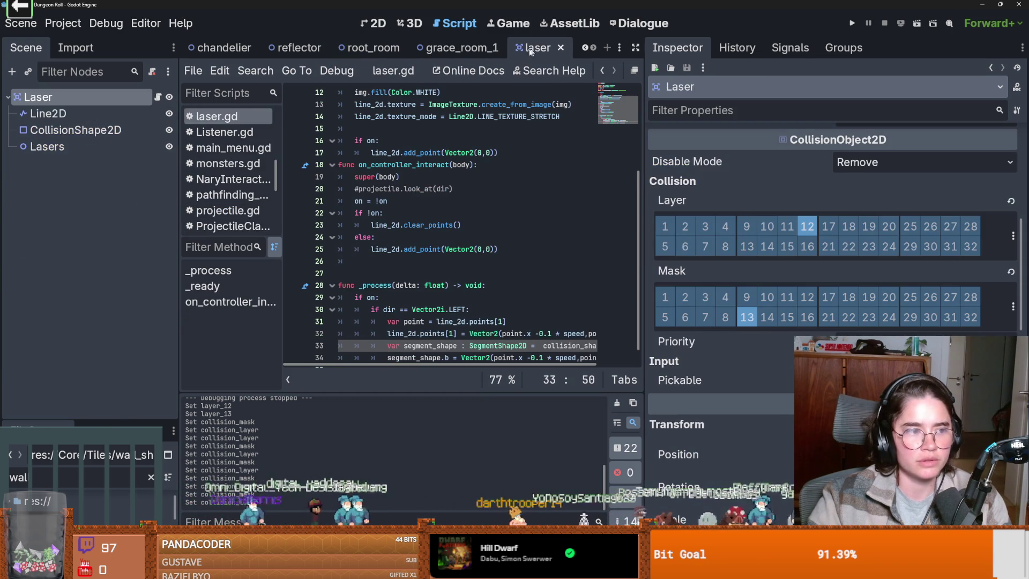
mouse_move(436, 113)
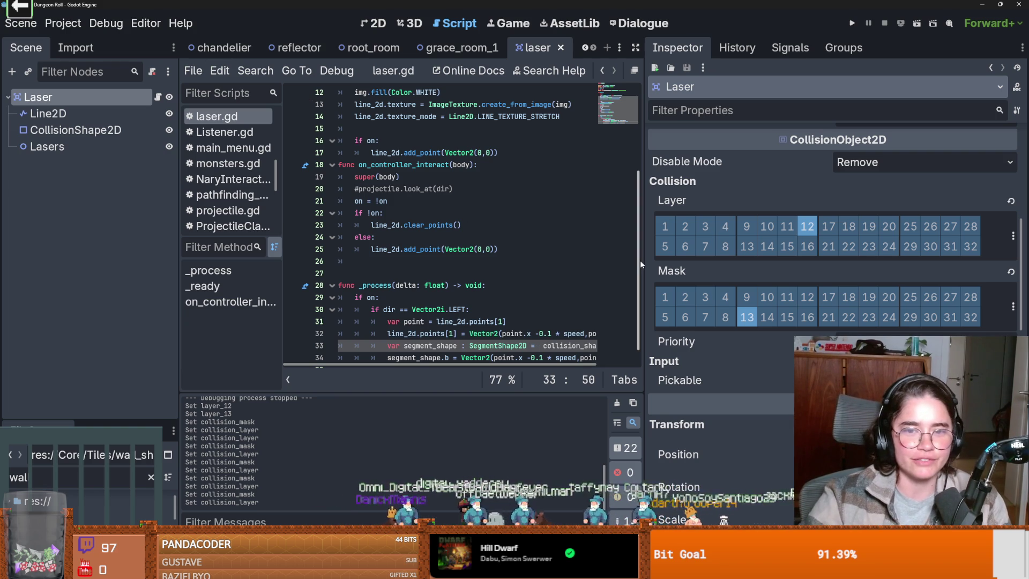
drag(641, 259, 721, 259)
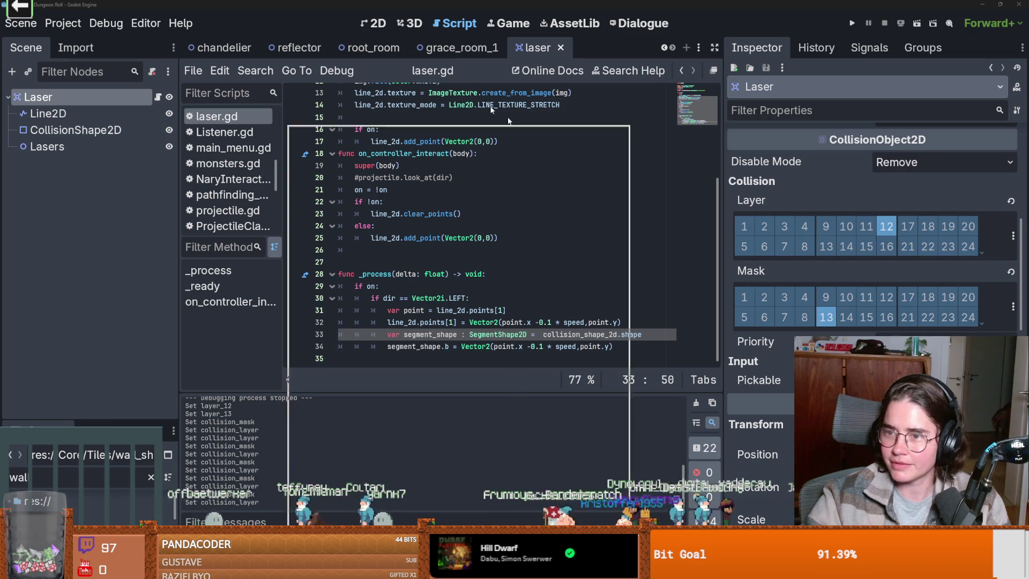
key(alt+Tab)
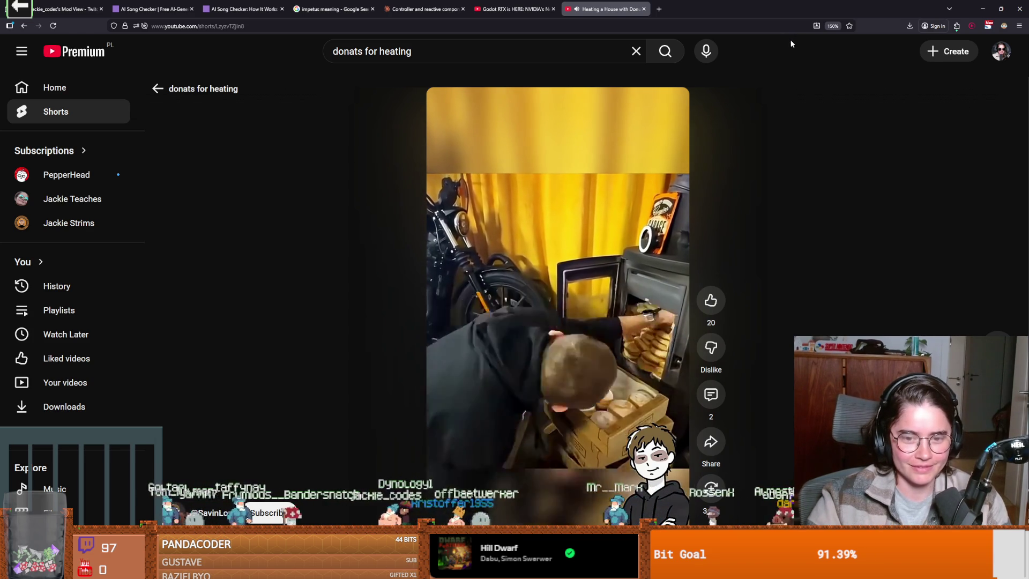
mouse_move(713, 154)
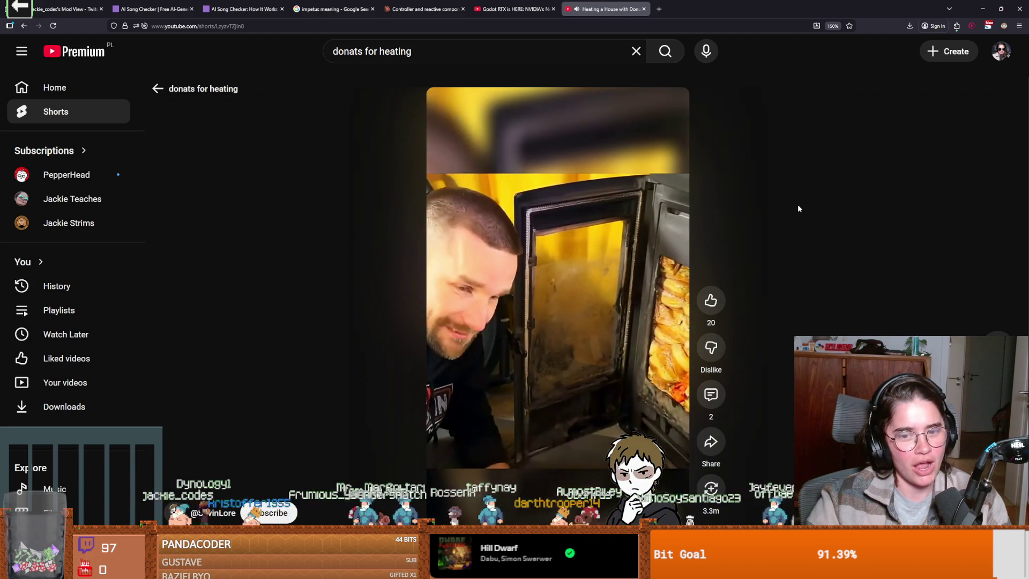
click(645, 225)
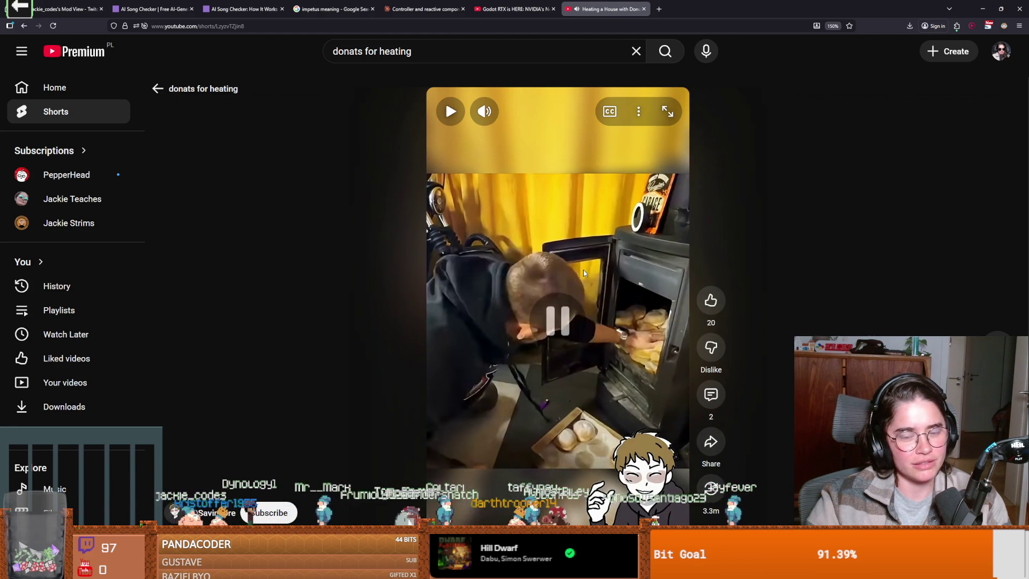
key(alt+Tab)
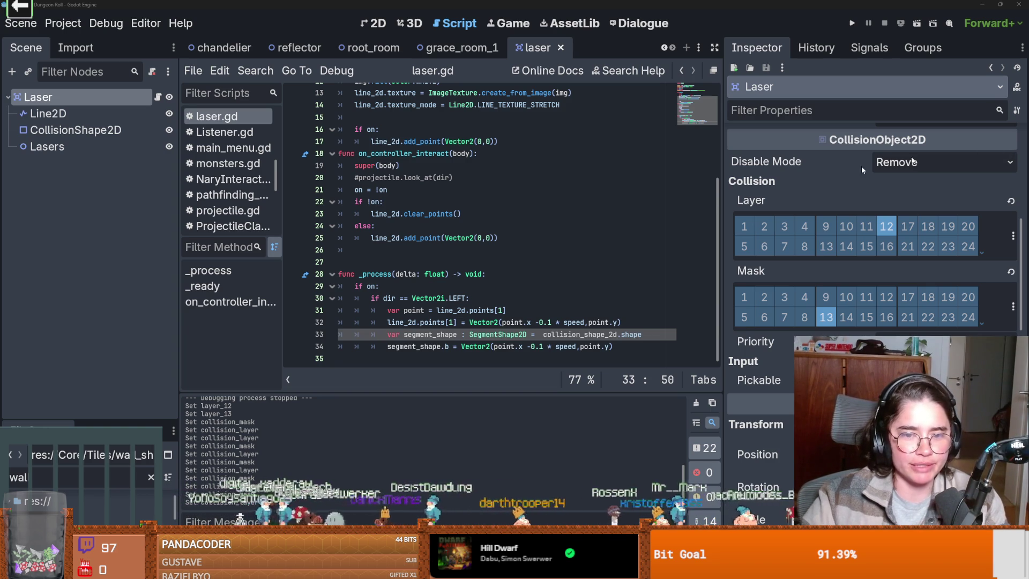
- Save the current scene
click(576, 250)
key(ctrl+s)
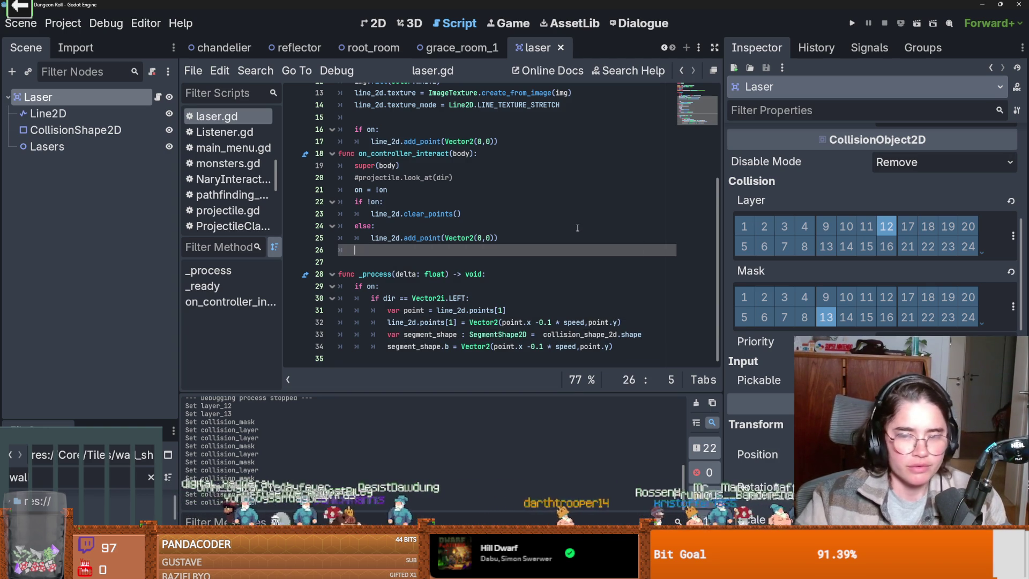
scroll(467, 276, up, 3)
scroll(468, 277, down, 3)
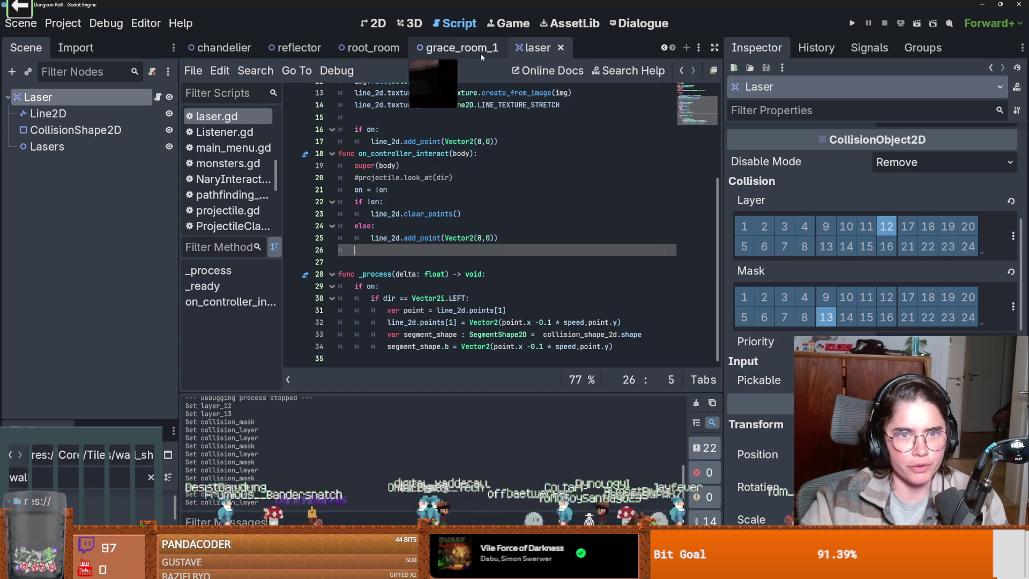
scroll(673, 50, up, 2)
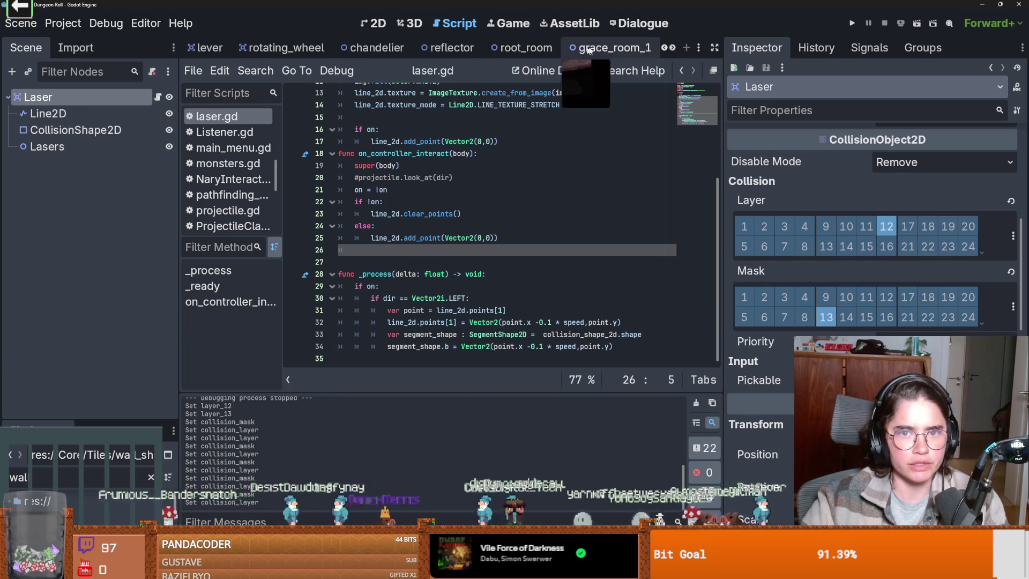
- Close the grace_room_1 scene and return to laser.gd's variable declarations
click(608, 48)
click(610, 49)
click(449, 54)
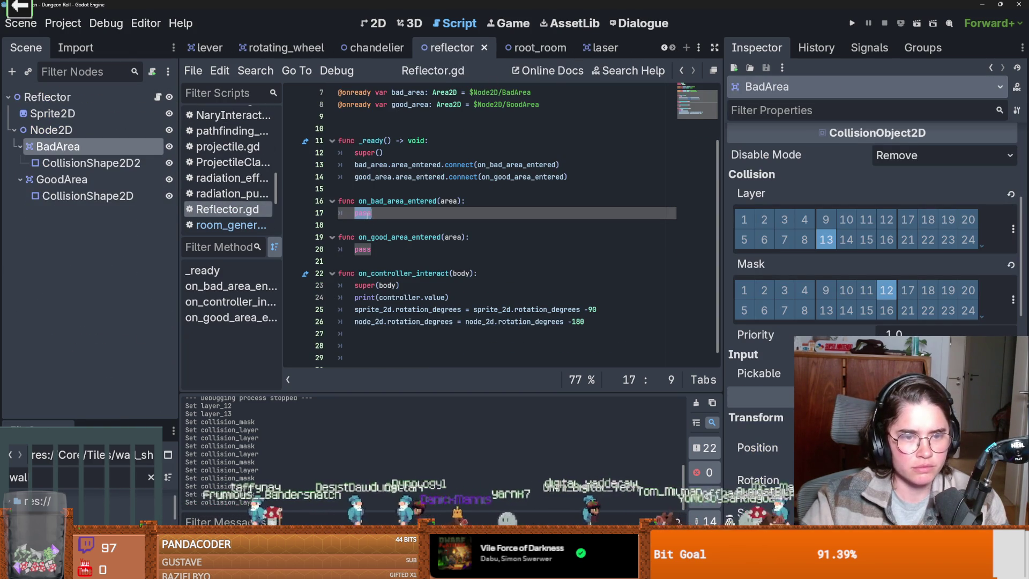
click(602, 48)
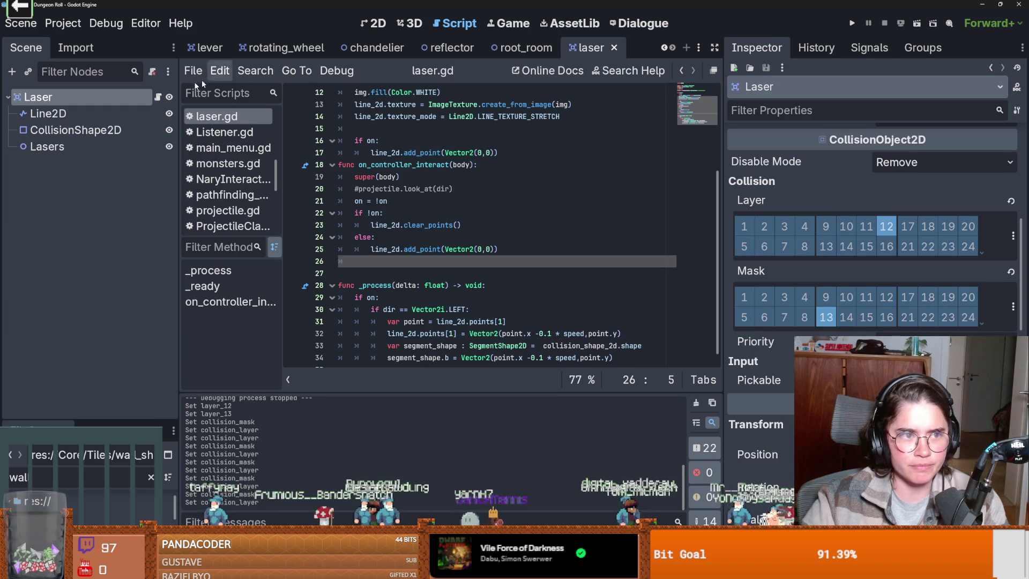
scroll(368, 154, up, 5)
click(356, 177)
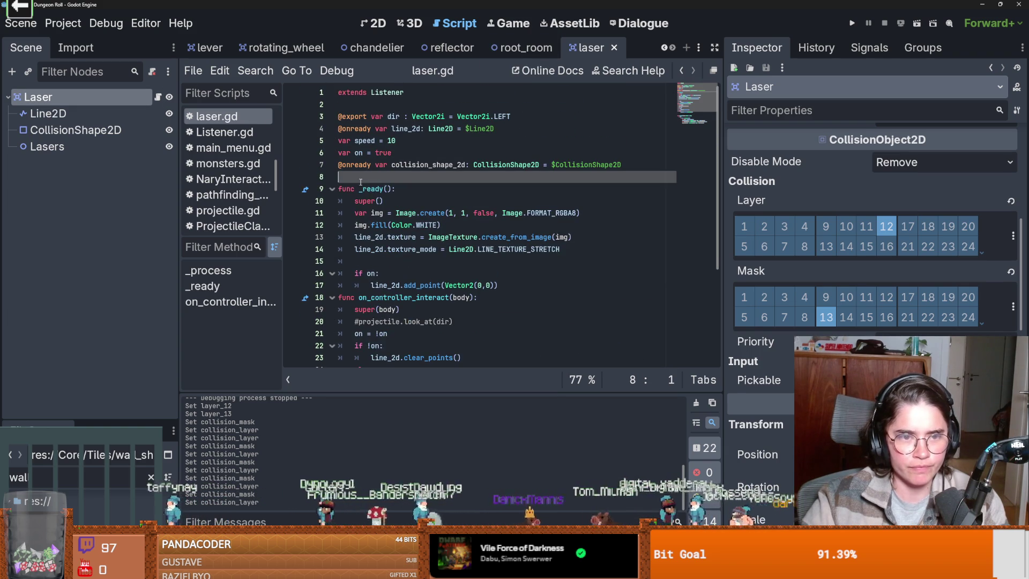
- Declare 'var stop = false' in laser.gd
key(Return)
key(Return)
click(356, 190)
text(if)
key(BackSpace)
key(BackSpace)
key(BackSpace)
text(var stop =6)
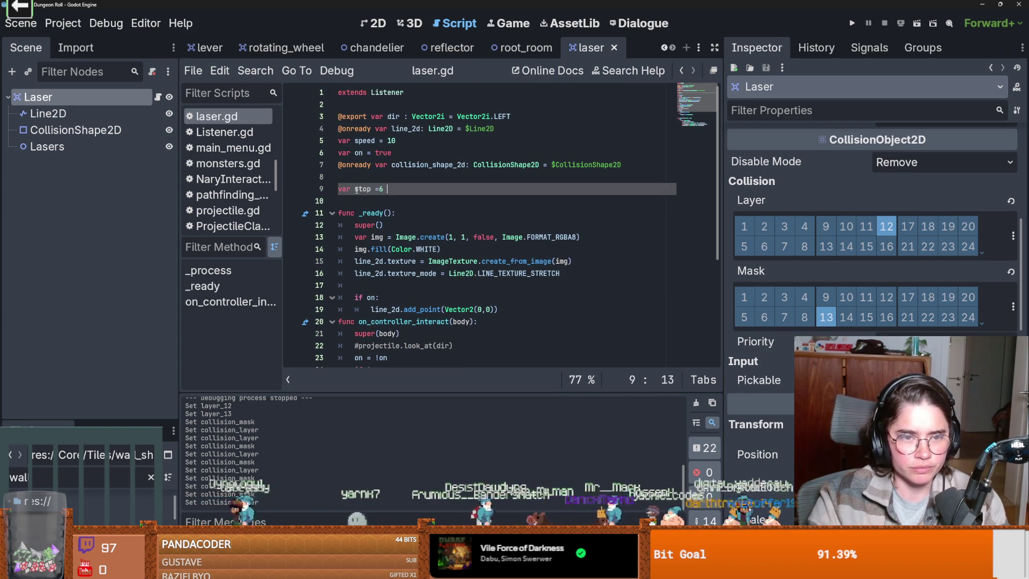
key(BackSpace)
key(BackSpace)
text(false)
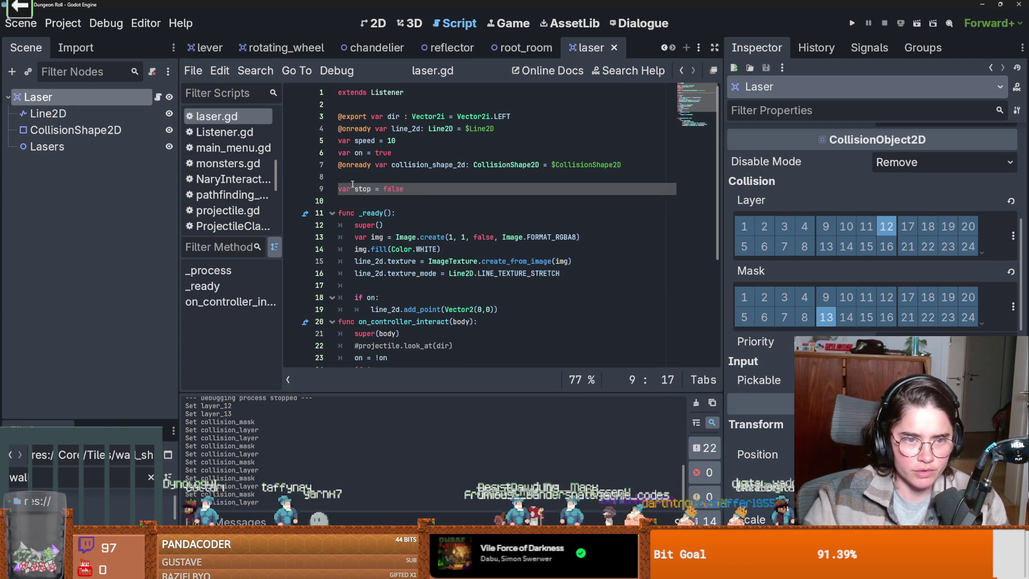
- Change the _process condition to 'if on and !stop'
double_click(363, 189)
scroll(399, 260, down, 1)
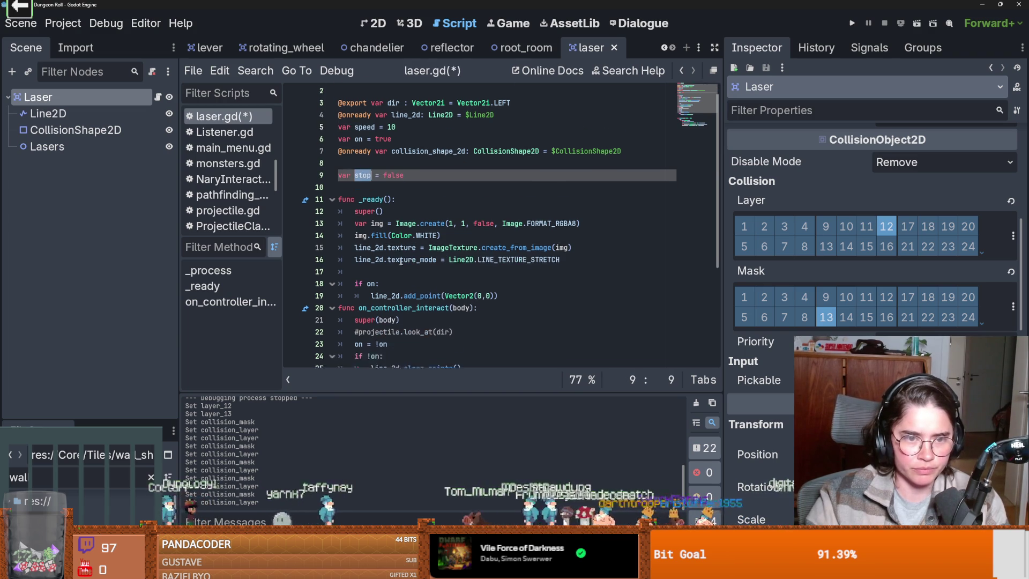
scroll(399, 259, down, 5)
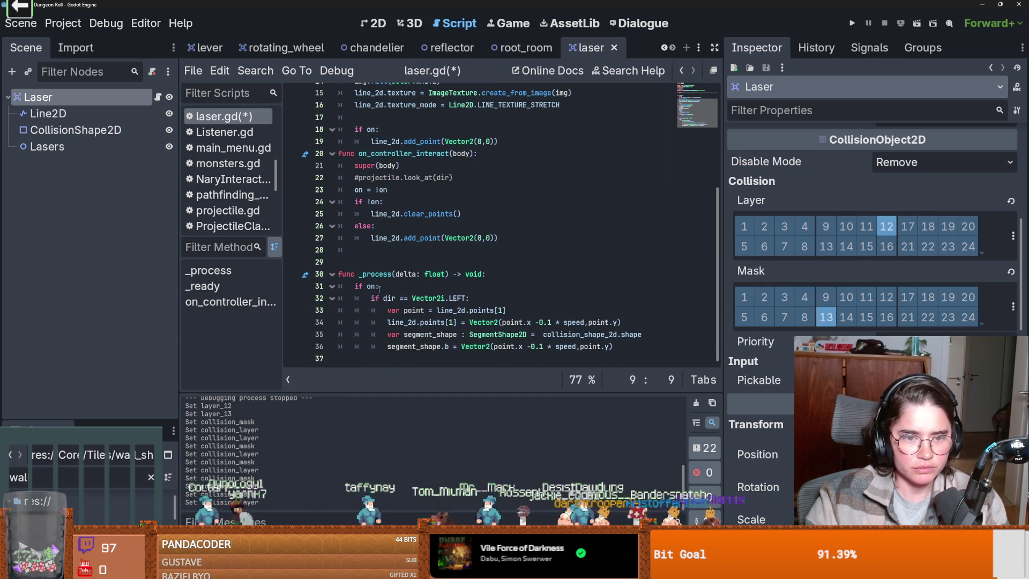
click(381, 289)
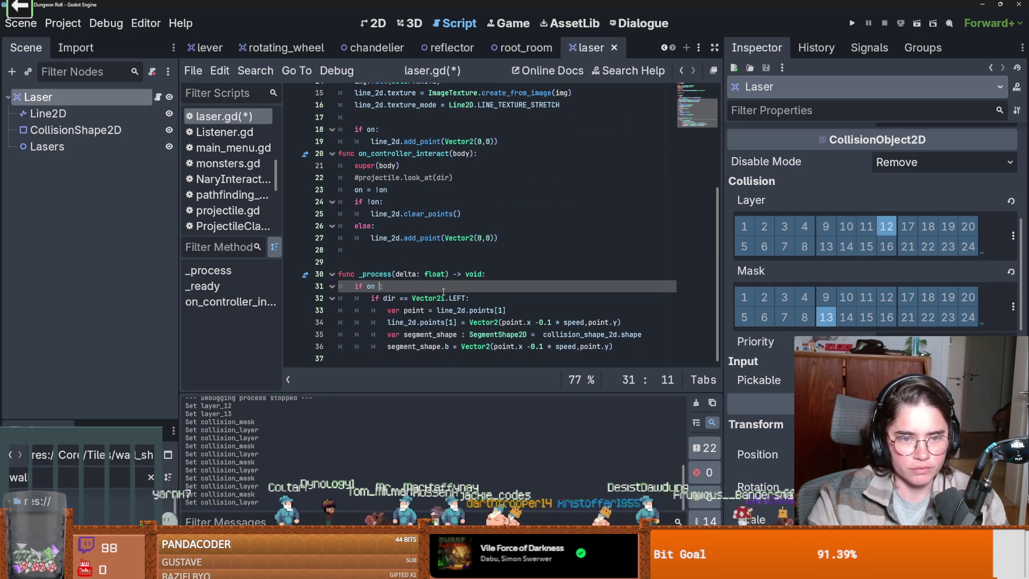
text(and !stop)
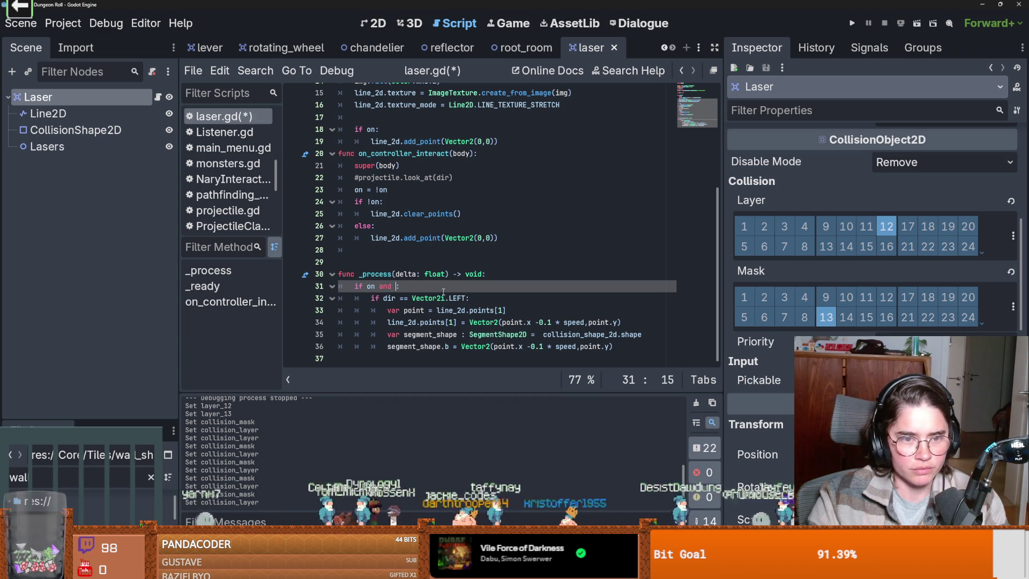
key(Left)
key(Left)
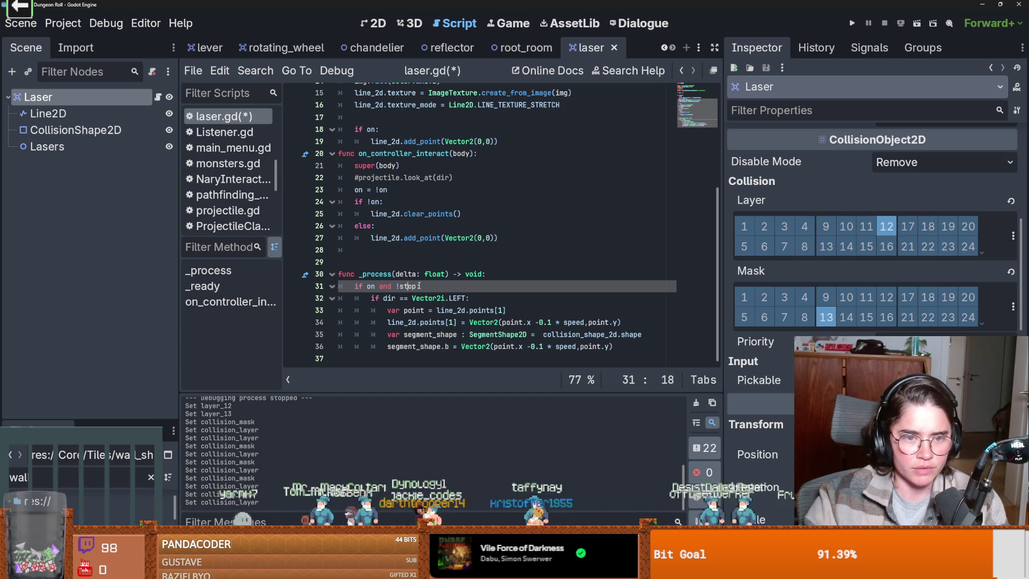
double_click(412, 287)
- Reset 'stop = false' when the laser is switched off, and save laser.gd
click(519, 238)
key(Return)
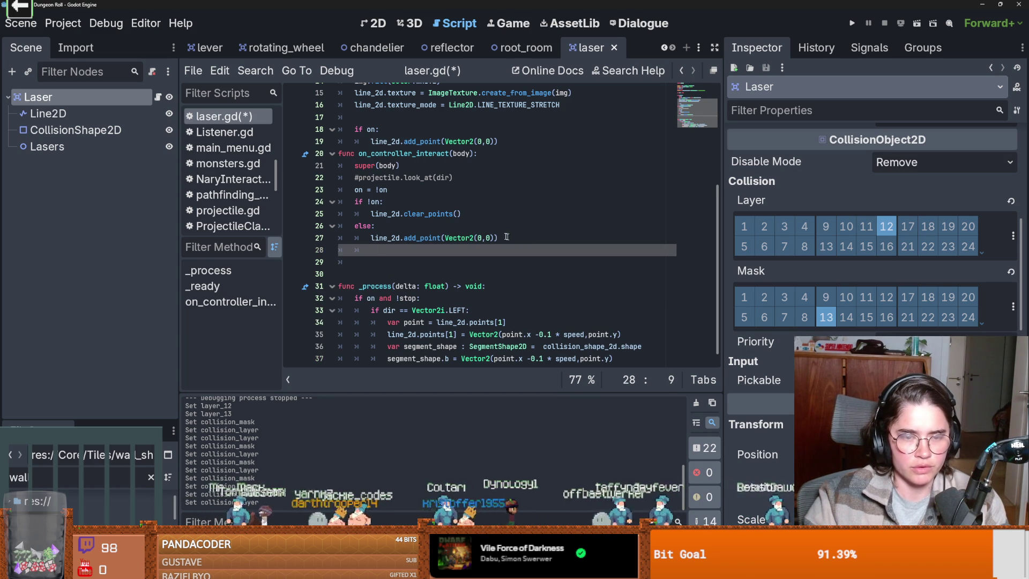
click(388, 199)
key(Return)
text(stop = fal)
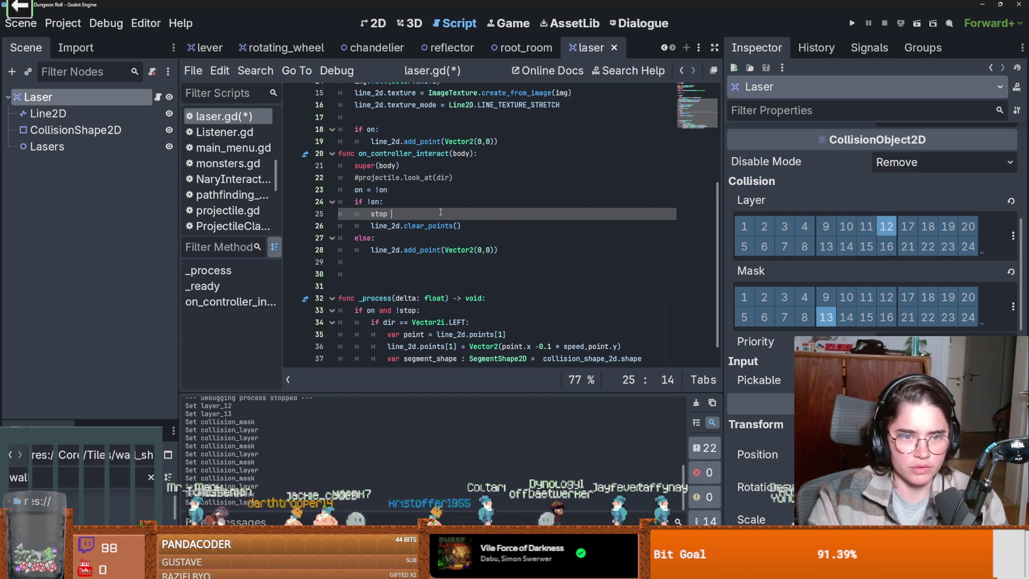
key(Return)
key(ctrl+s)
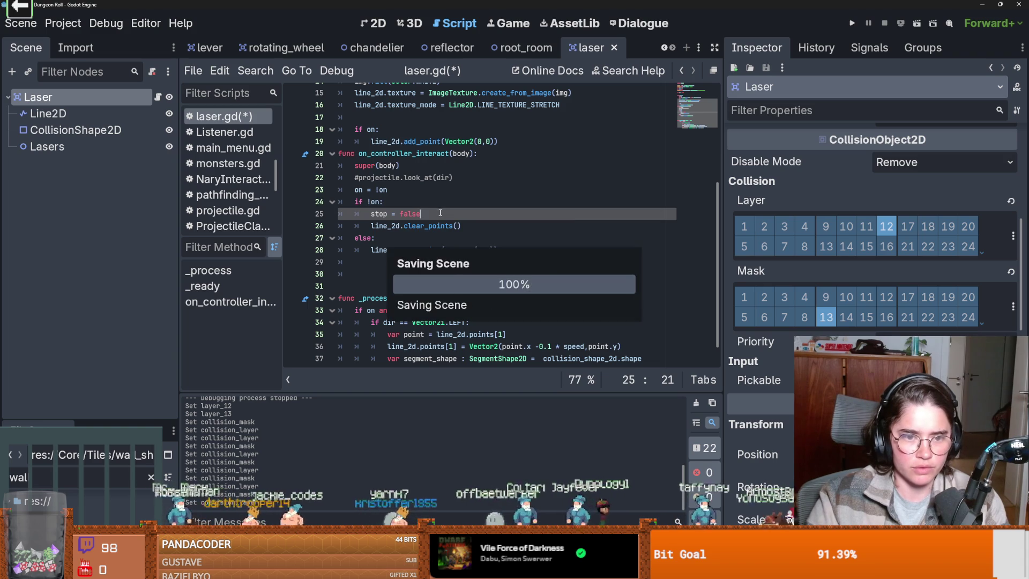
key(Down)
key(Down)
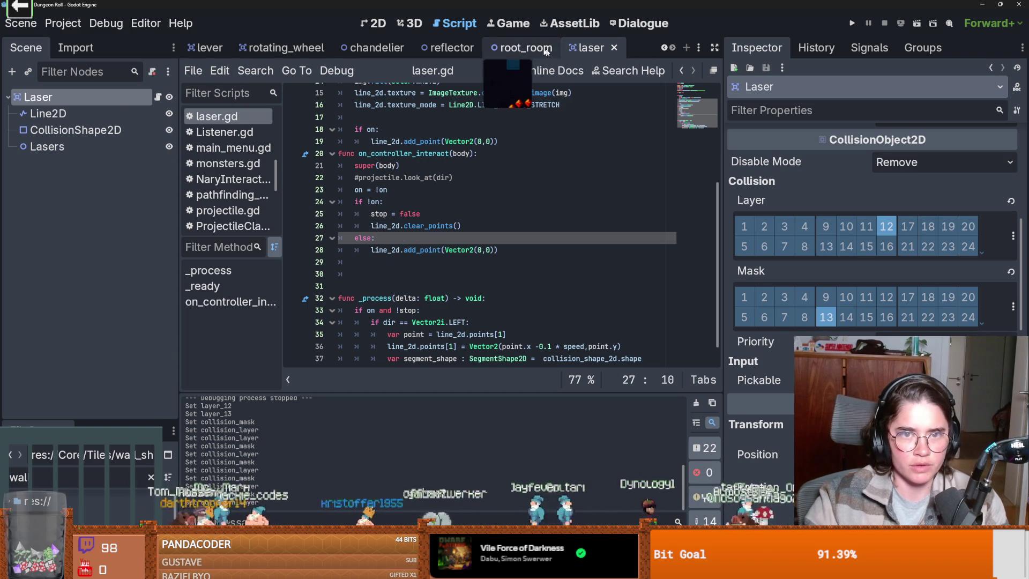
- Begin an 'if area is Laser' check in Reflector.gd, then remove it
click(450, 48)
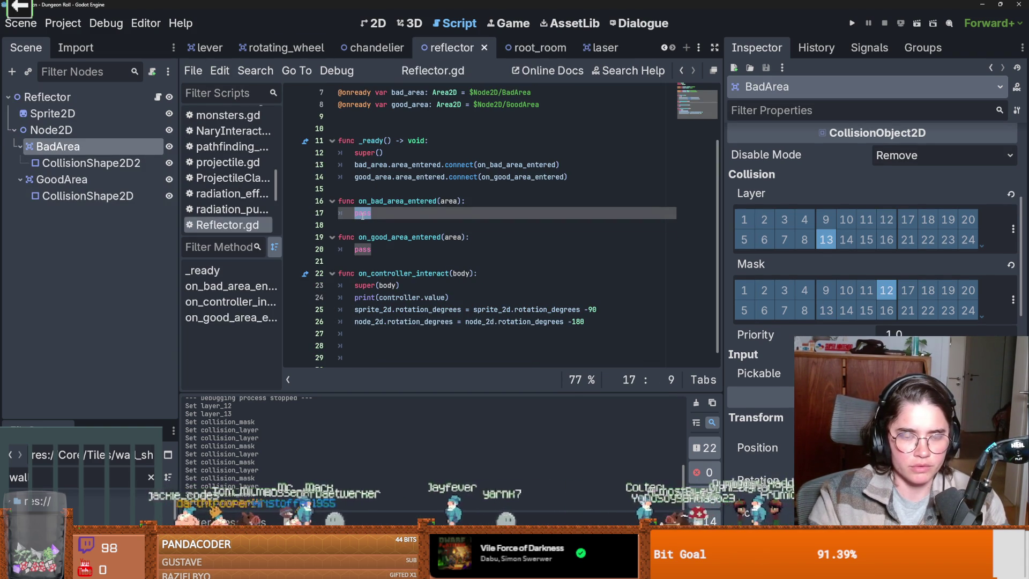
text(if area i)
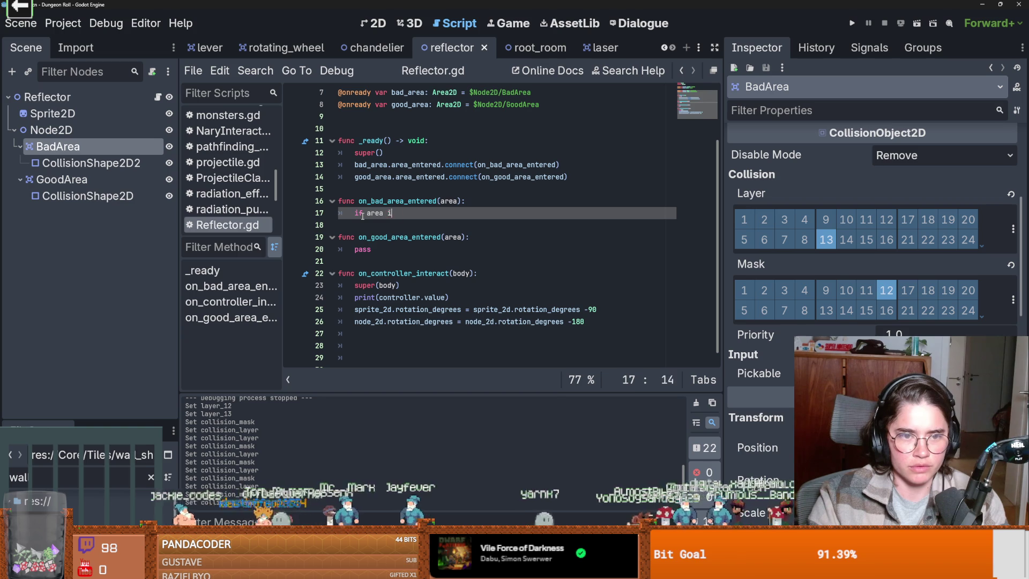
text(s L)
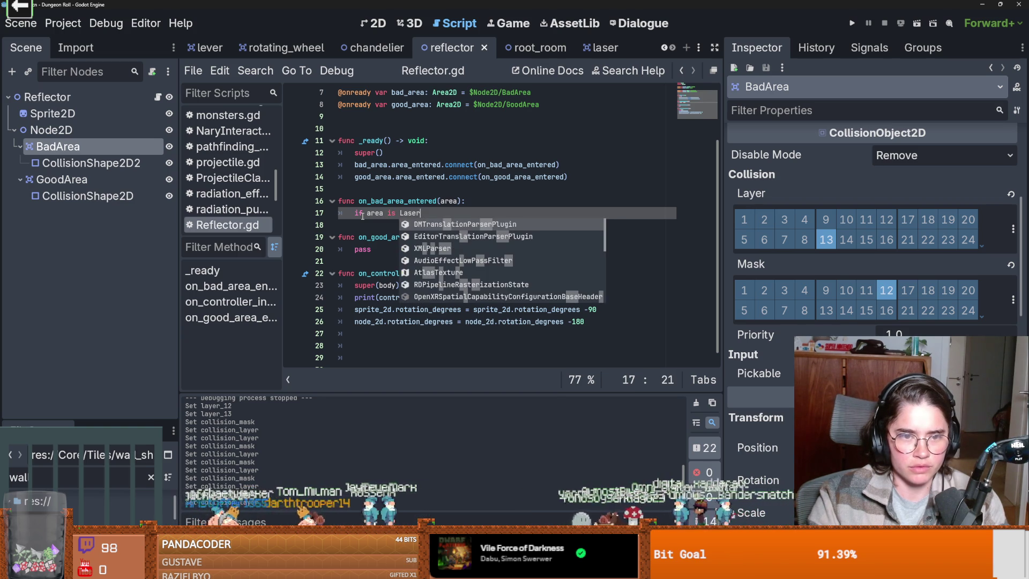
key(BackSpace)
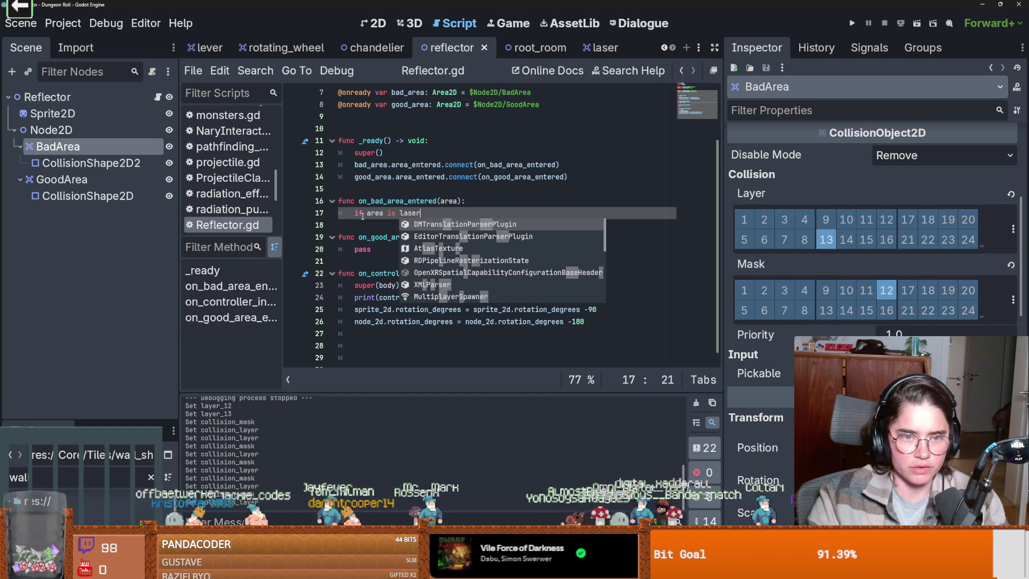
text(l)
key(BackSpace)
key(BackSpace)
key(BackSpace)
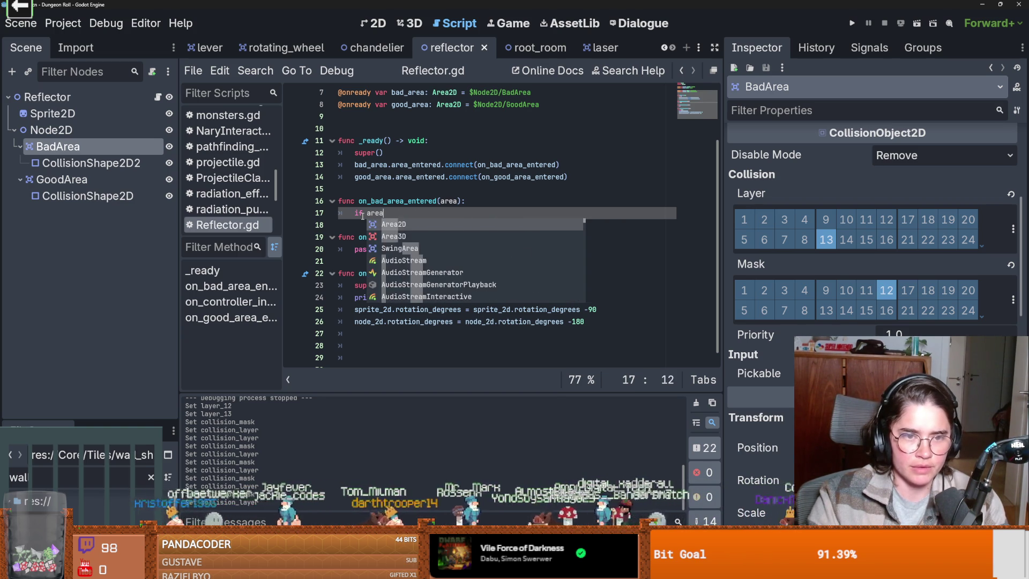
key(BackSpace)
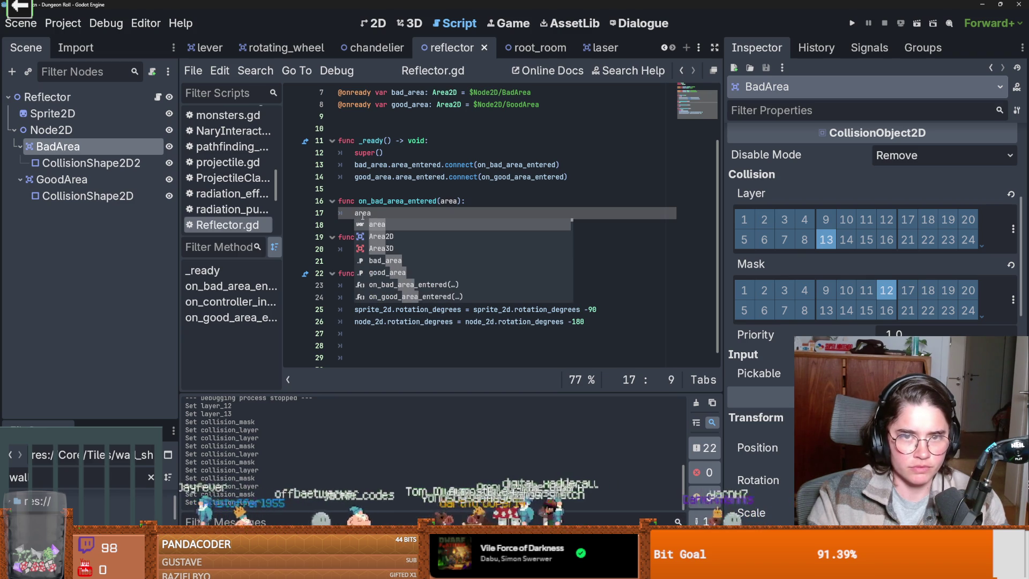
- Add 'class_name Laser' below the extends line in laser.gd and save
click(600, 48)
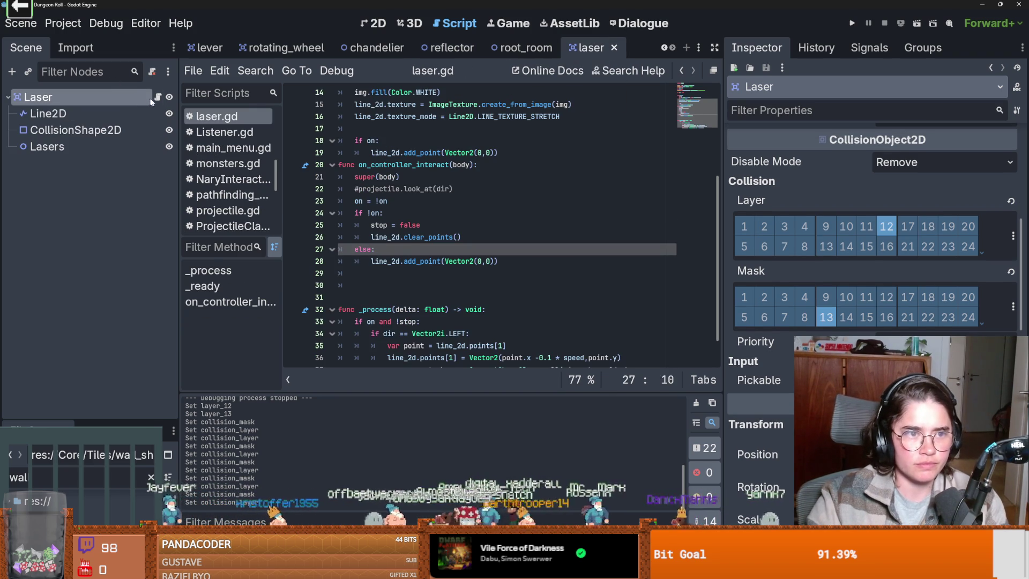
scroll(434, 158, up, 5)
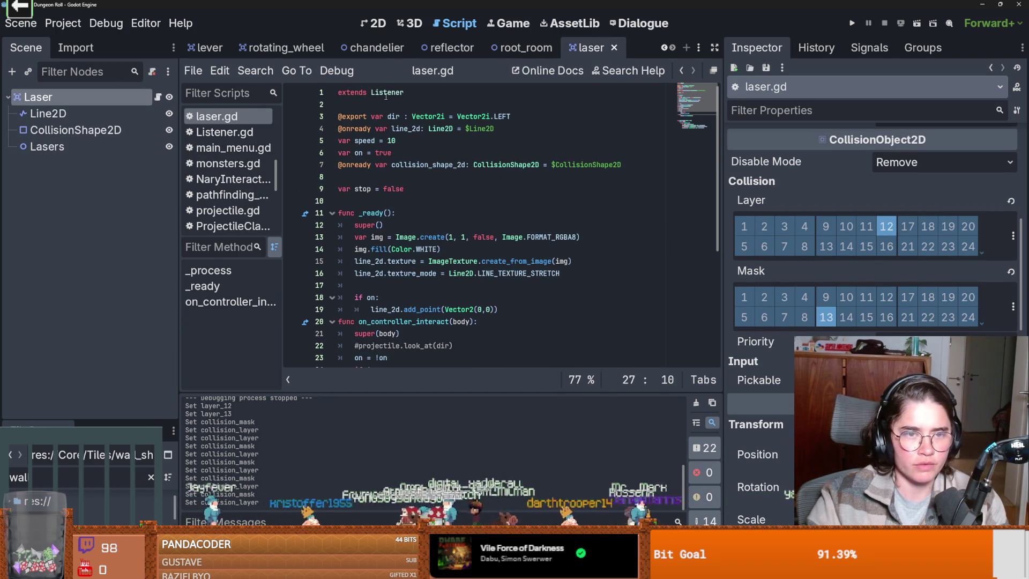
click(423, 91)
key(Return)
text(class_name Las)
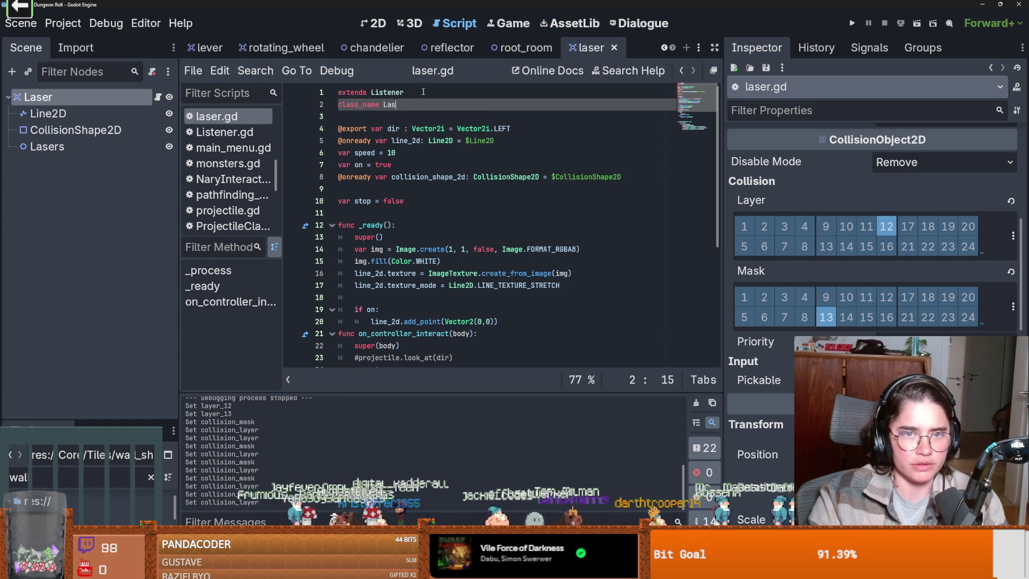
text(er)
key(ctrl+s)
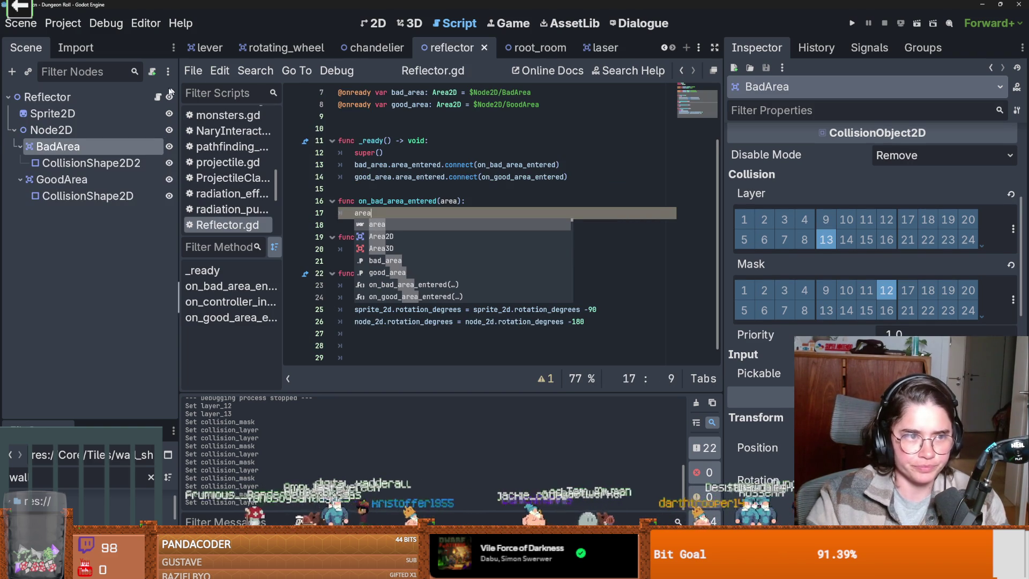
- In Reflector.gd's bad-area handler add 'if area is Laser:' setting area.stop = true, then run the game
key(BackSpace)
key(BackSpace)
key(BackSpace)
text(i)
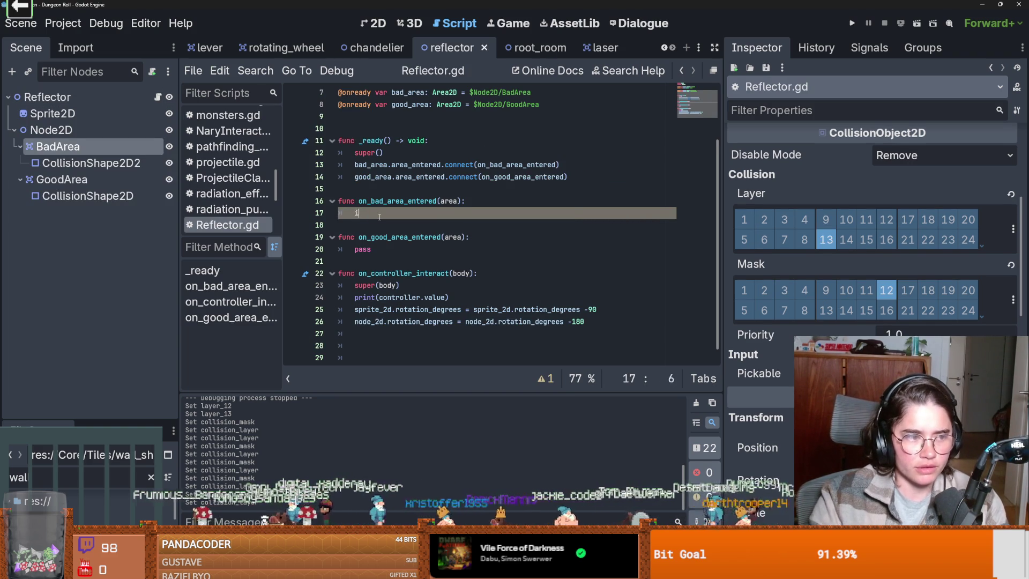
text(s area is Las)
key(BackSpace)
text(r:)
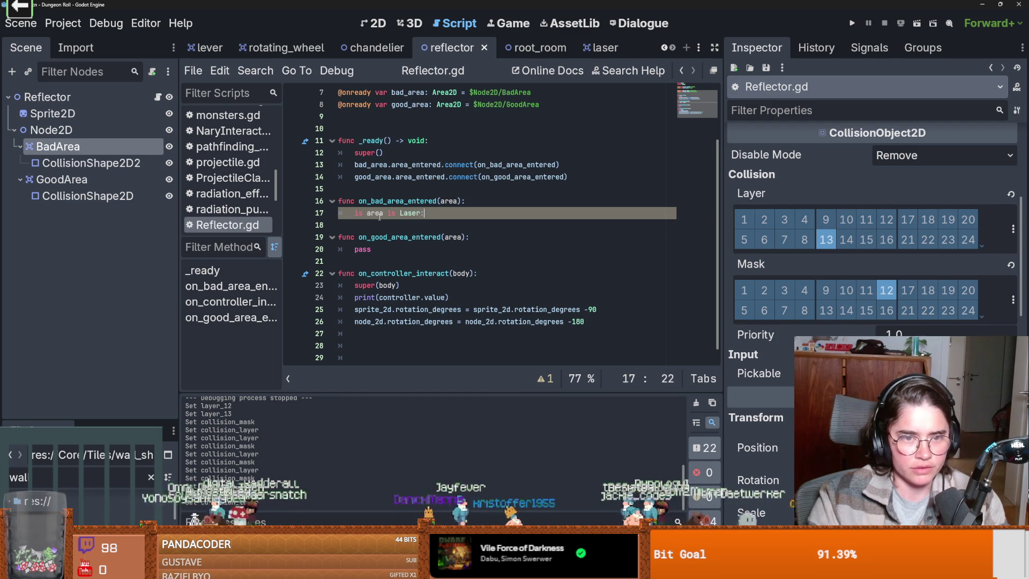
key(Return)
text(area.stop = true)
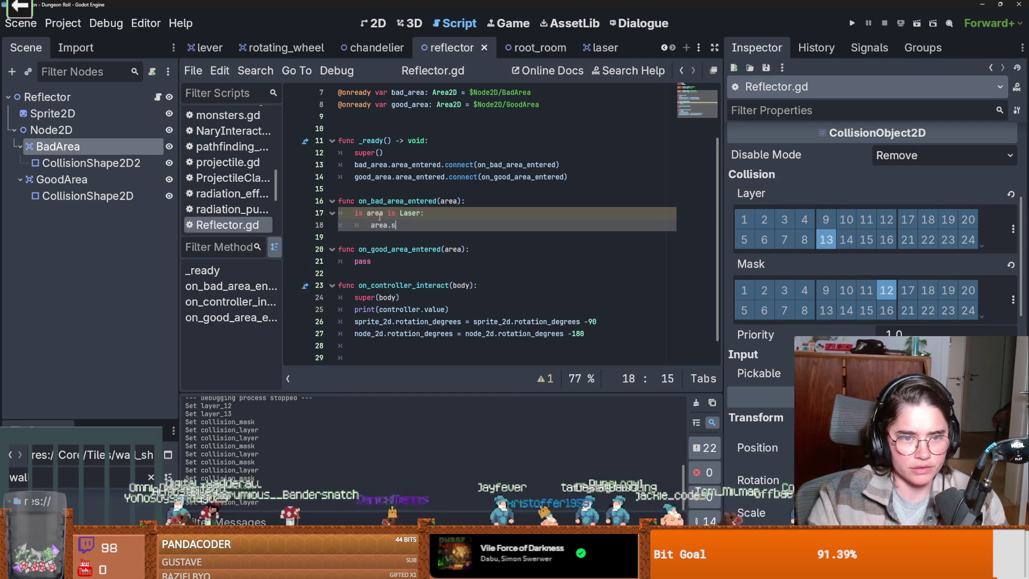
click(394, 227)
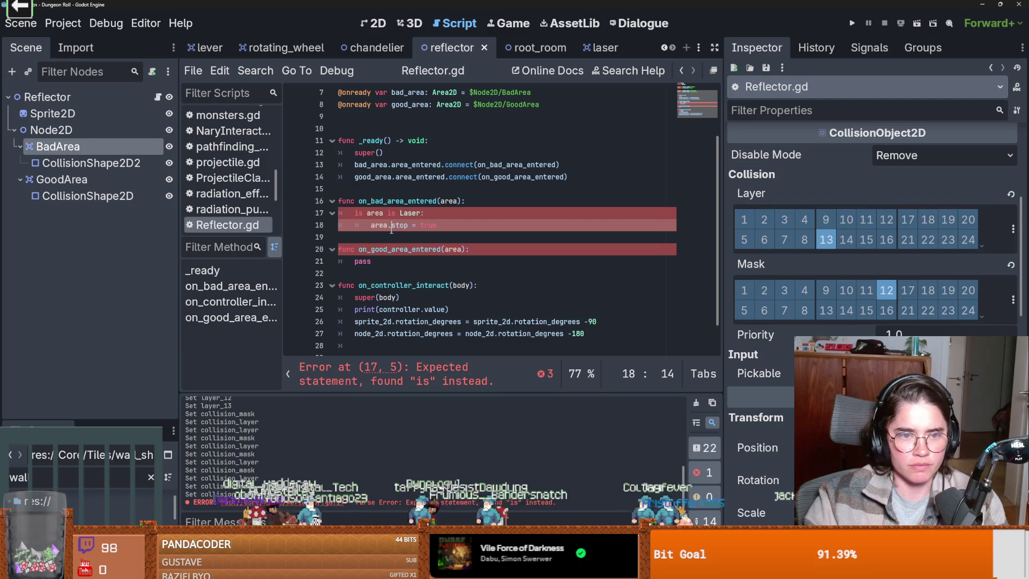
double_click(359, 213)
text(if)
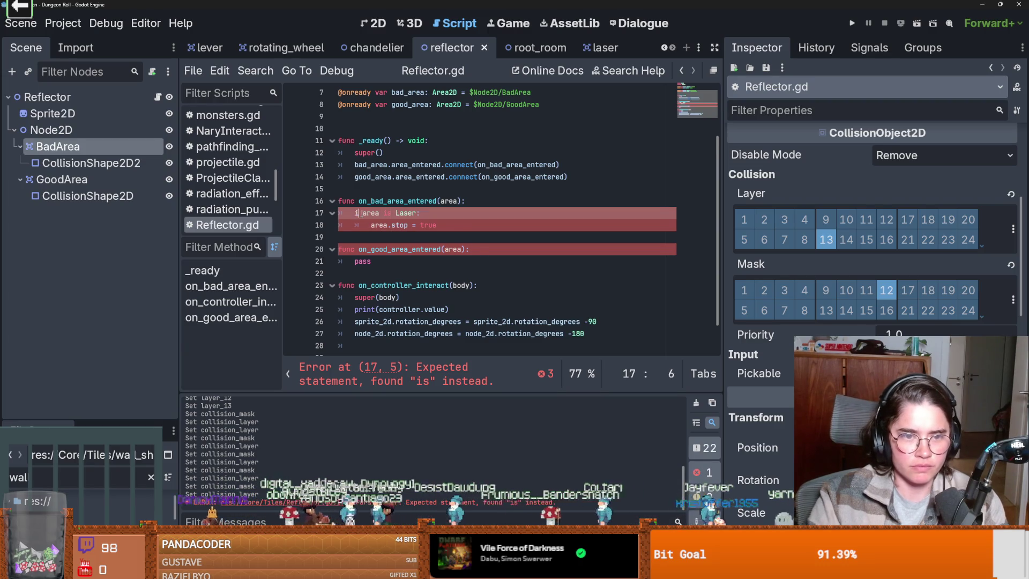
click(362, 200)
drag(437, 225, 319, 213)
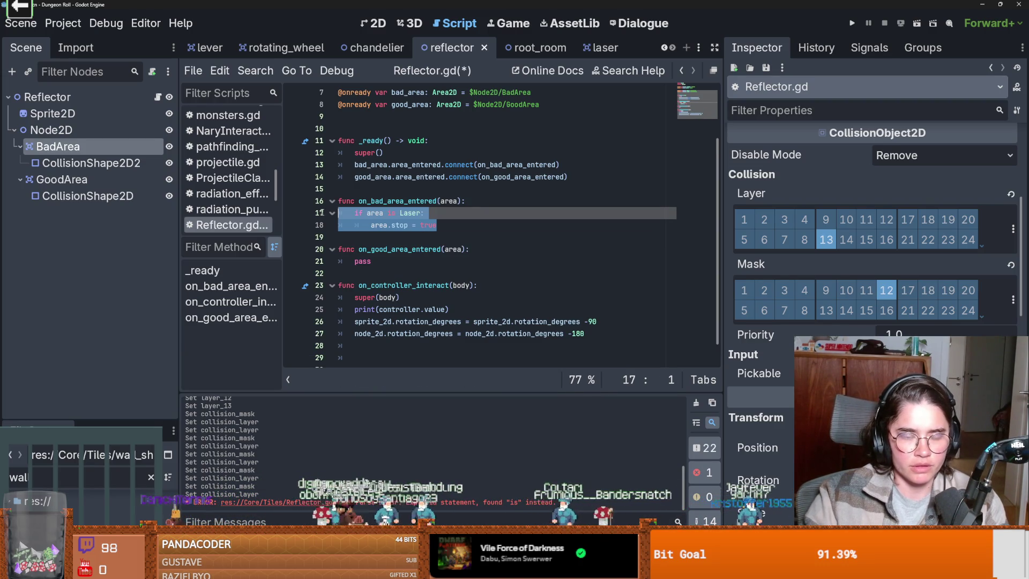
double_click(363, 261)
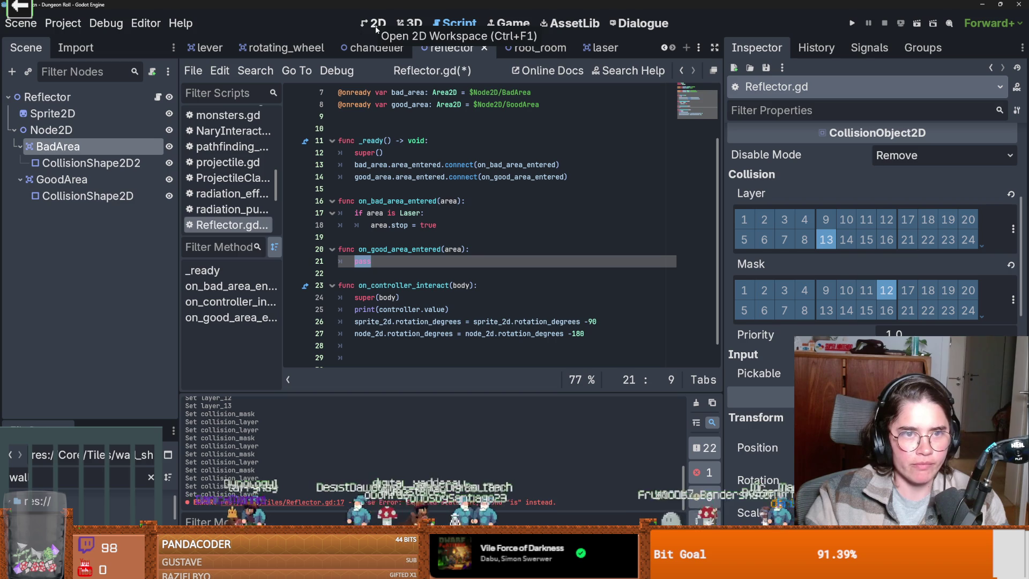
click(852, 23)
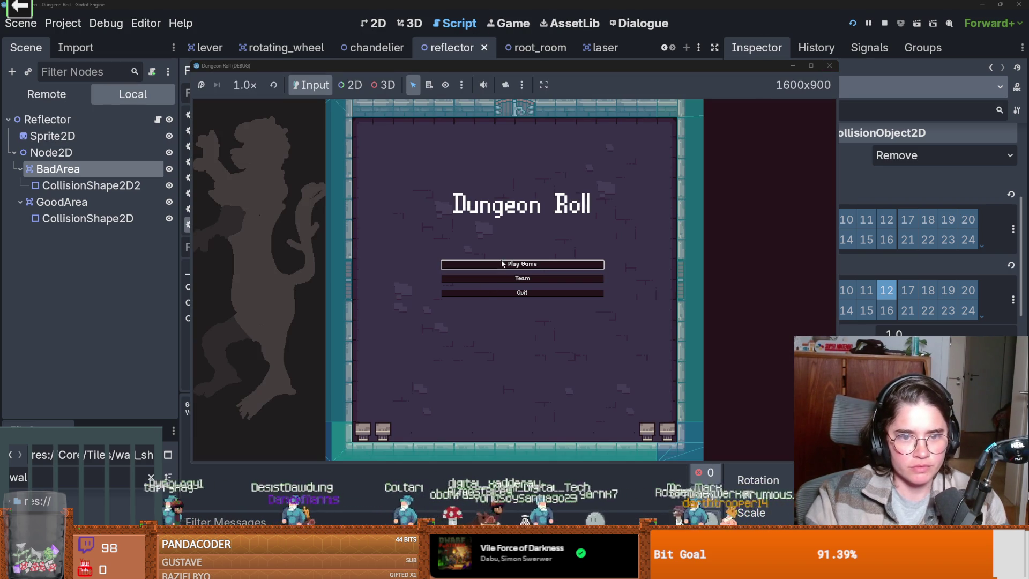
- Playtest a new game as the Crusader to check the laser, then stop it and return to 2D
click(810, 66)
click(477, 274)
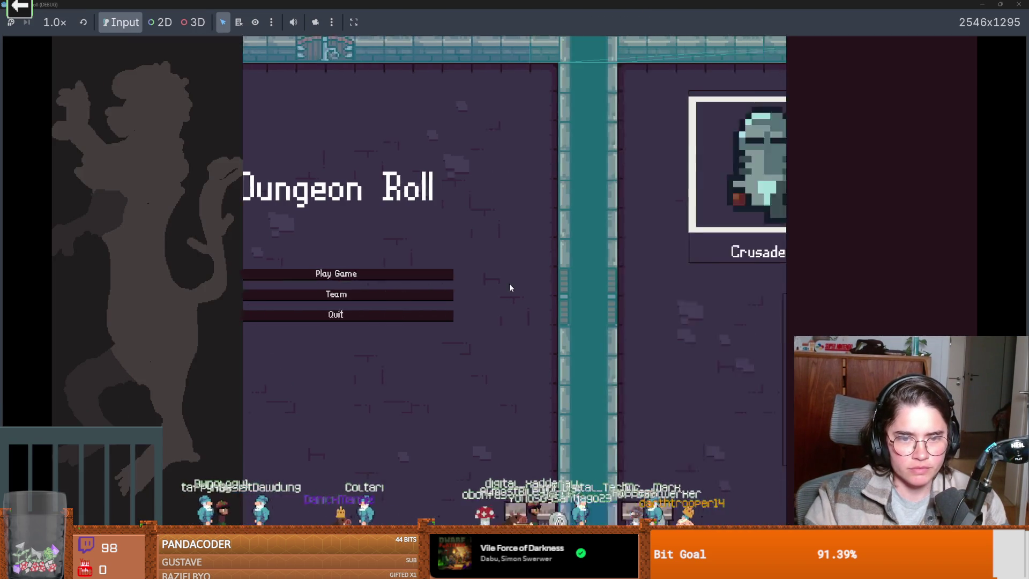
click(516, 299)
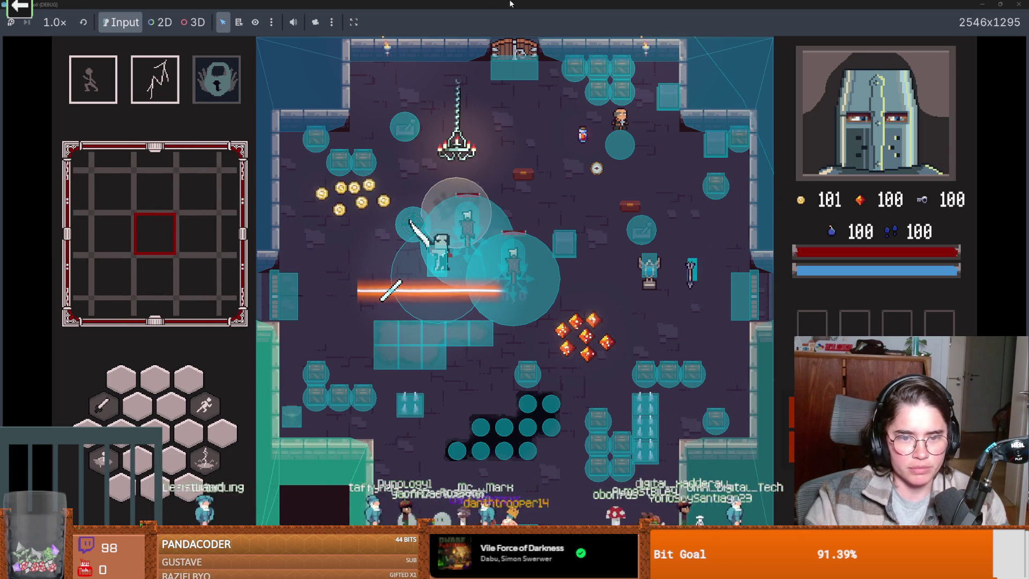
key(alt+Tab)
key(F8)
click(375, 23)
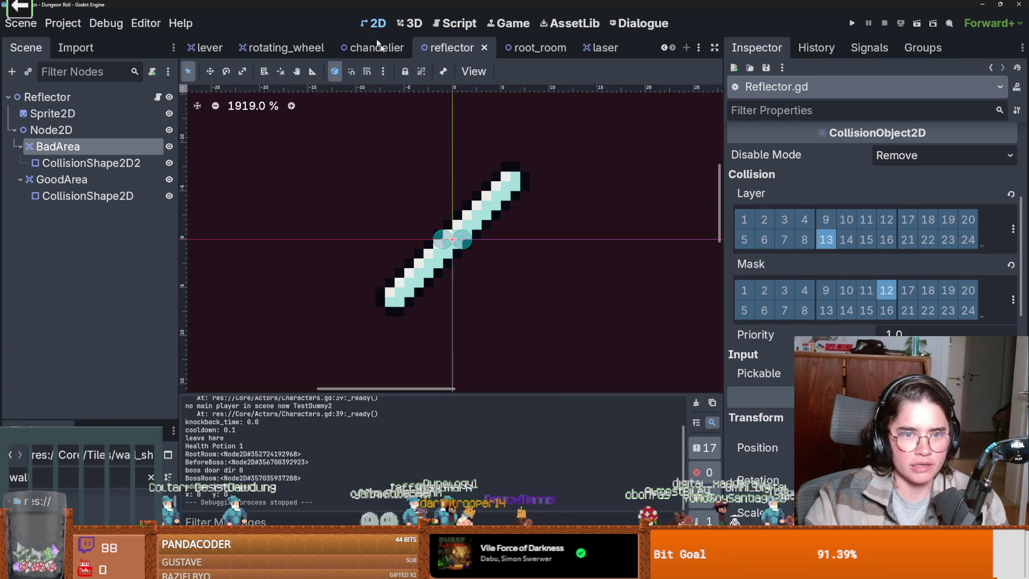
- In root_room, try rotating the Reflector, then reset its rotation to 0
click(528, 47)
scroll(369, 247, up, 1)
scroll(369, 247, left, 3)
click(604, 240)
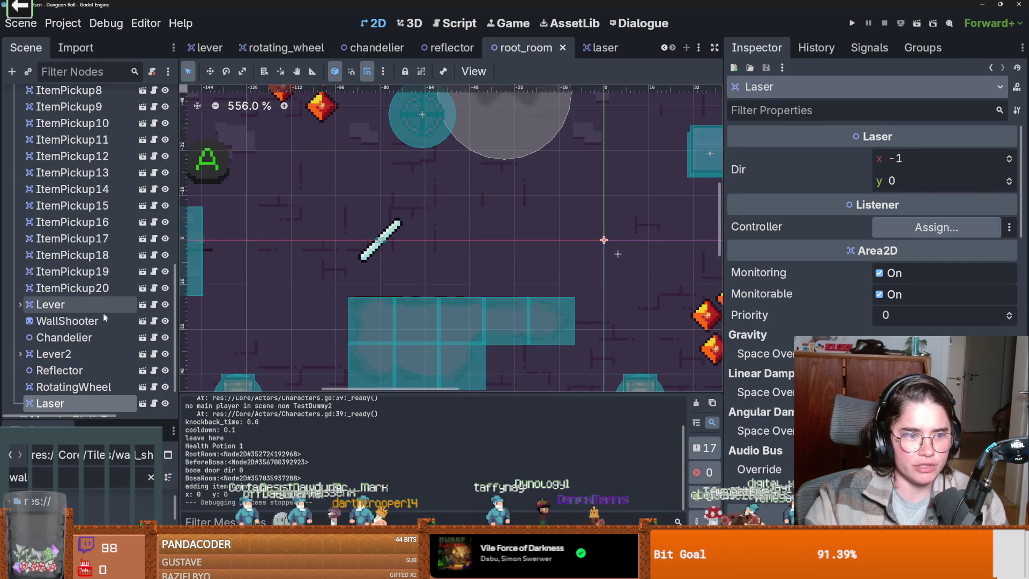
scroll(68, 320, down, 2)
click(69, 320)
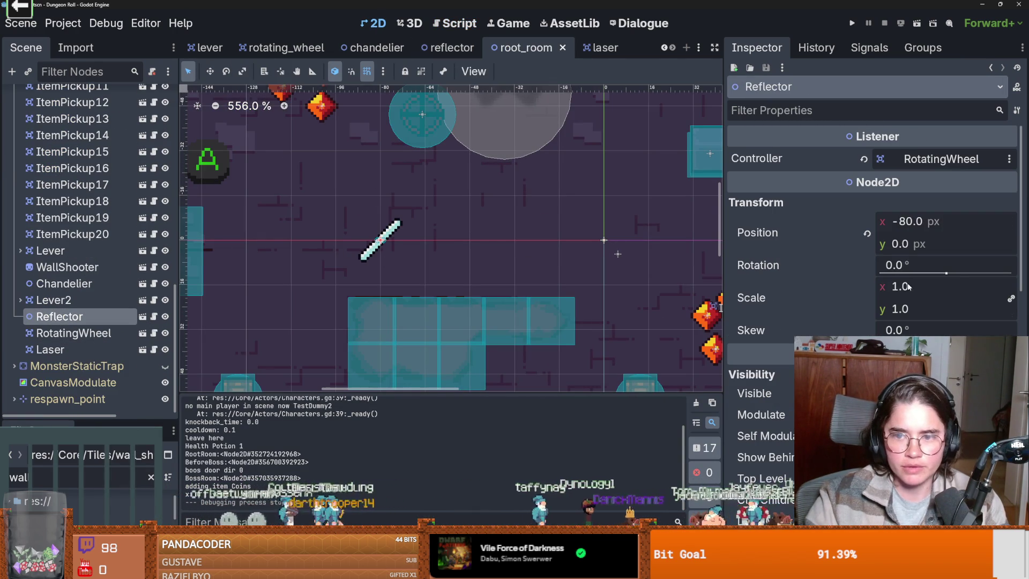
drag(949, 273, 919, 275)
click(866, 265)
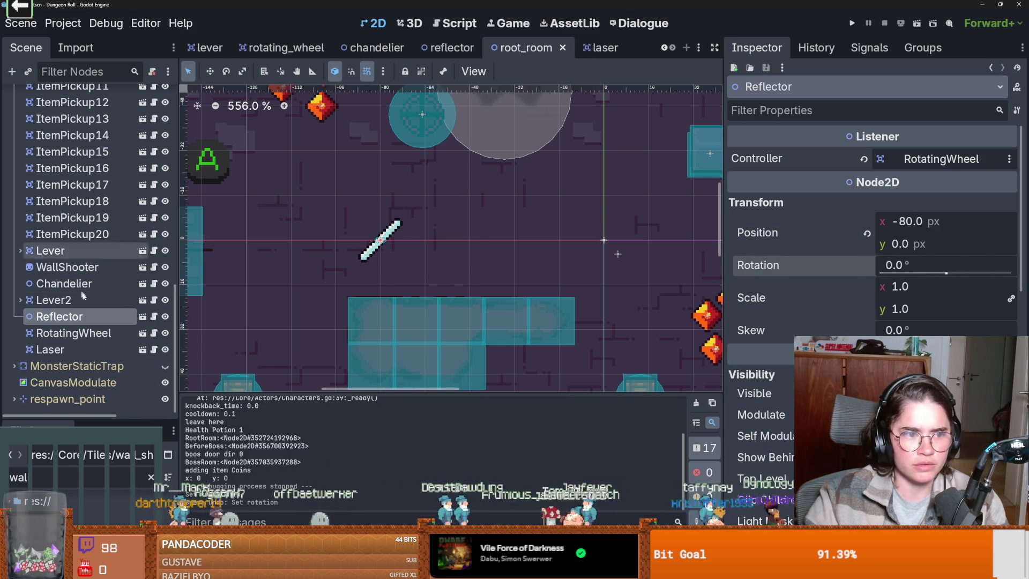
- In the reflector scene, inspect both collision areas and try rotating them together, then undo
click(142, 317)
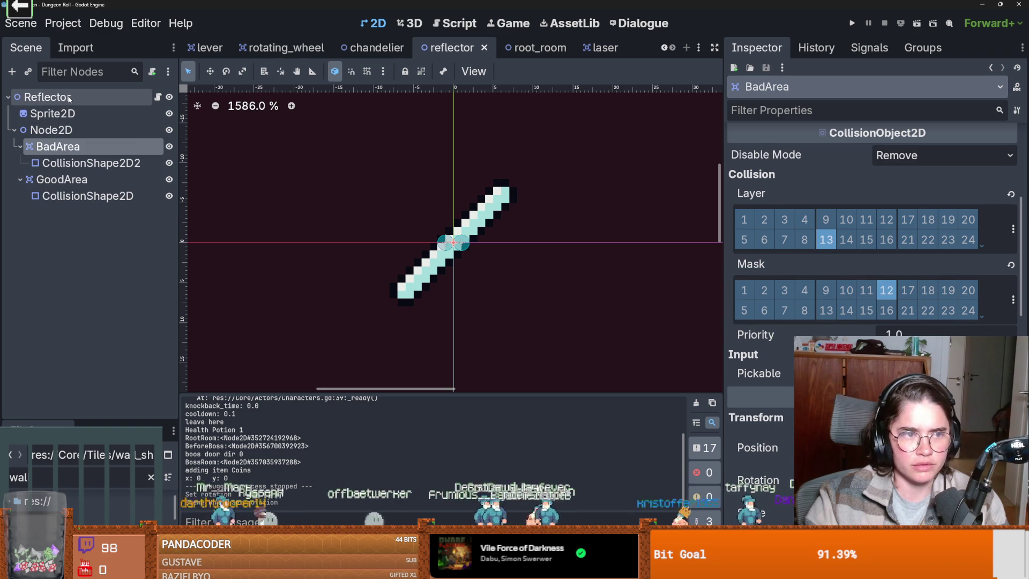
click(51, 130)
scroll(885, 244, down, 5)
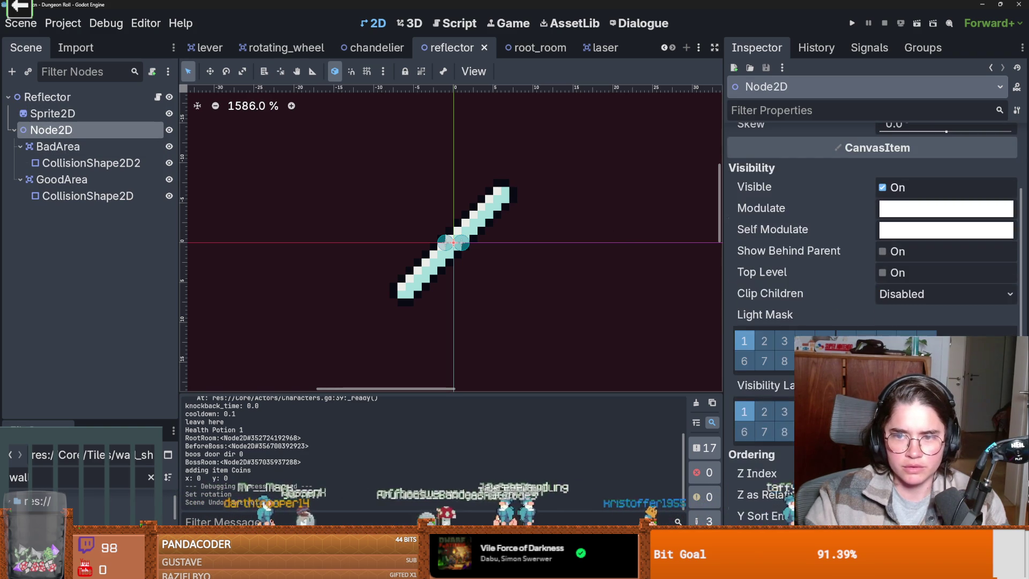
scroll(886, 244, up, 5)
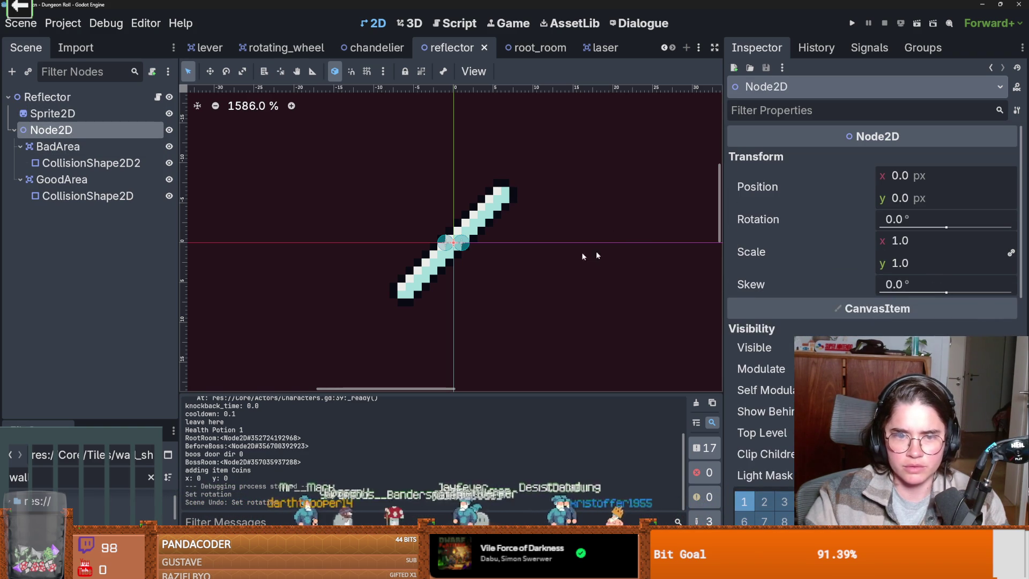
click(468, 245)
right_click(467, 245)
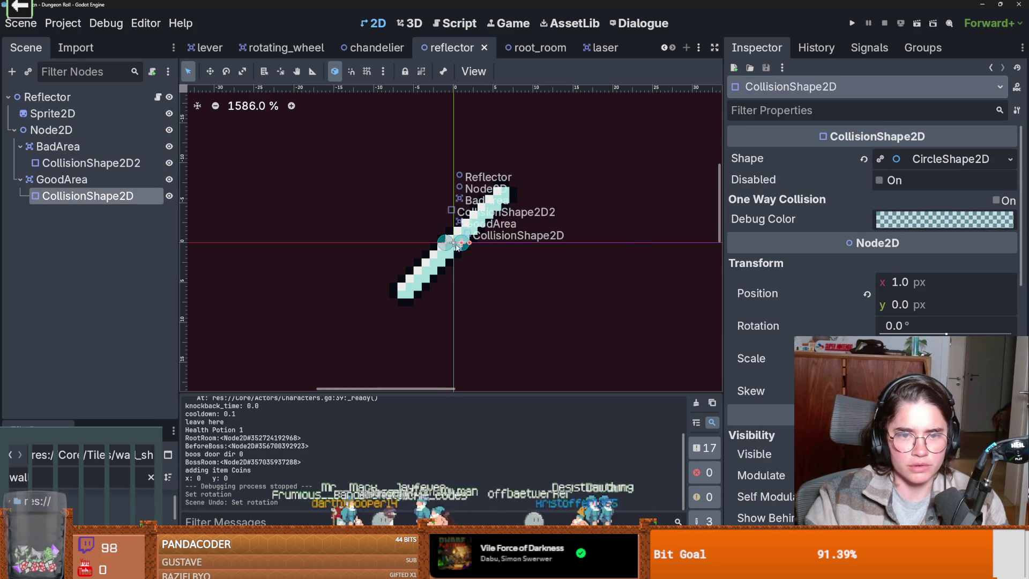
click(92, 163)
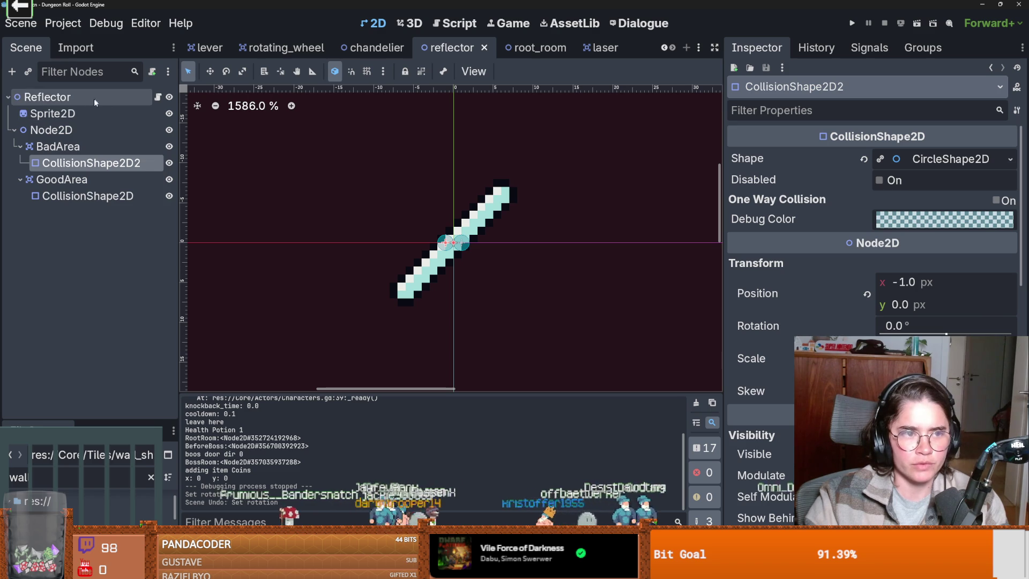
click(75, 130)
drag(946, 228, 948, 229)
key(ctrl+z)
key(ctrl+z)
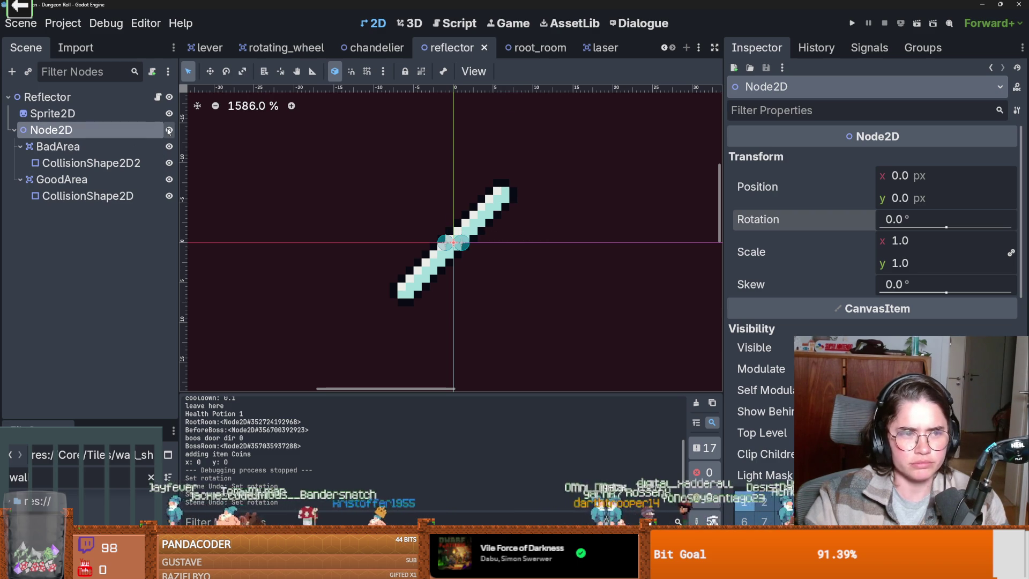
- Rotate the reflector's Sprite2D to slant the other way and save the scene
click(53, 113)
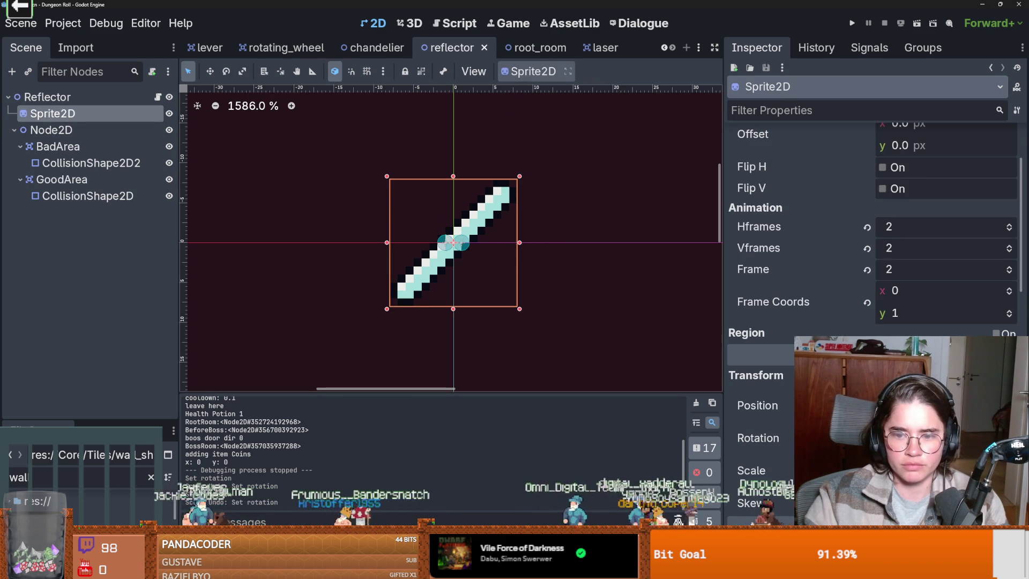
key(Return)
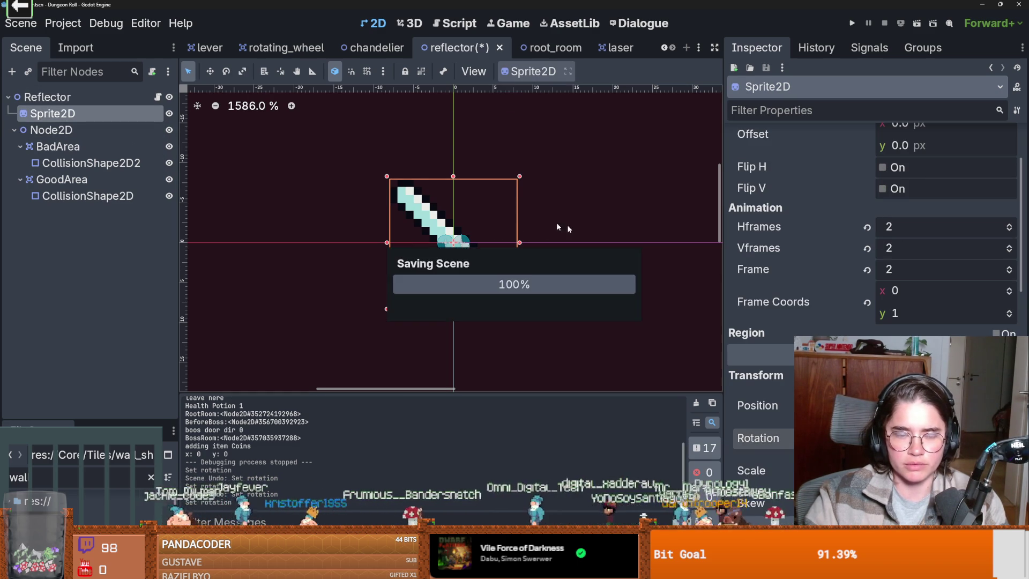
key(ctrl+s)
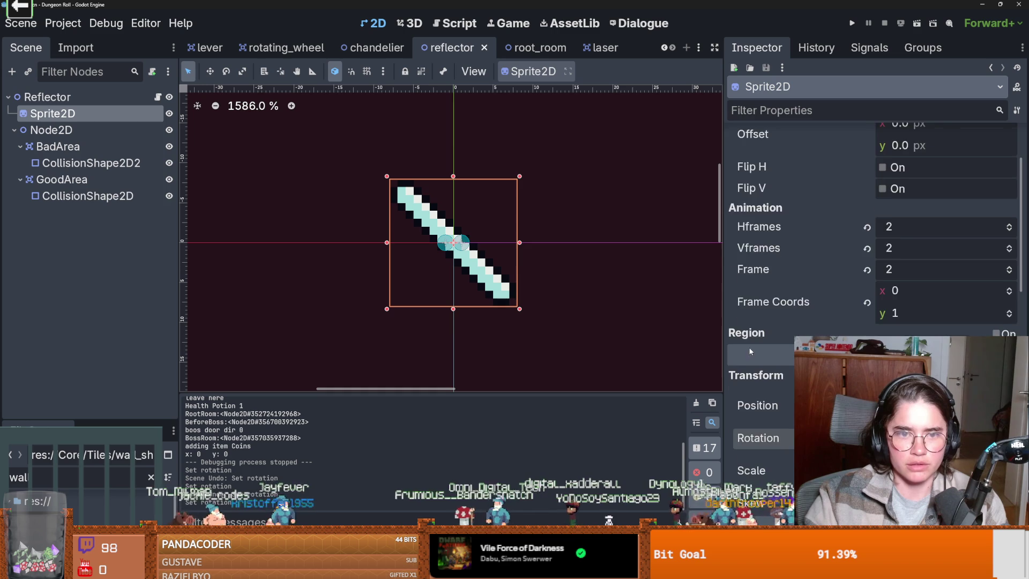
scroll(749, 352, up, 5)
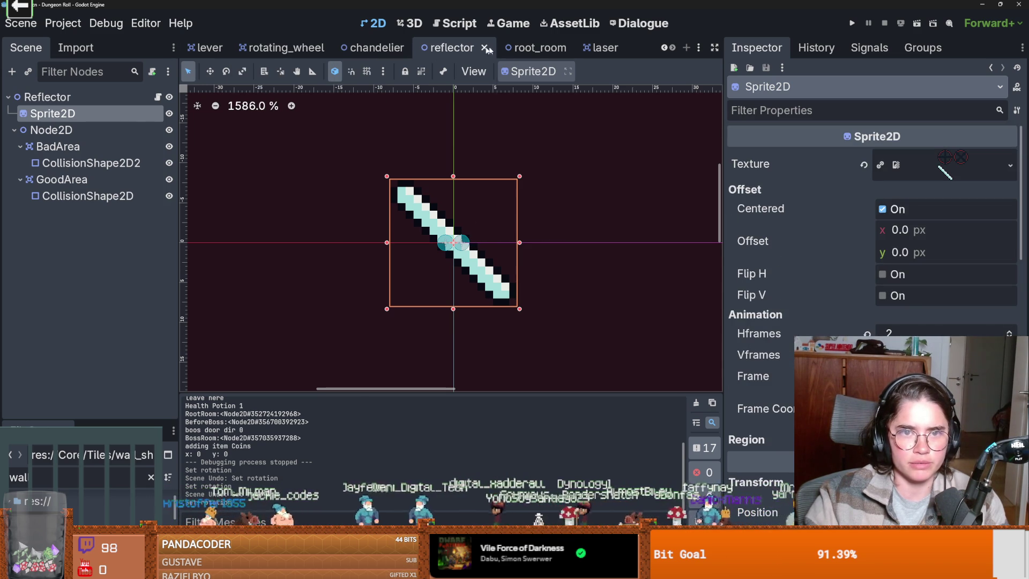
- Back in root_room, try rotating the Laser, then undo the change
click(528, 47)
click(619, 278)
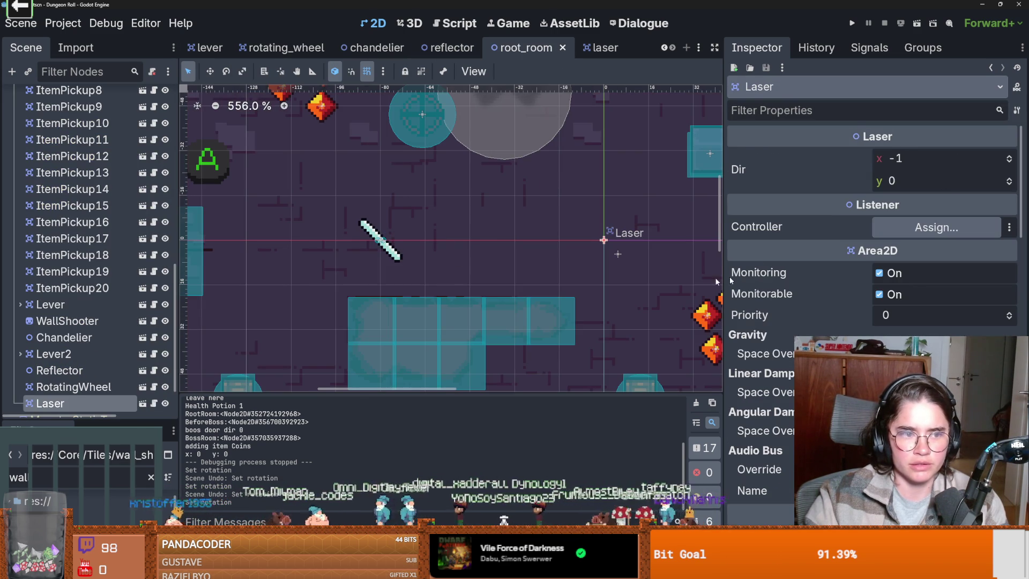
scroll(873, 241, down, 10)
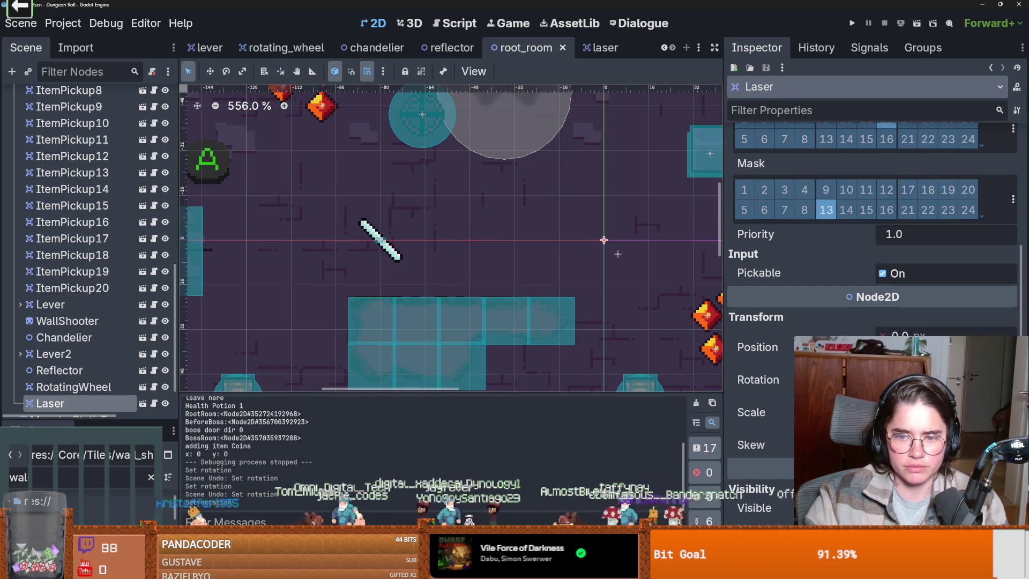
drag(910, 379, 922, 379)
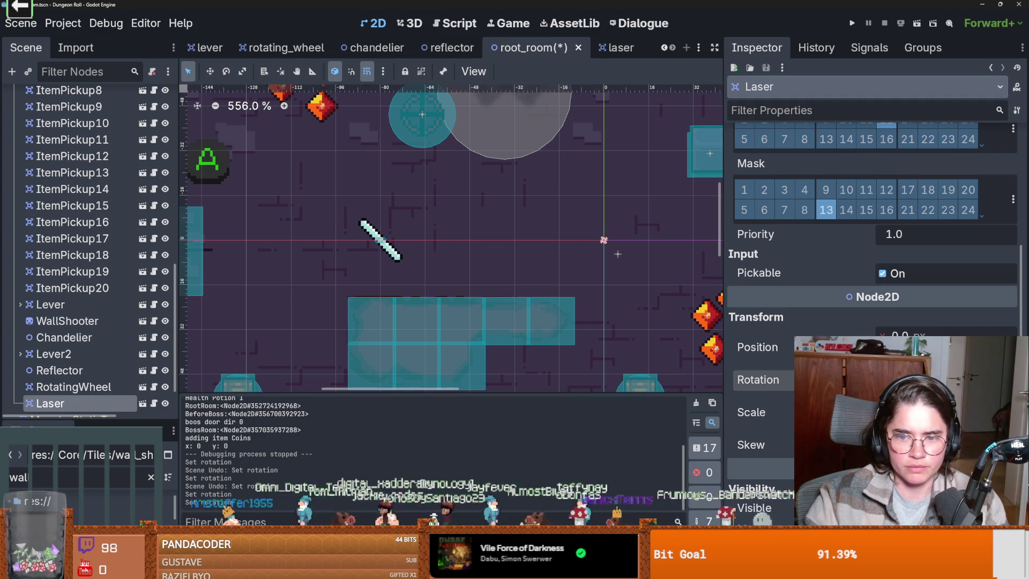
key(ctrl+z)
scroll(69, 321, down, 3)
- Turn the room's Reflector to -176.7° so it faces the laser, then save and run the game
click(70, 317)
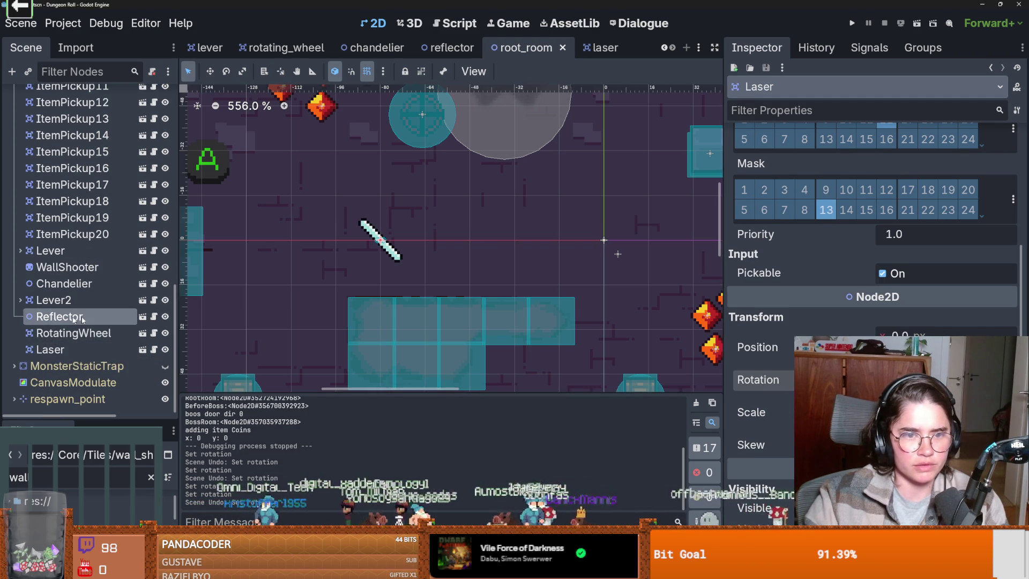
click(70, 317)
drag(946, 274, 913, 272)
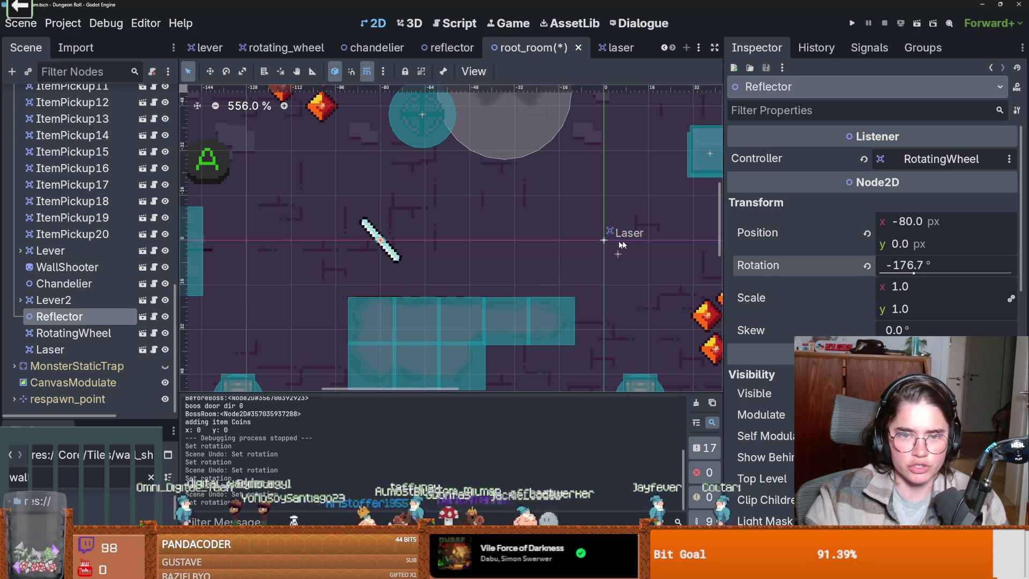
click(850, 24)
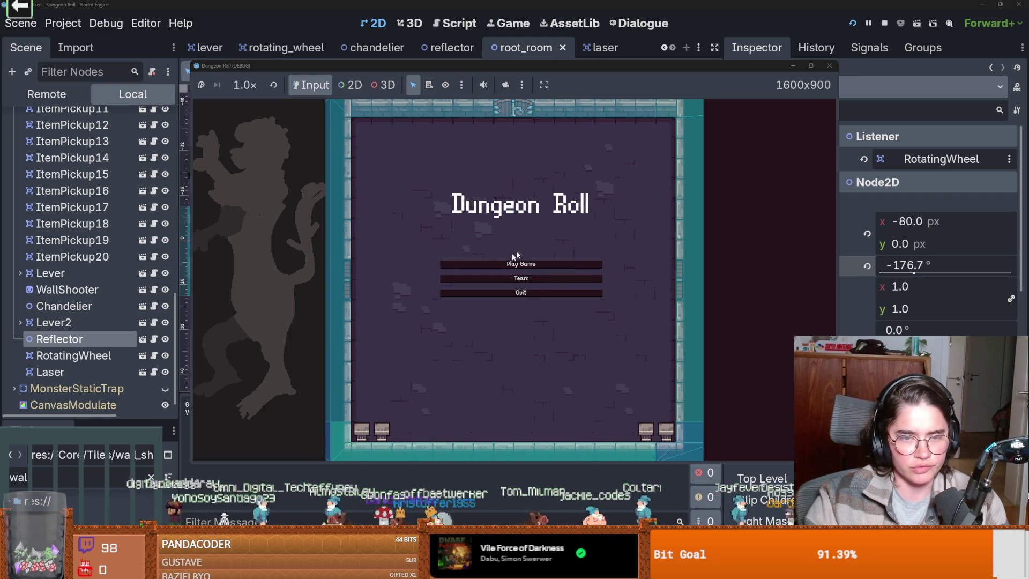
- Playtest a new game as the Crusader, then close the game window
click(517, 263)
click(508, 232)
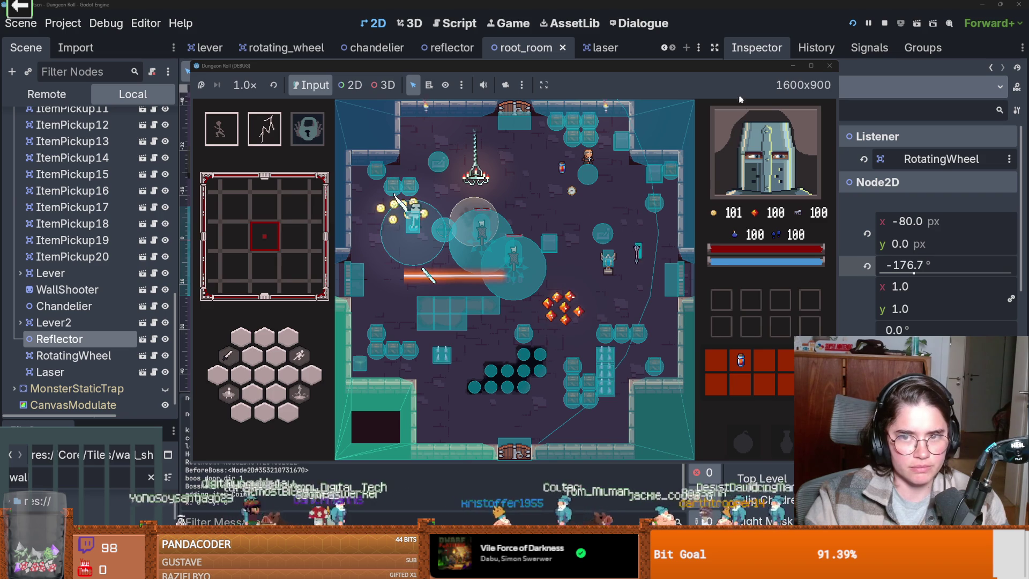
click(829, 65)
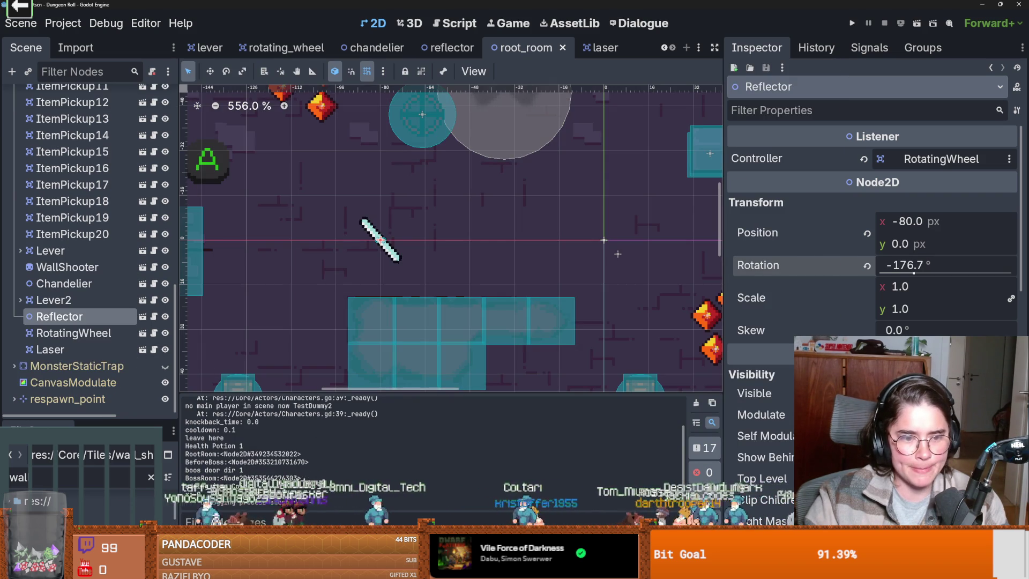
- Open the AnimatedSprite2D node-not-found error from Debugger > Errors in InteractableTile.gd
click(241, 531)
click(291, 419)
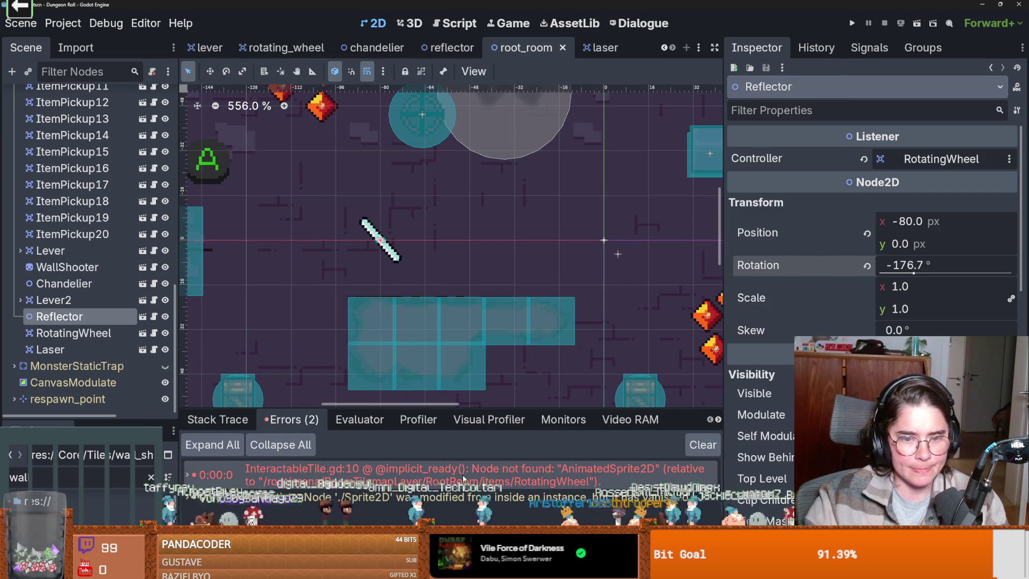
double_click(462, 474)
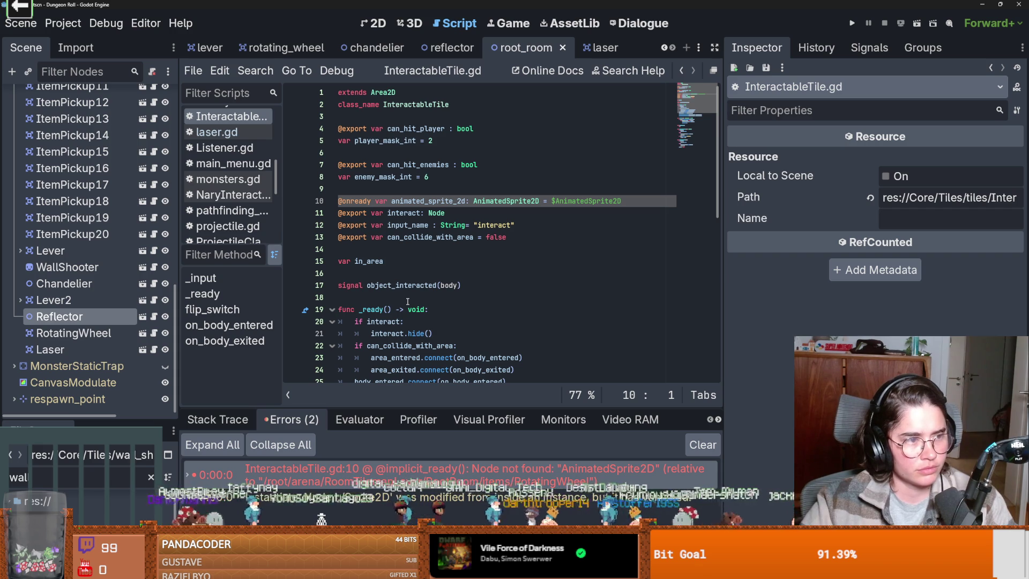
click(407, 301)
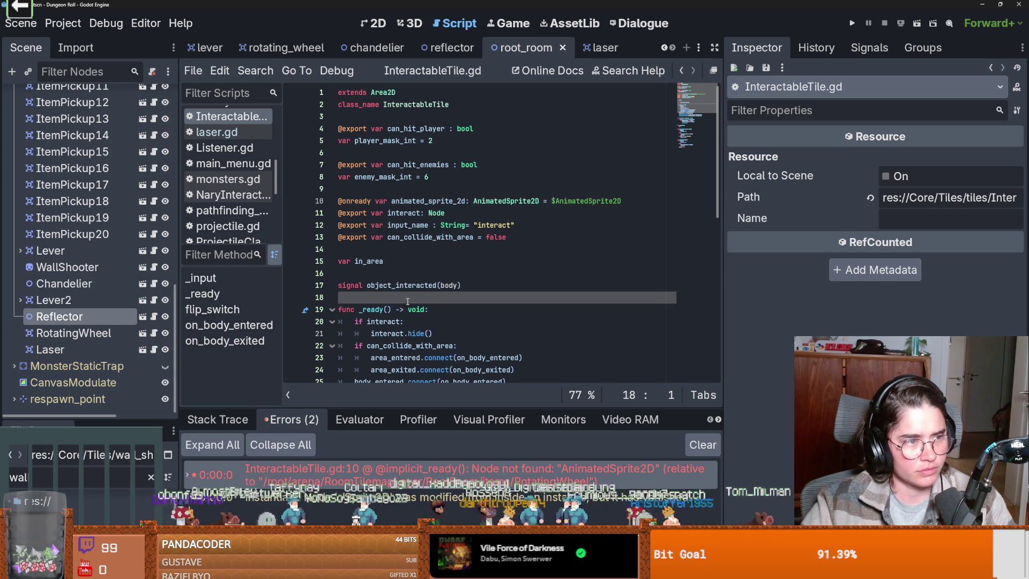
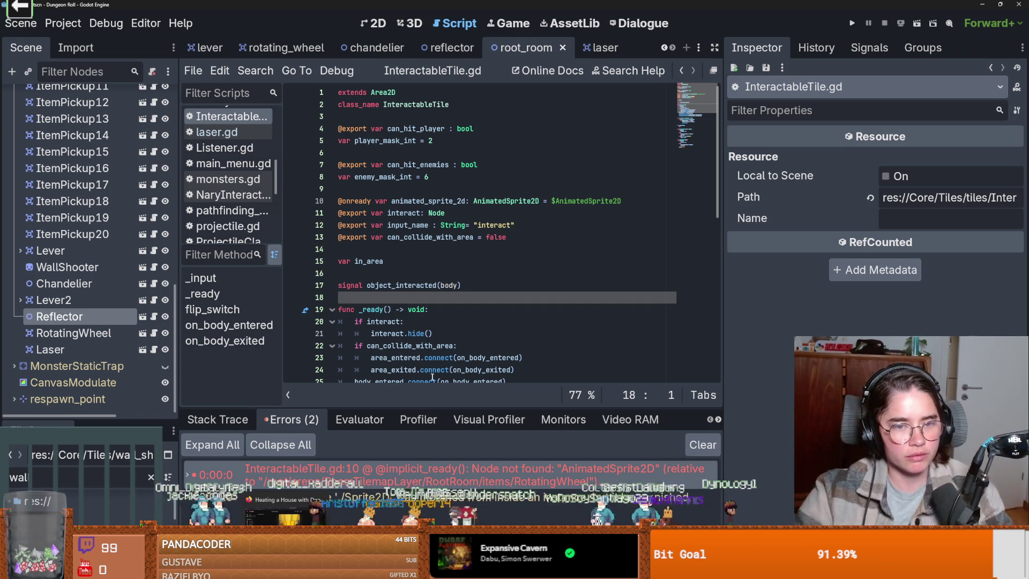
- Check the object_interacted signal and Reflector.gd's laser-stopping check, then bring up laser.gd
triple_click(457, 286)
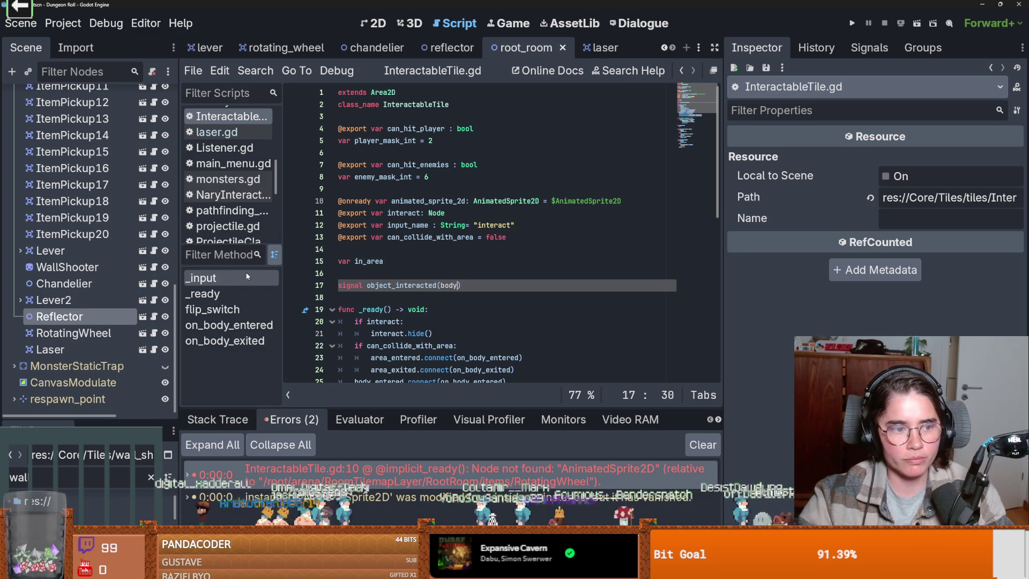
click(447, 47)
key(Down)
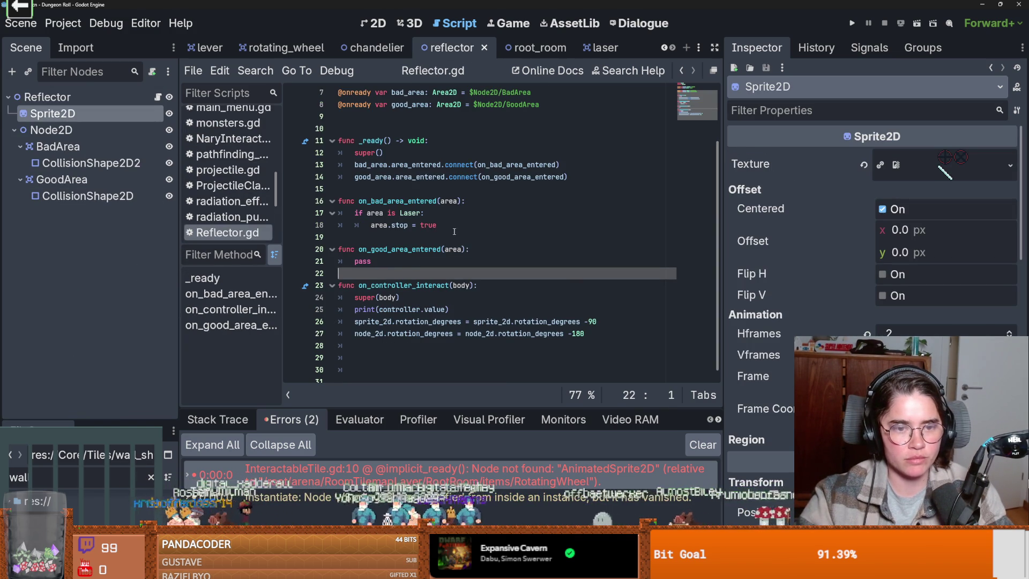
drag(450, 229, 354, 212)
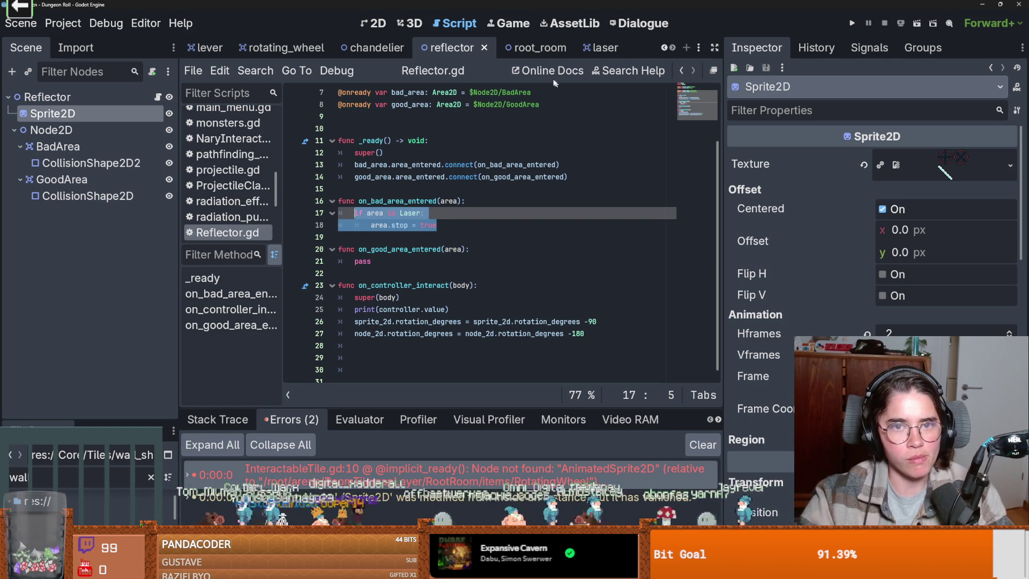
ctrl+click(410, 213)
scroll(407, 273, down, 5)
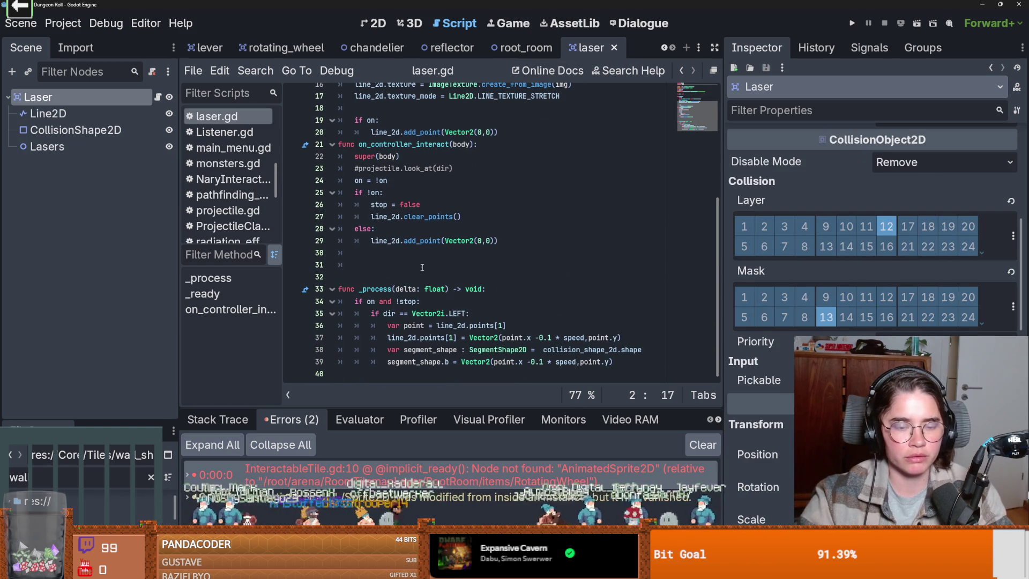
- Insert a blank line after the add_point call in _ready and save laser.gd
double_click(408, 301)
scroll(367, 250, up, 3)
click(498, 241)
key(Return)
key(ctrl+s)
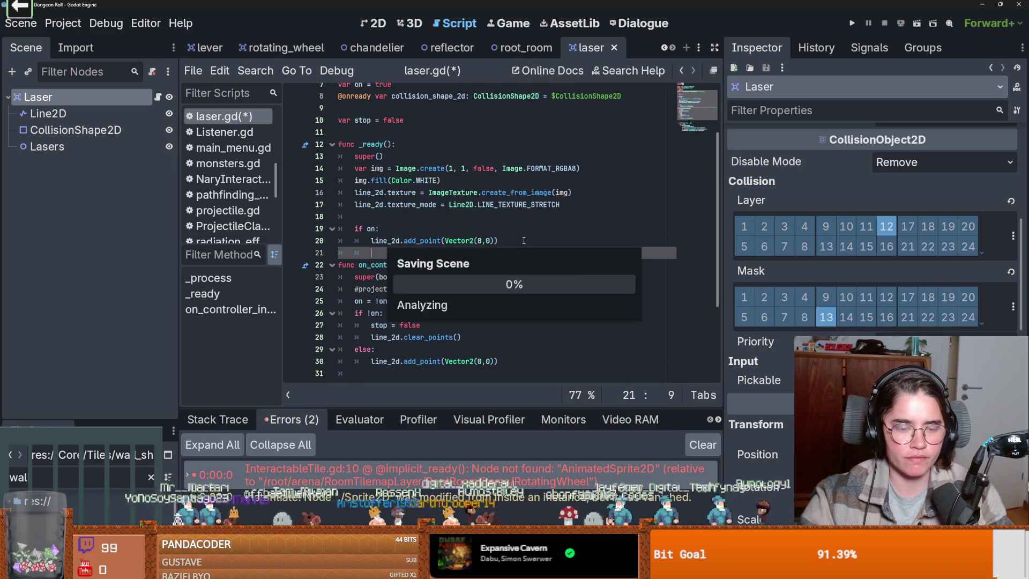
- Delete the extra empty line above _process
scroll(439, 269, down, 3)
scroll(440, 269, down, 1)
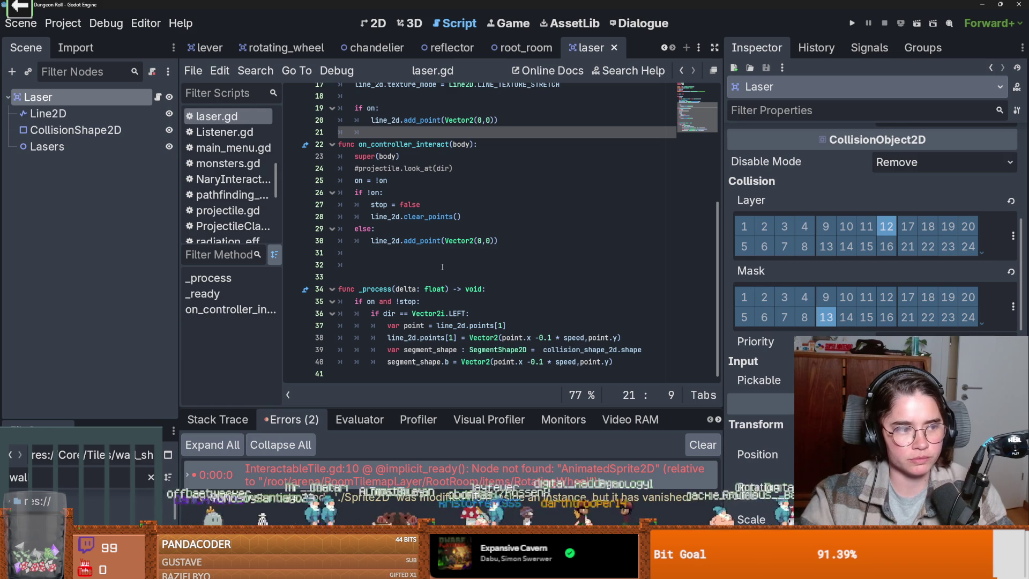
click(428, 266)
key(BackSpace)
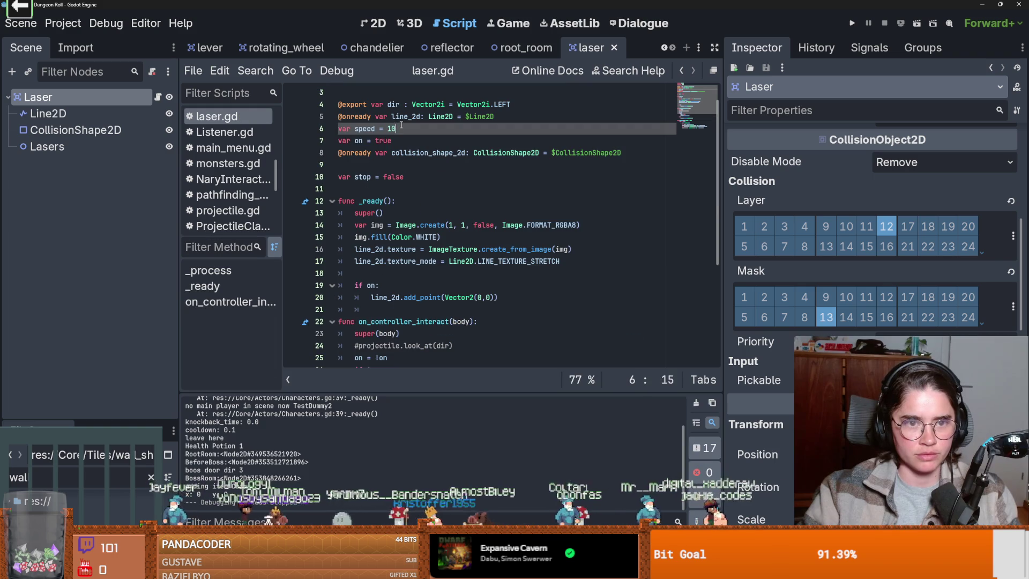
click(852, 23)
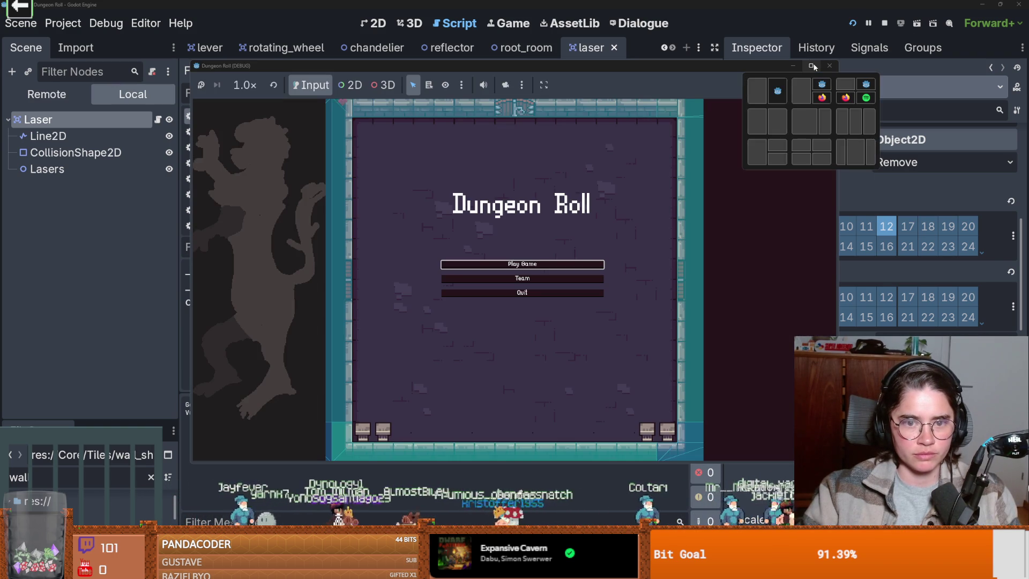
click(547, 260)
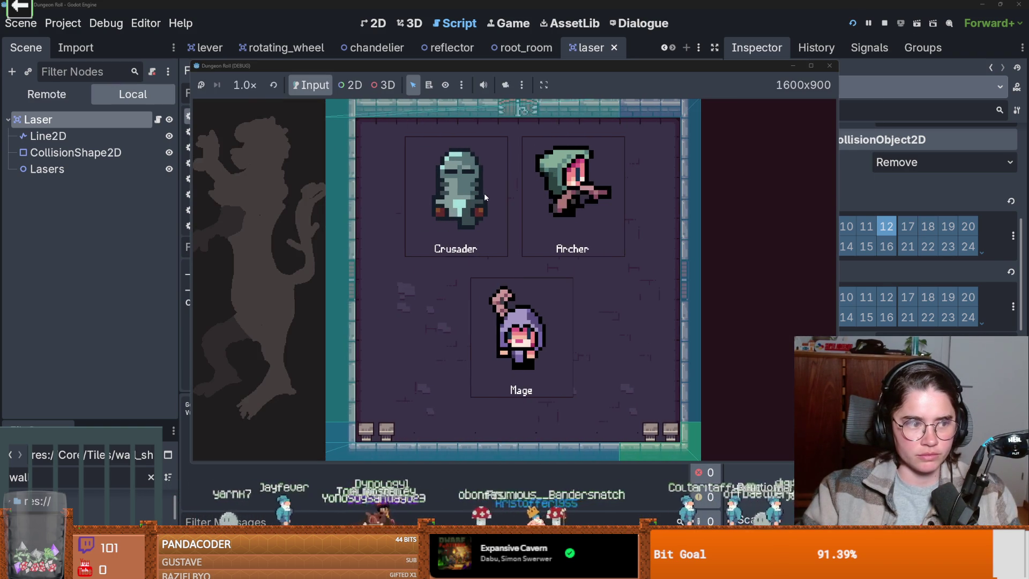
click(483, 193)
click(830, 65)
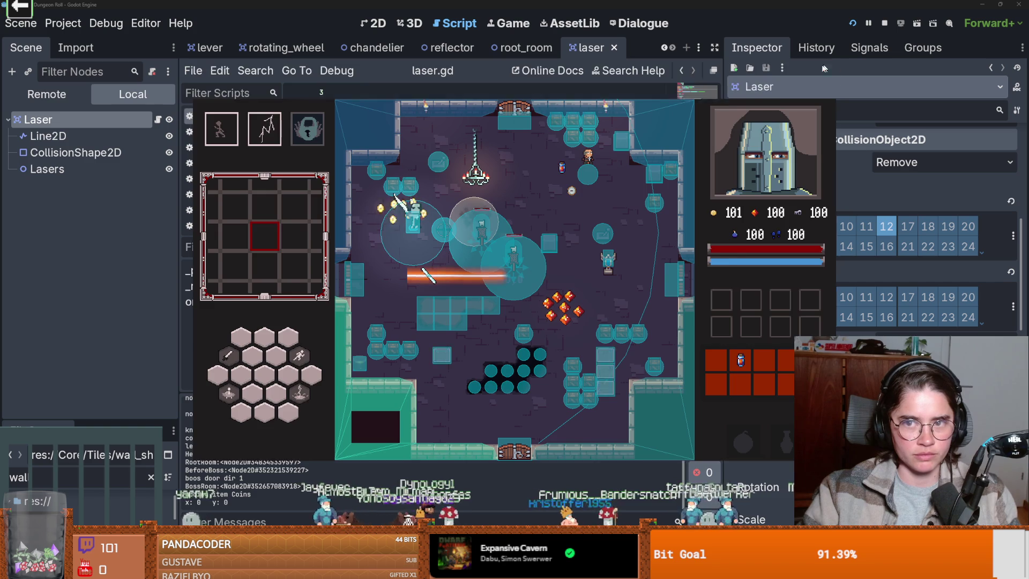
click(851, 23)
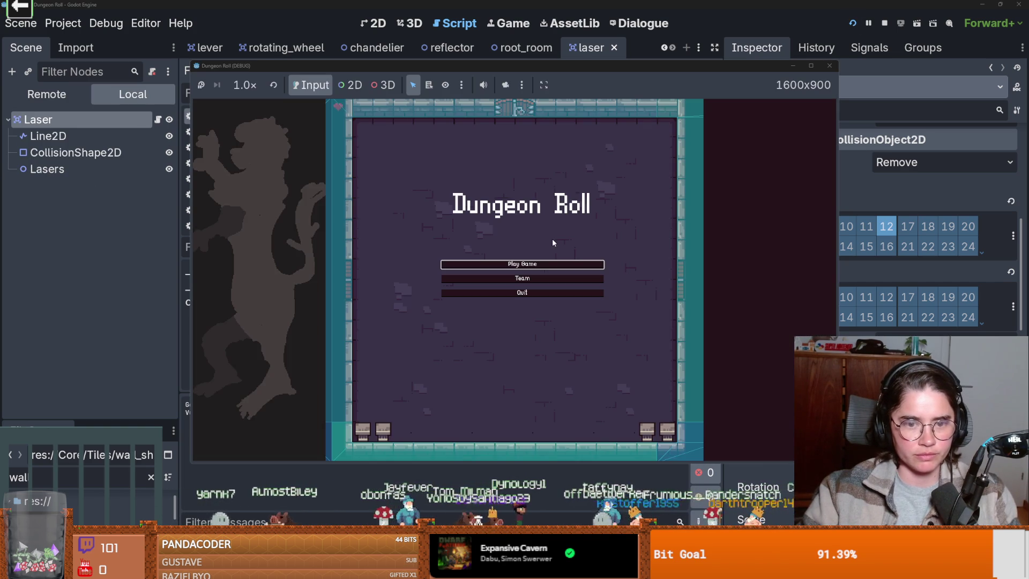
click(527, 264)
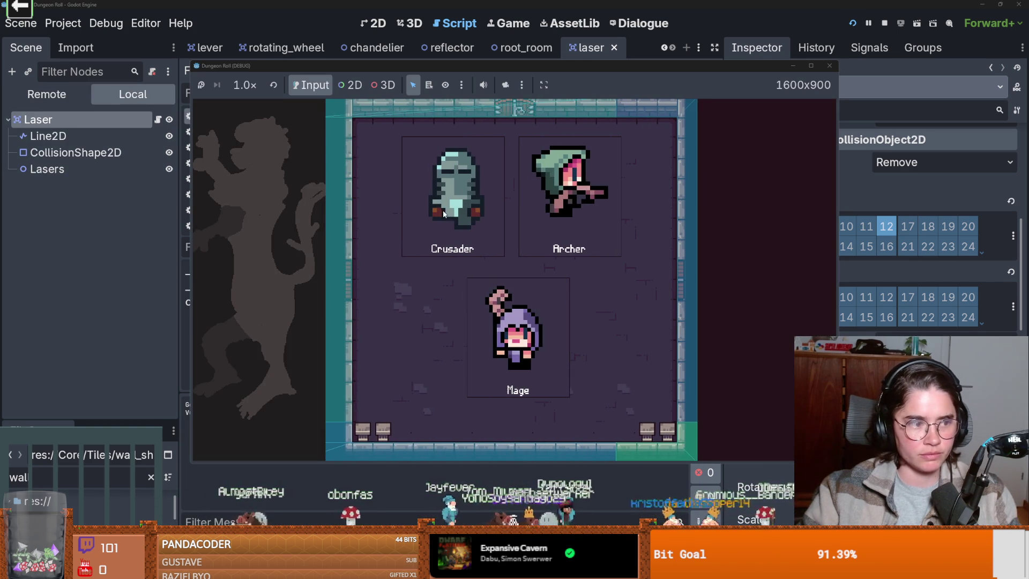
click(450, 214)
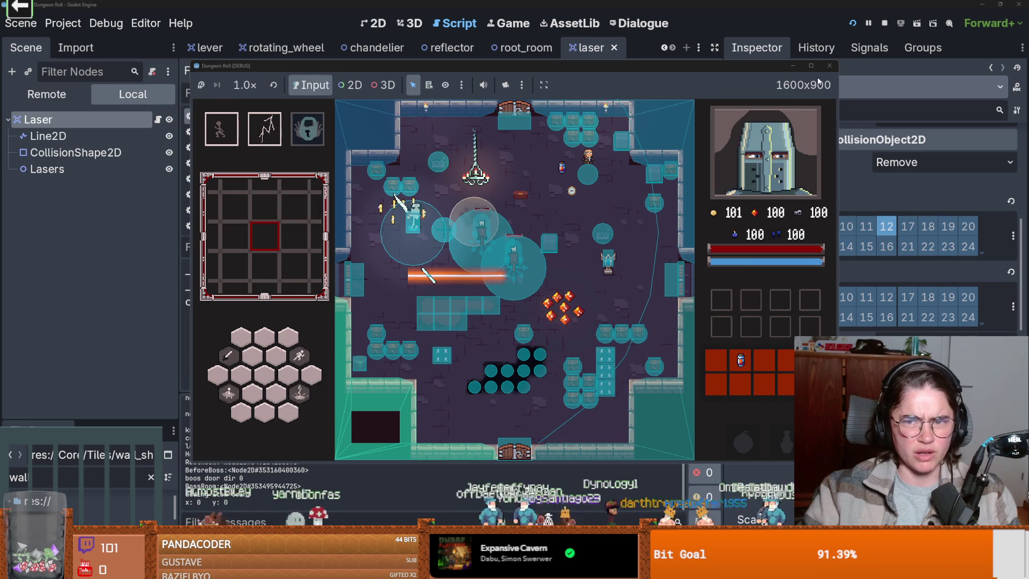
click(829, 66)
scroll(597, 105, down, 5)
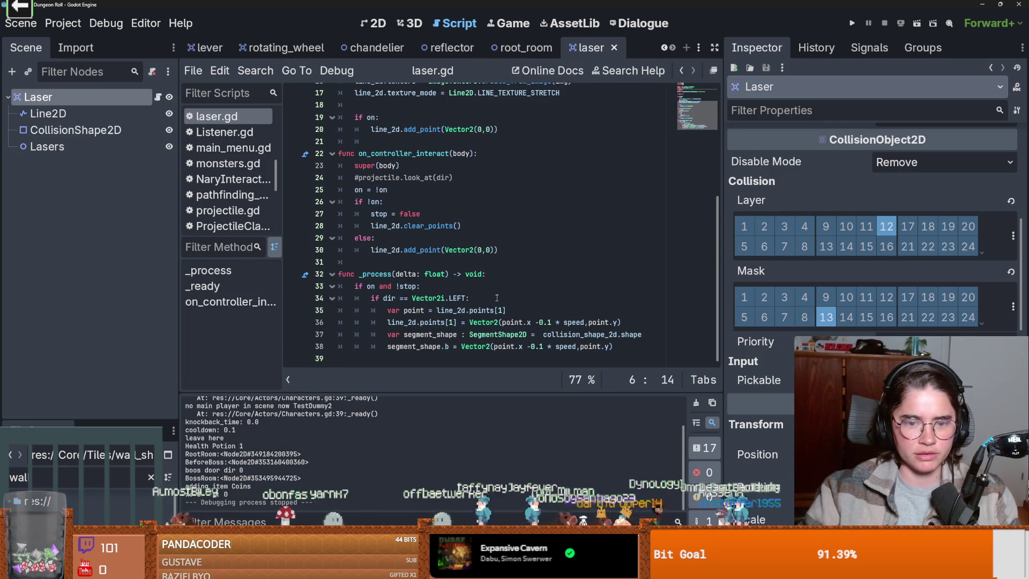
- Remove ' * speed' from the offsets on lines 36 and 38, then test-run as the Crusader
drag(584, 322, 552, 322)
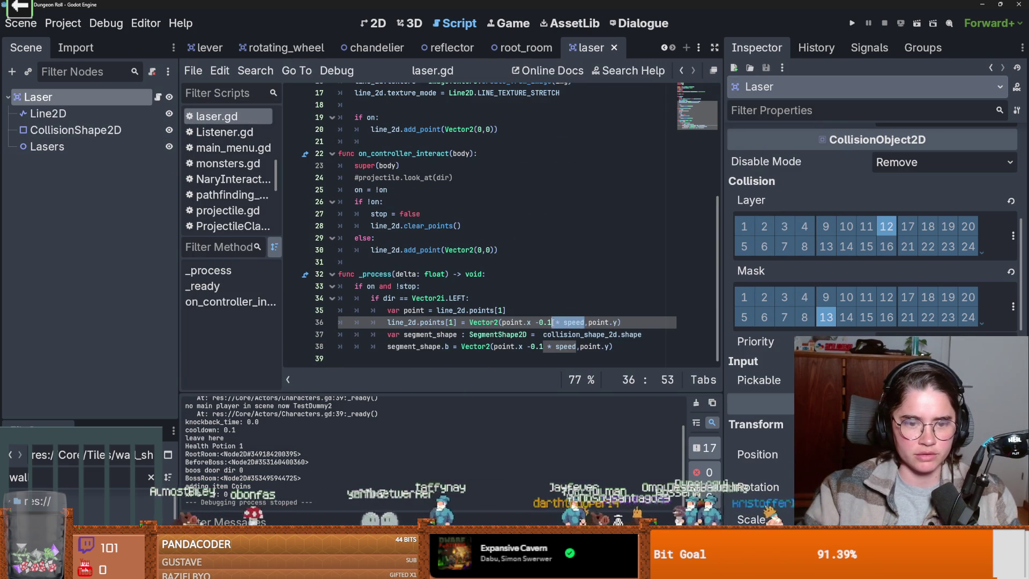
key(BackSpace)
key(Down)
key(Down)
key(Delete)
key(Delete)
key(Delete)
key(BackSpace)
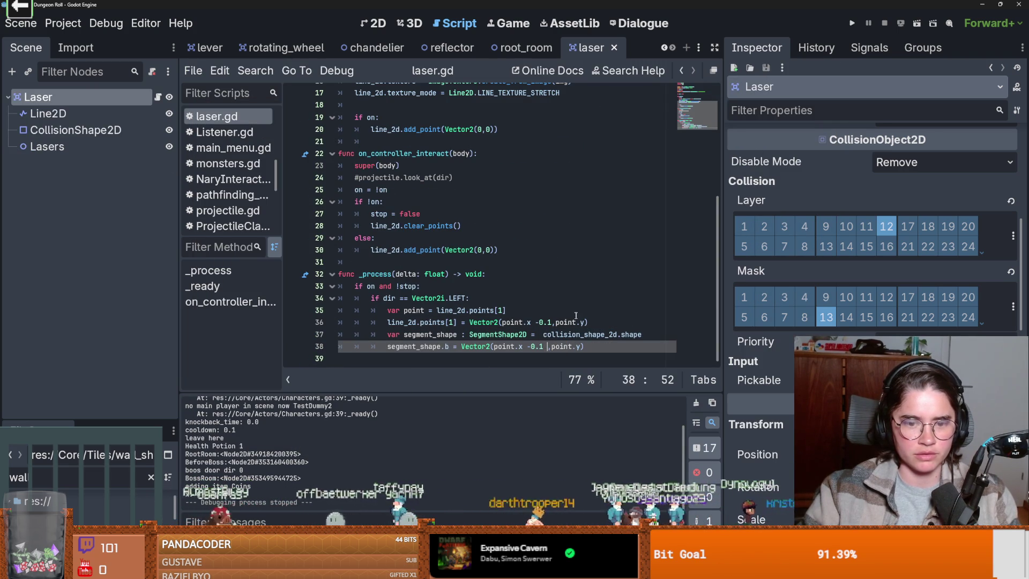
click(856, 23)
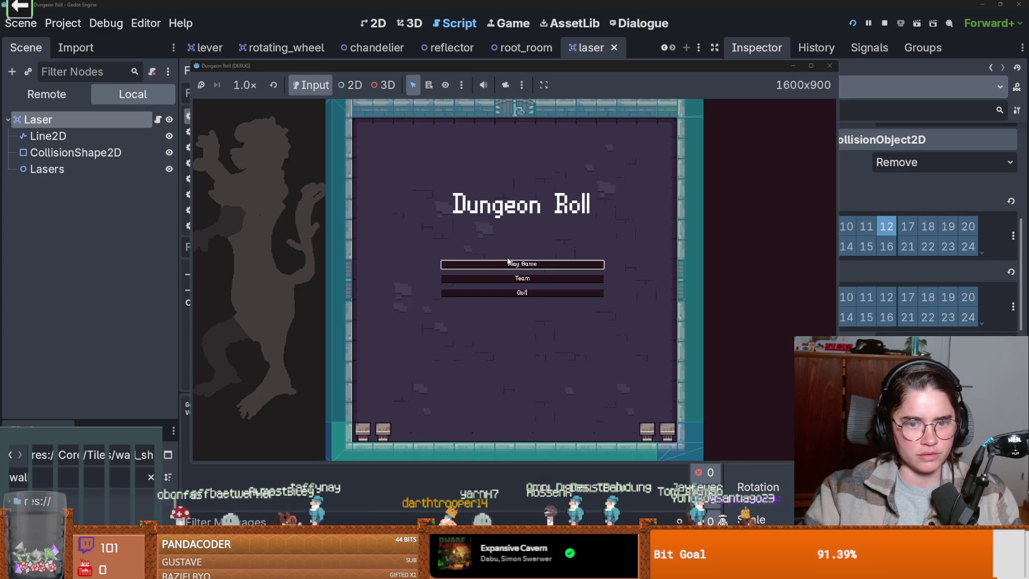
click(508, 263)
click(453, 188)
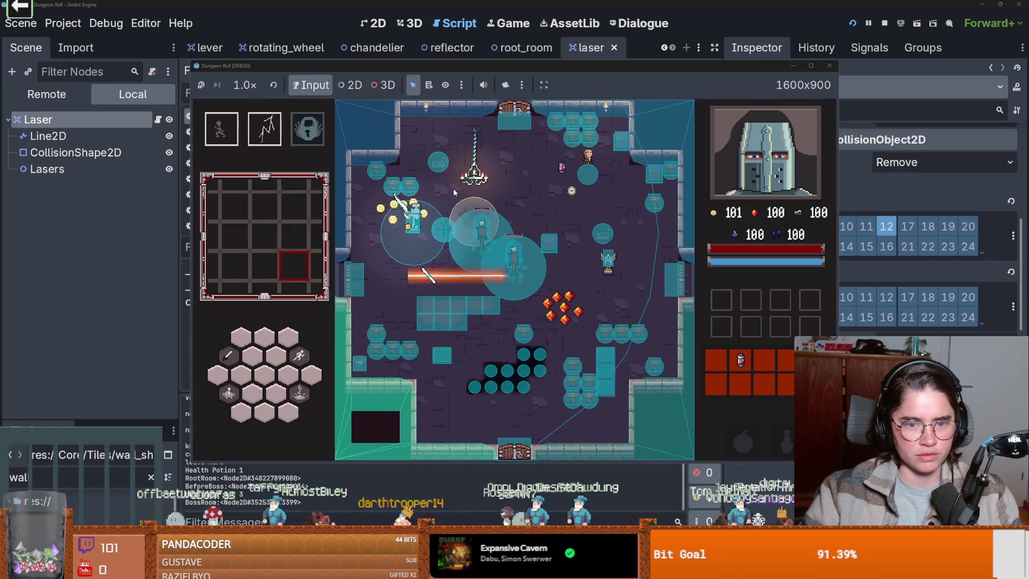
click(829, 67)
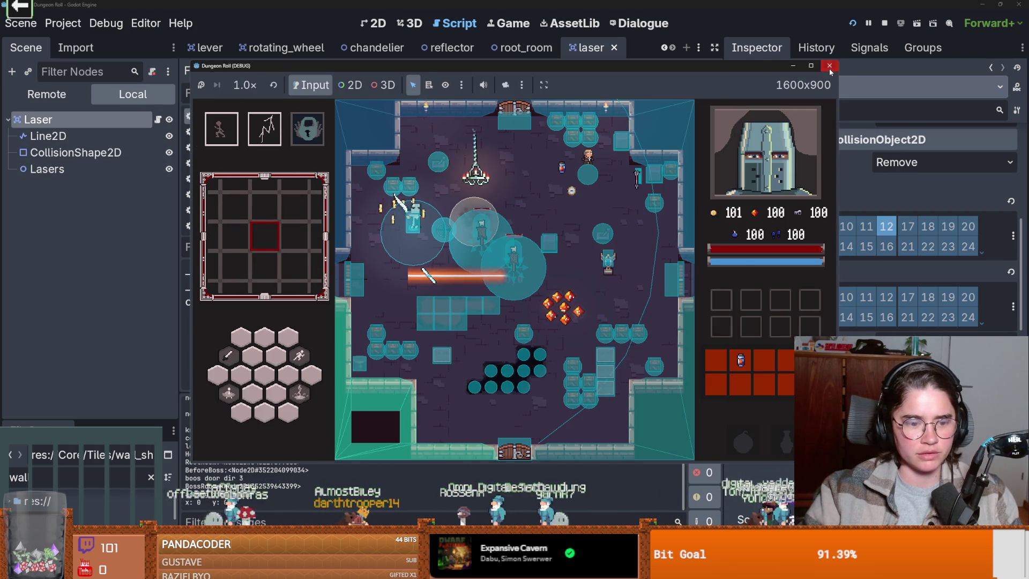
- Shrink both -0.1 offsets to -0.01 and test-run the game again
click(547, 322)
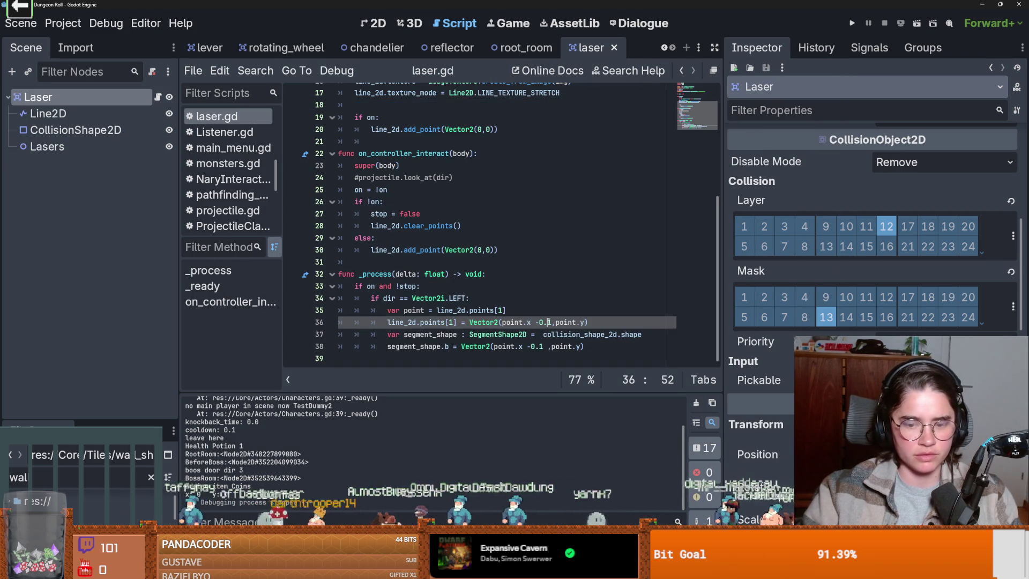
text(0)
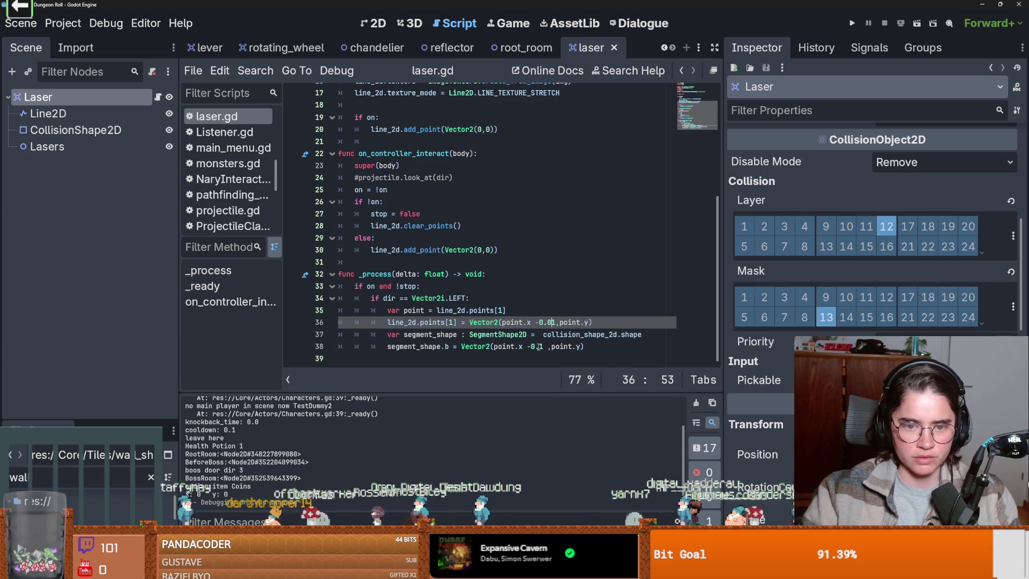
click(540, 346)
text(0)
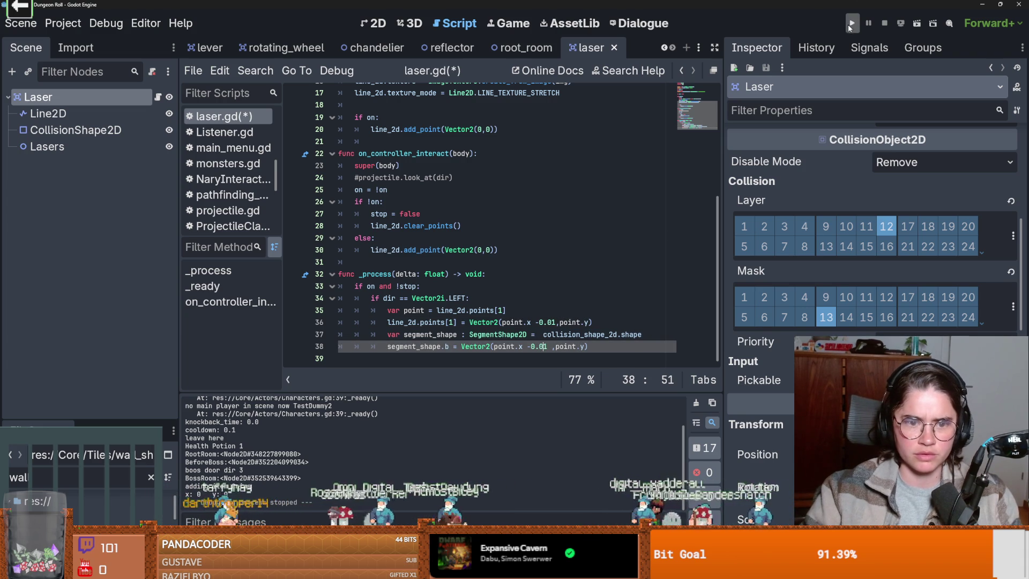
click(852, 23)
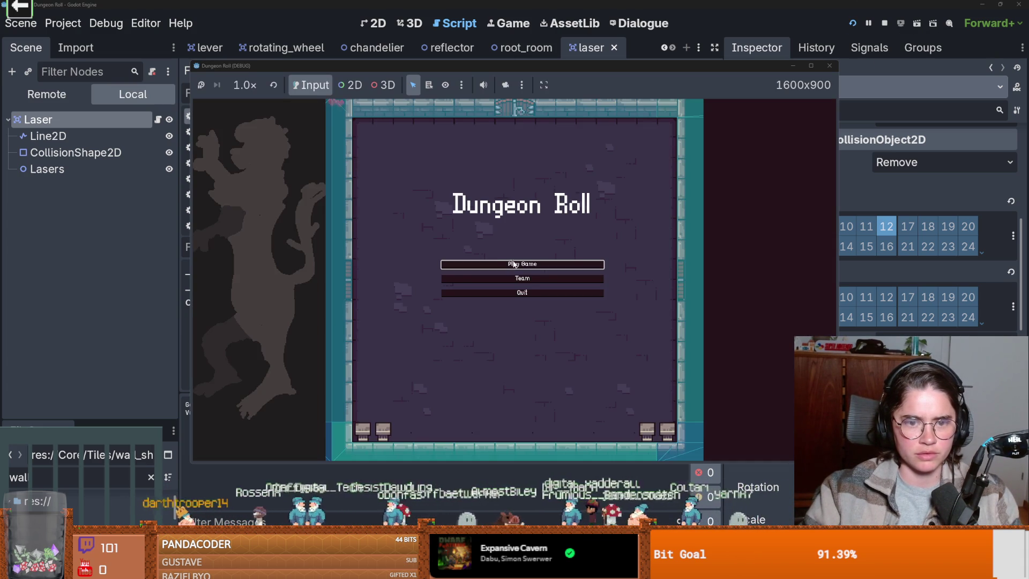
click(511, 264)
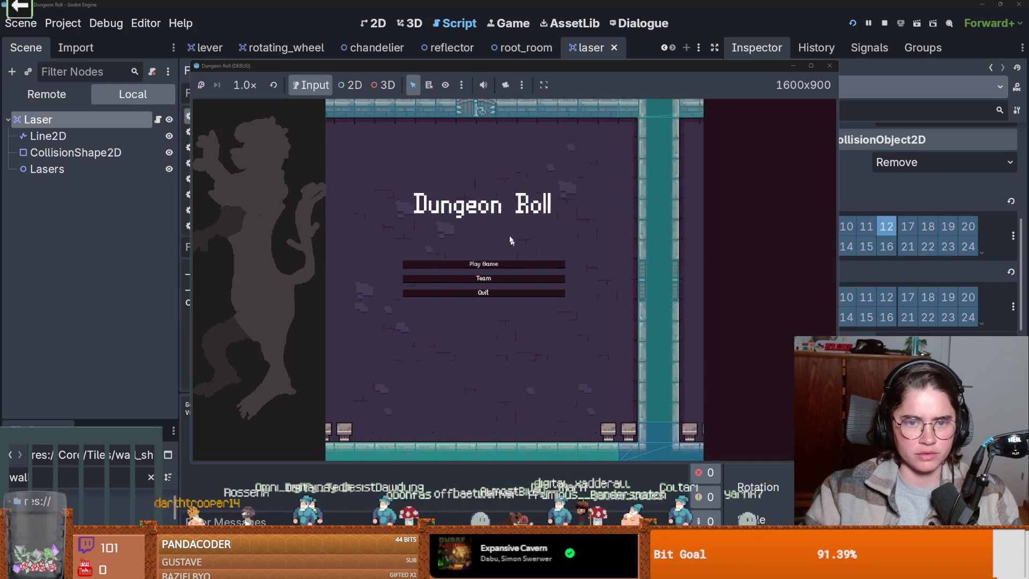
click(472, 197)
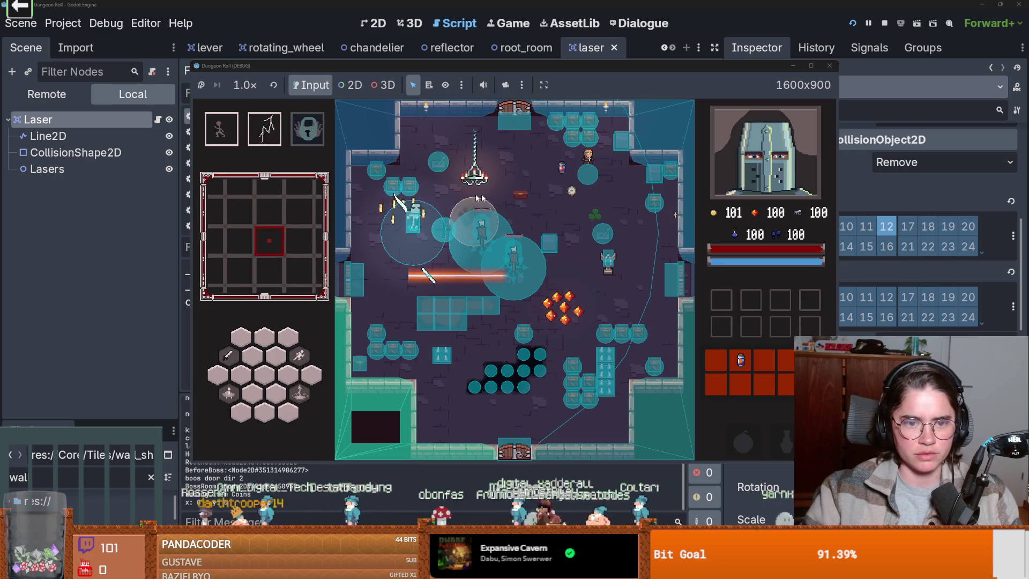
click(829, 66)
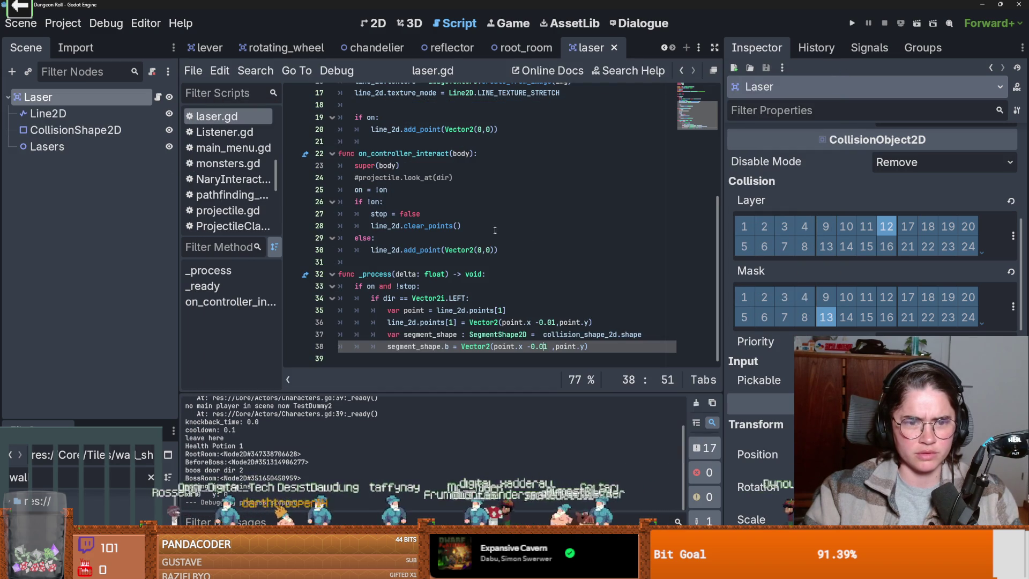
- Shrink the offsets on lines 36 and 38 to -0.00001 and launch the game
double_click(413, 310)
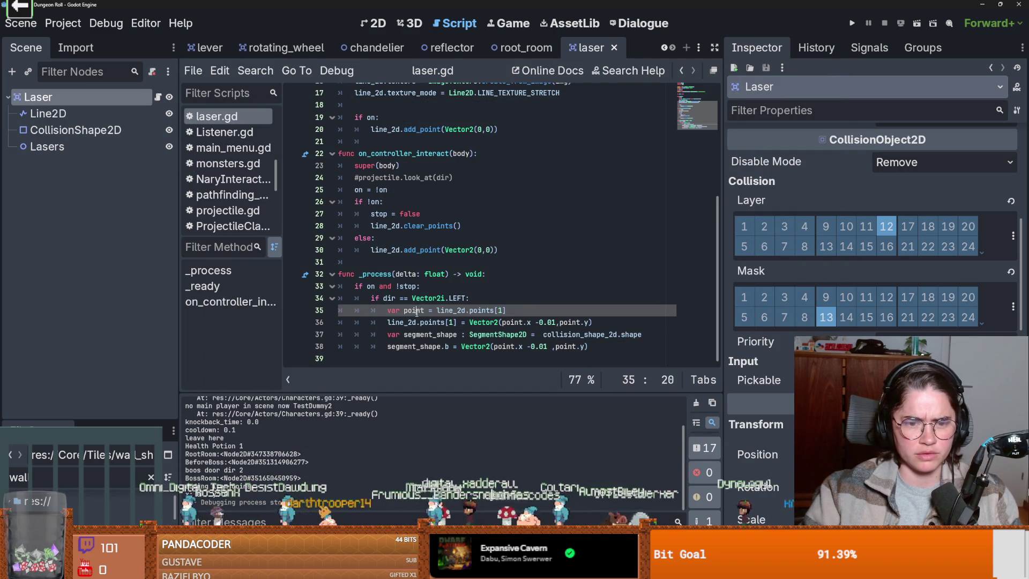
click(552, 322)
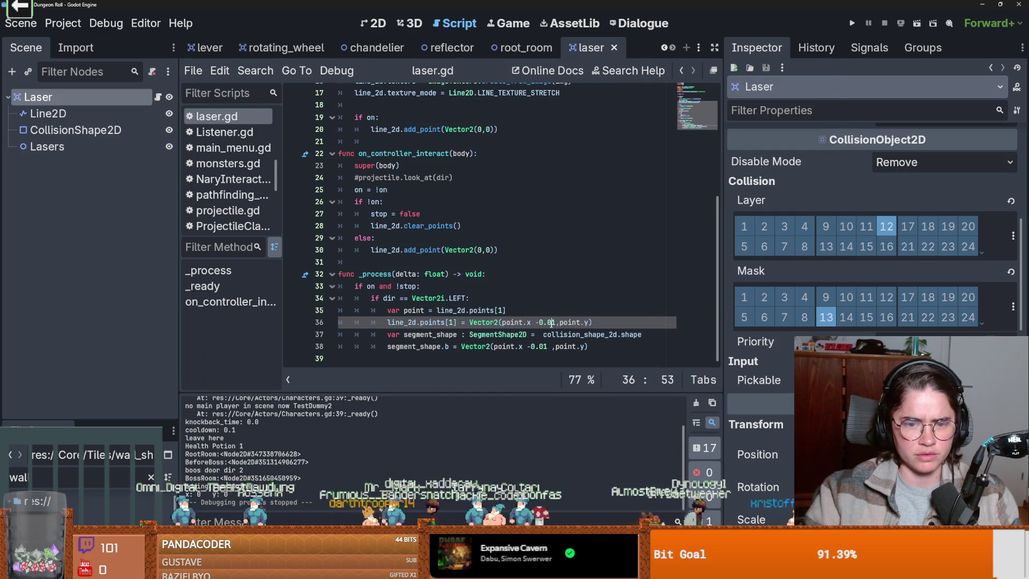
text(000)
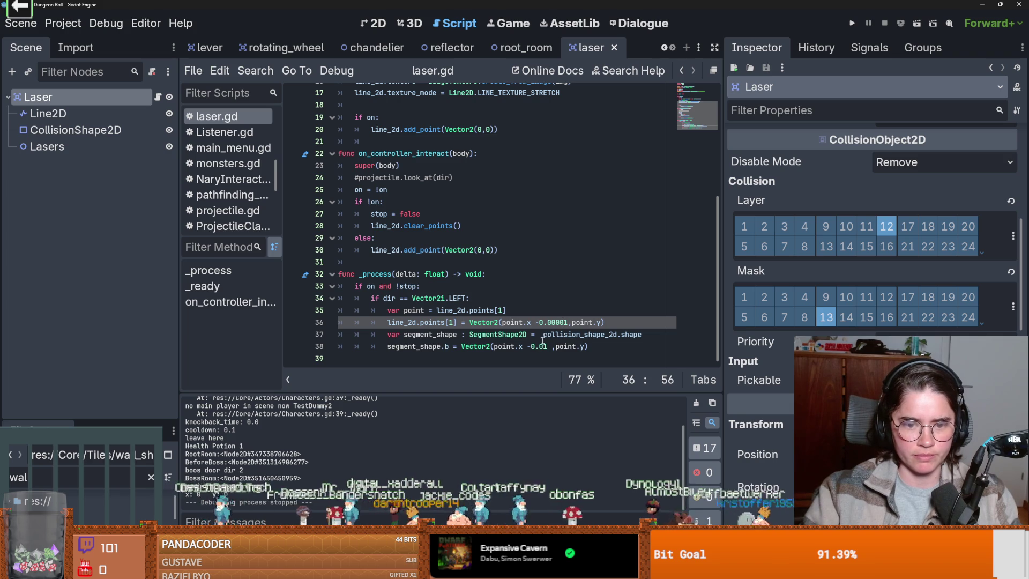
click(537, 346)
text(000)
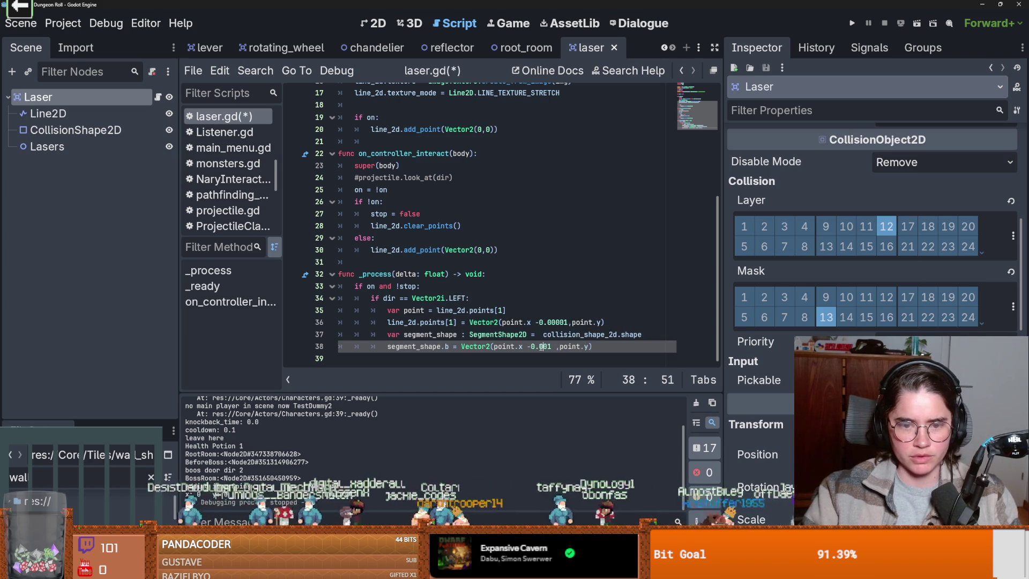
key(F5)
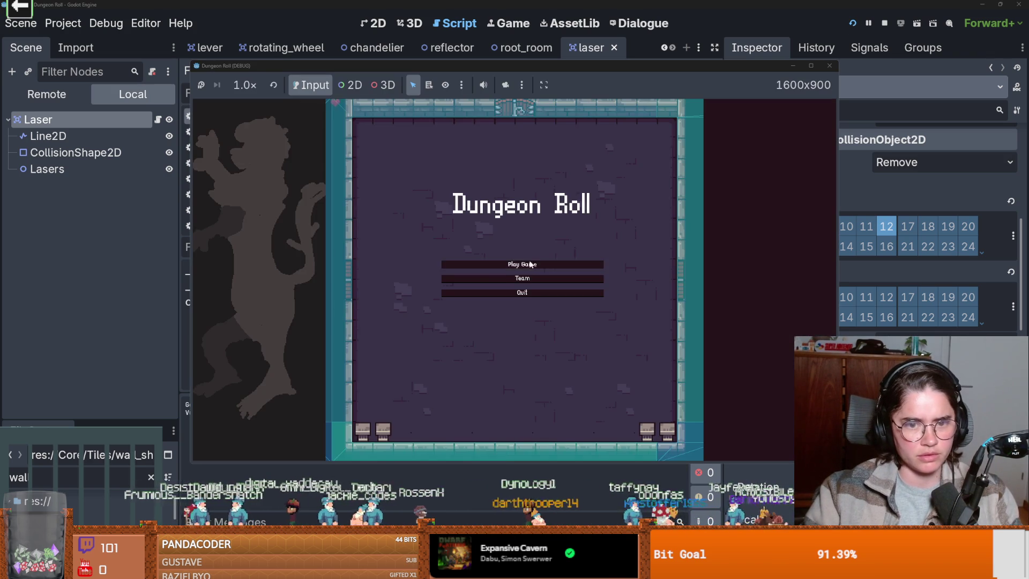
- Play the test run as the Crusader and close the game
click(541, 264)
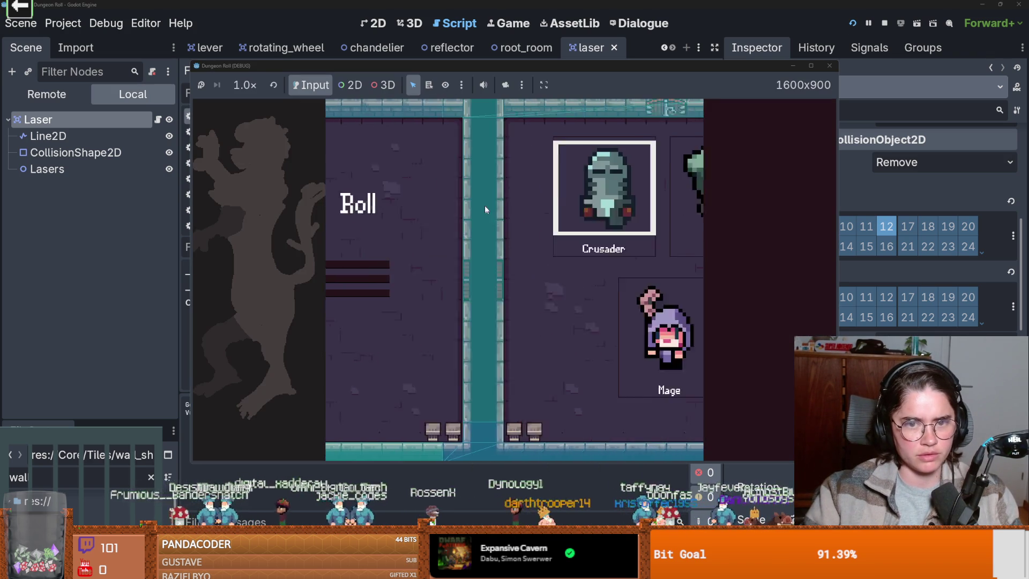
click(481, 205)
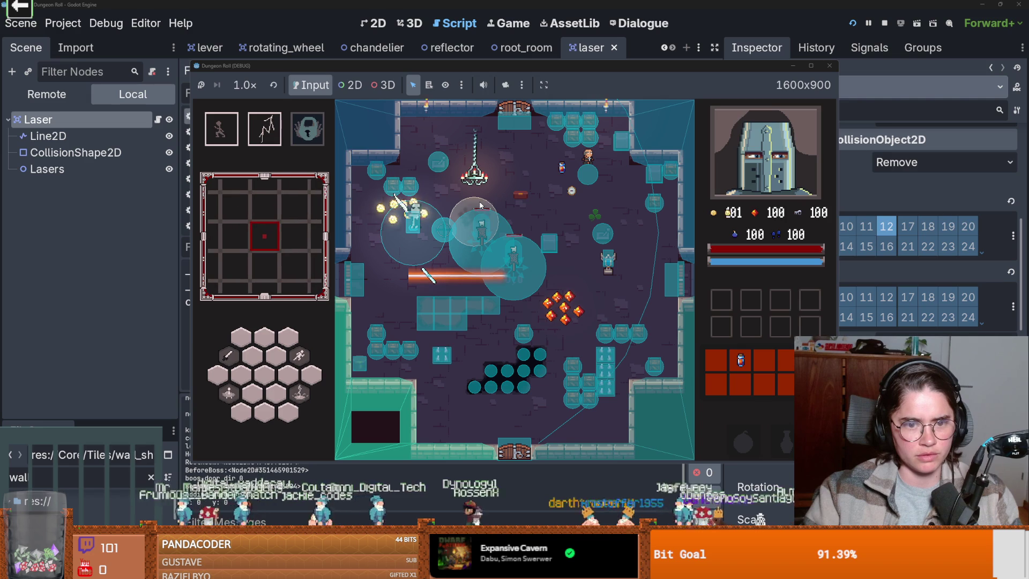
click(830, 65)
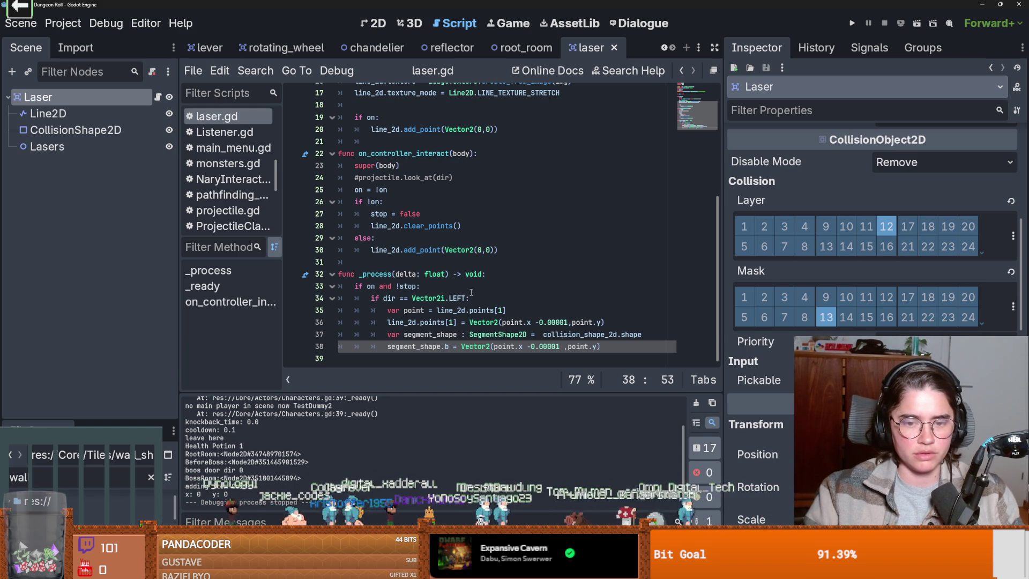
- Add thirteen more zeros to line 36's offset, then rerun as the Crusader and close
click(557, 322)
text(00000000000000000000)
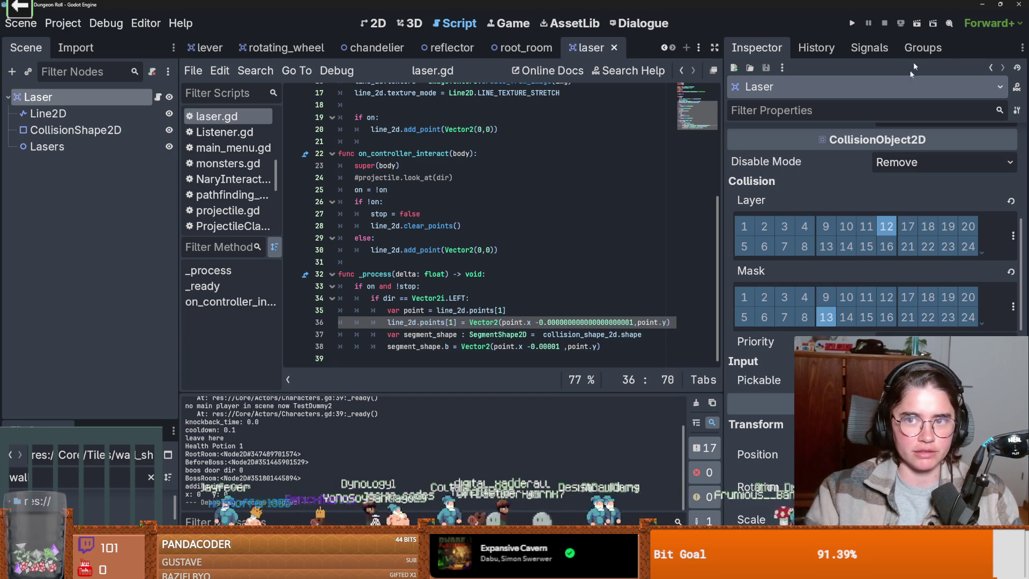
click(852, 23)
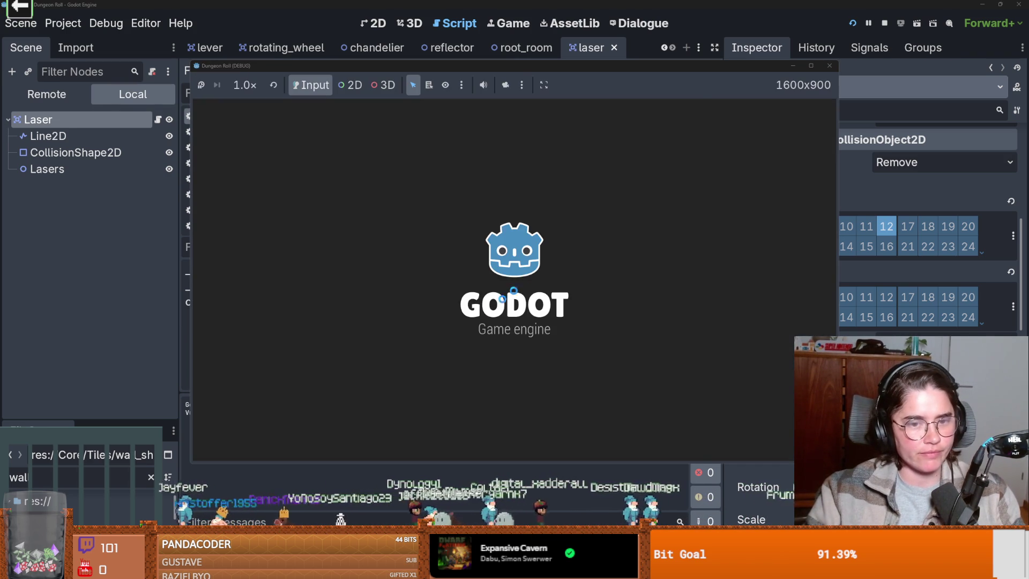
key(Return)
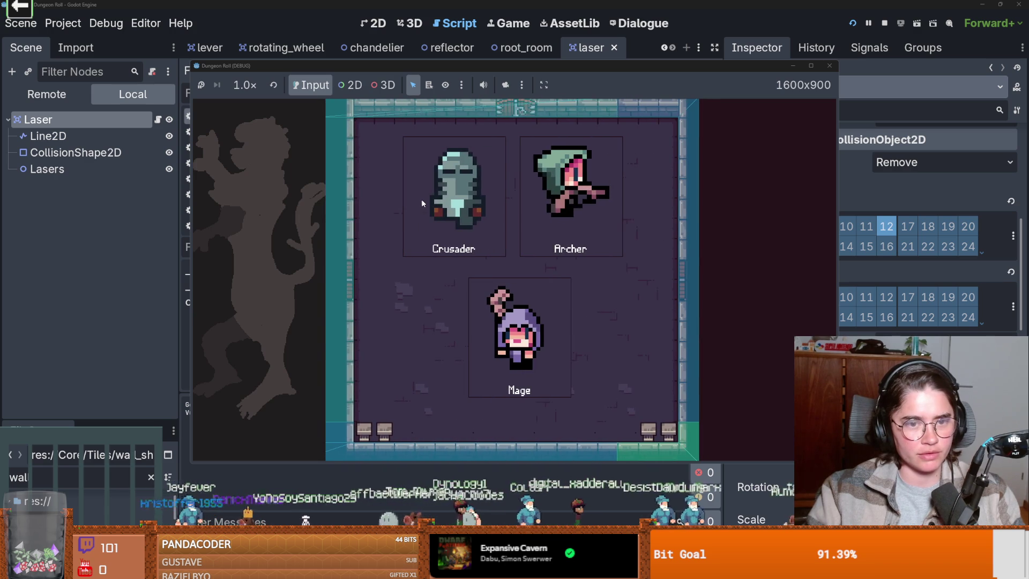
click(421, 198)
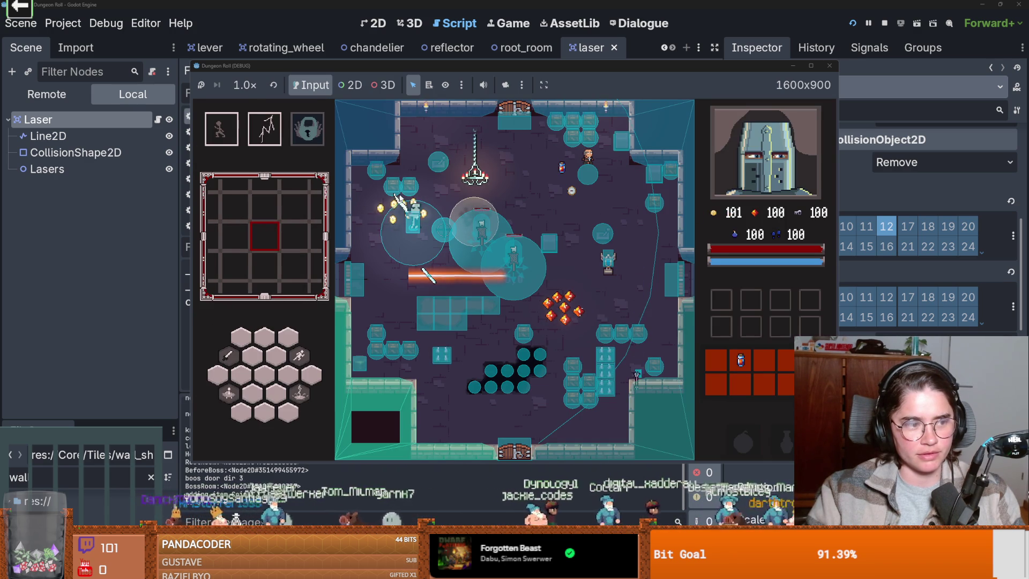
click(829, 65)
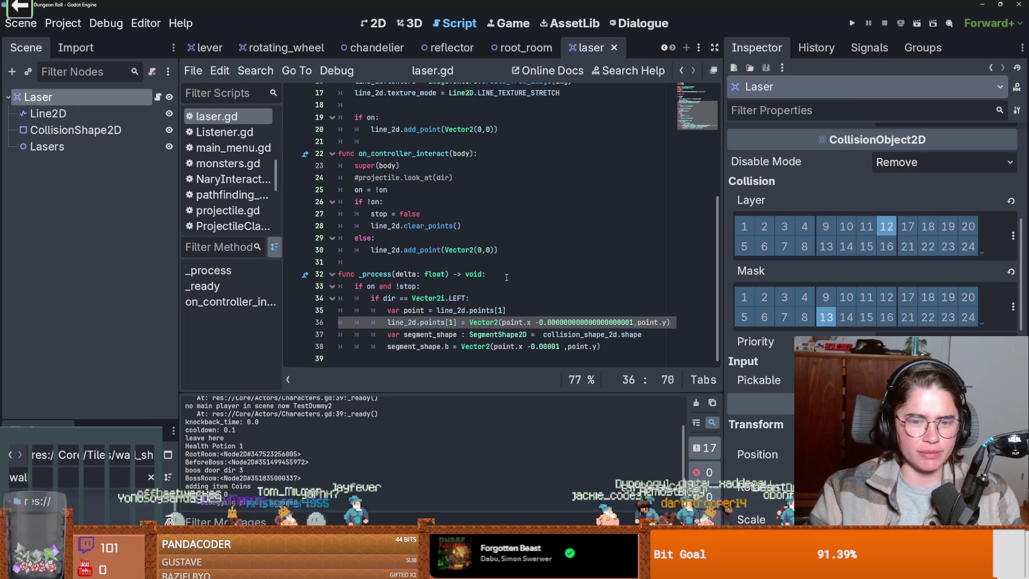
- Comment out the segment_shape lines 37–38 in laser.gd
drag(600, 346, 544, 336)
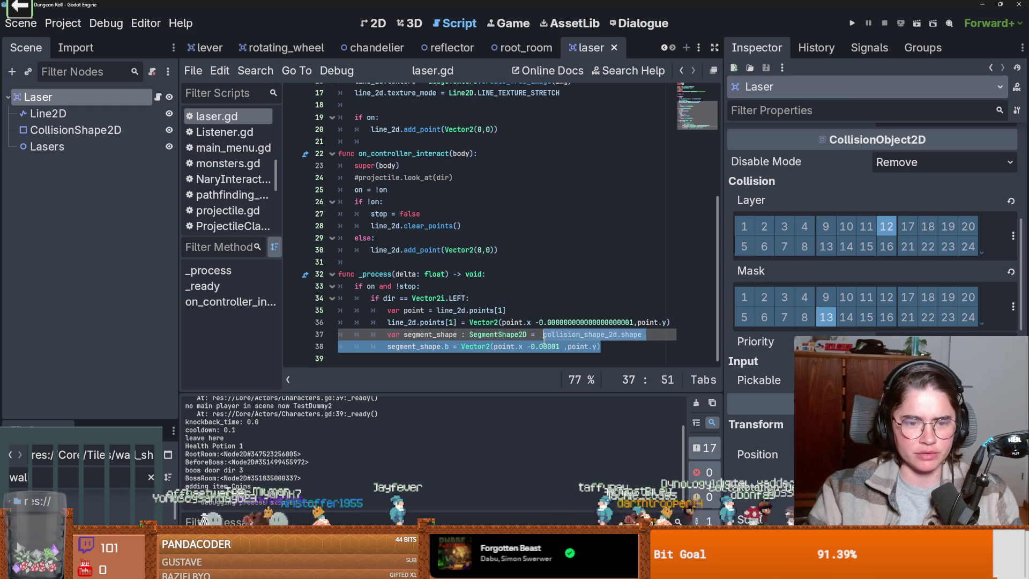
key(ctrl+k)
click(455, 323)
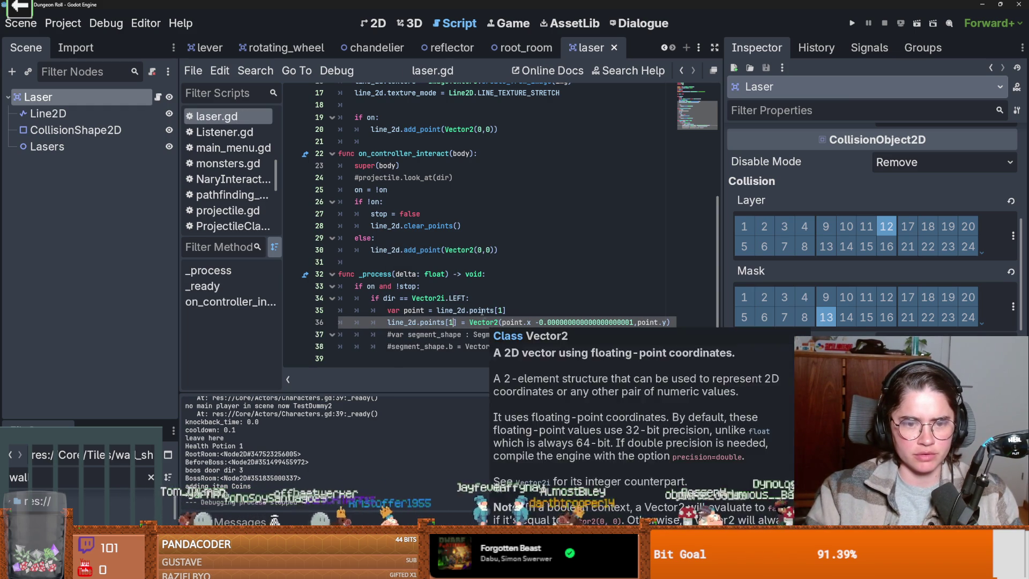
- Add print(line_2d.points[1]) as the first line of _process
double_click(413, 310)
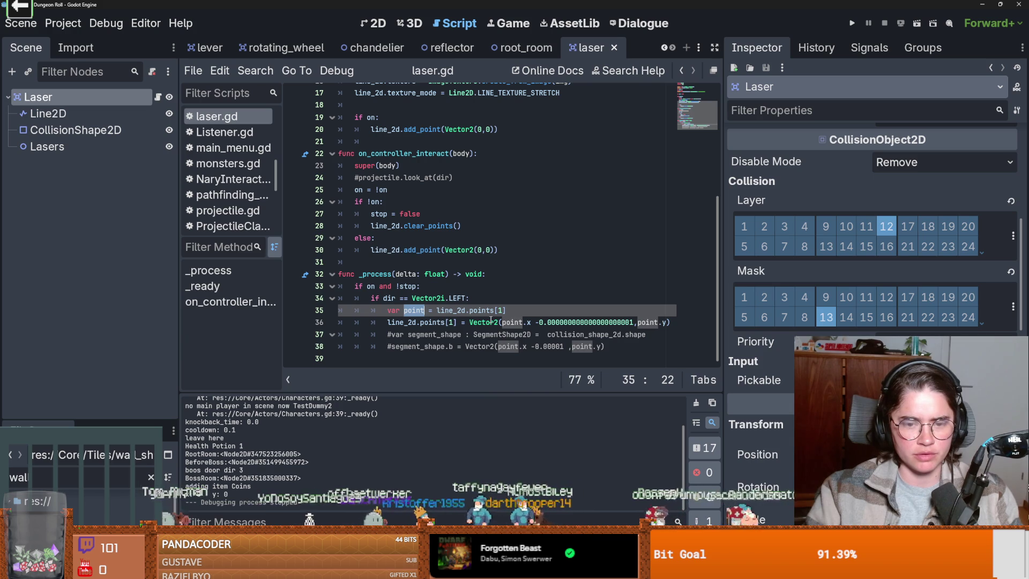
scroll(506, 321, up, 1)
click(513, 317)
shift+click(522, 312)
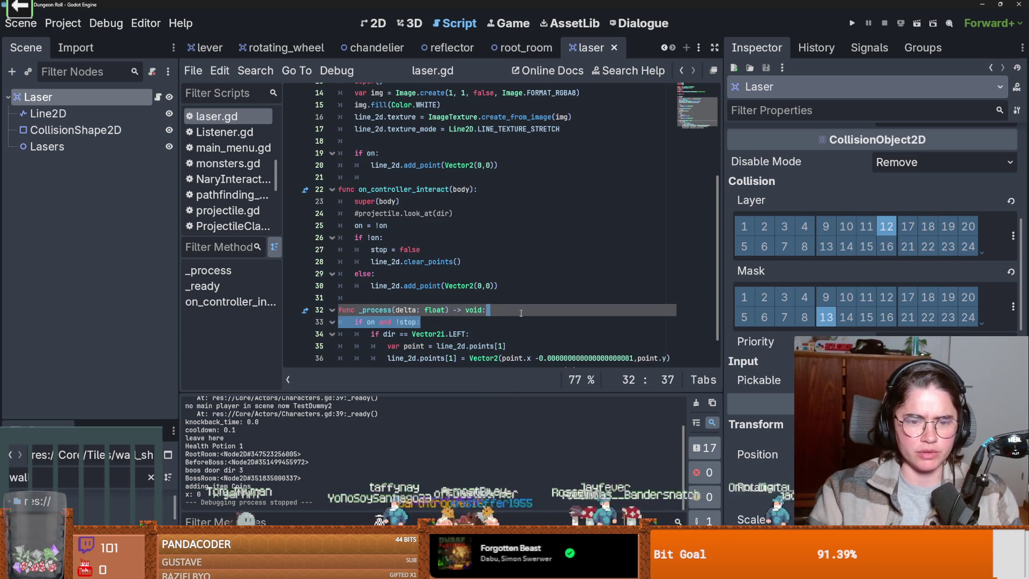
click(521, 313)
key(Return)
text(print()
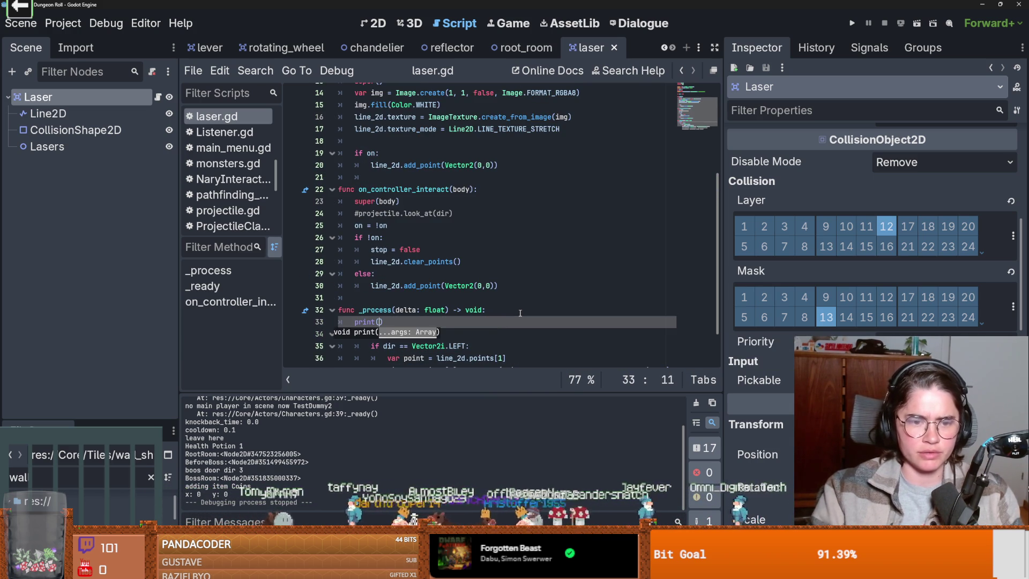
scroll(519, 313, down, 1)
drag(505, 310, 437, 310)
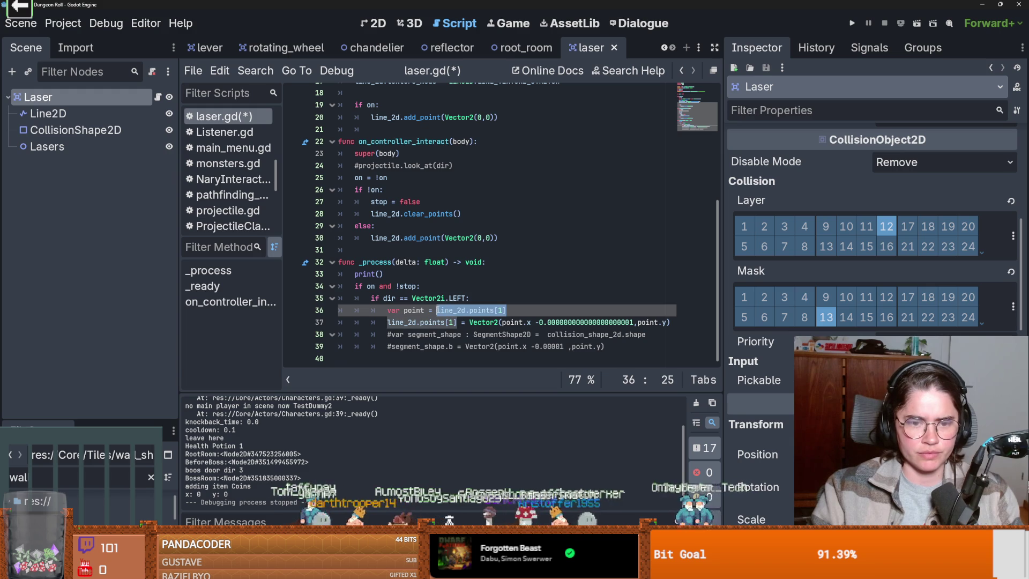
click(379, 274)
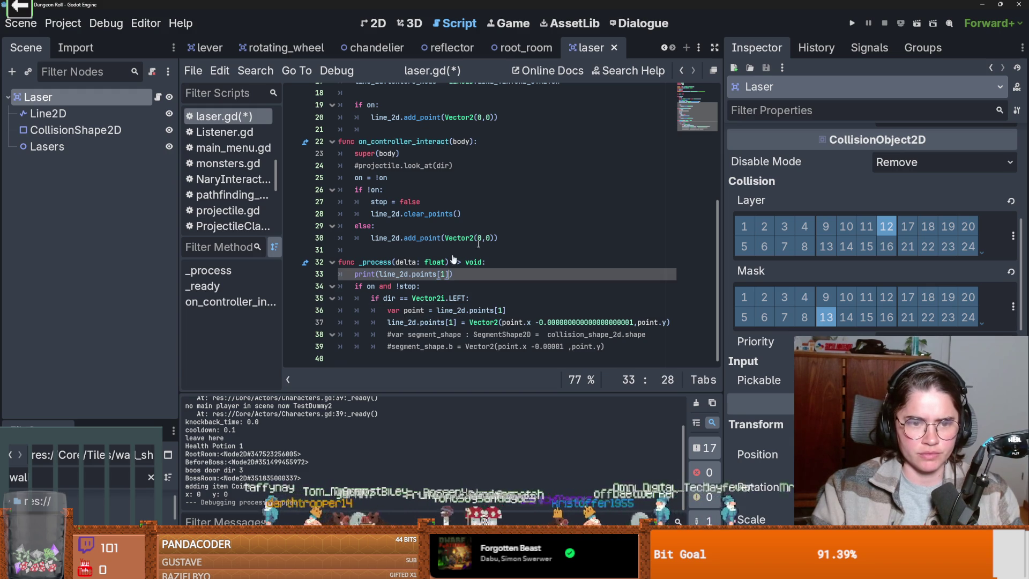
- Test-run as the Crusader, which prints (-100.0, 0.0), then stop the game
key(F5)
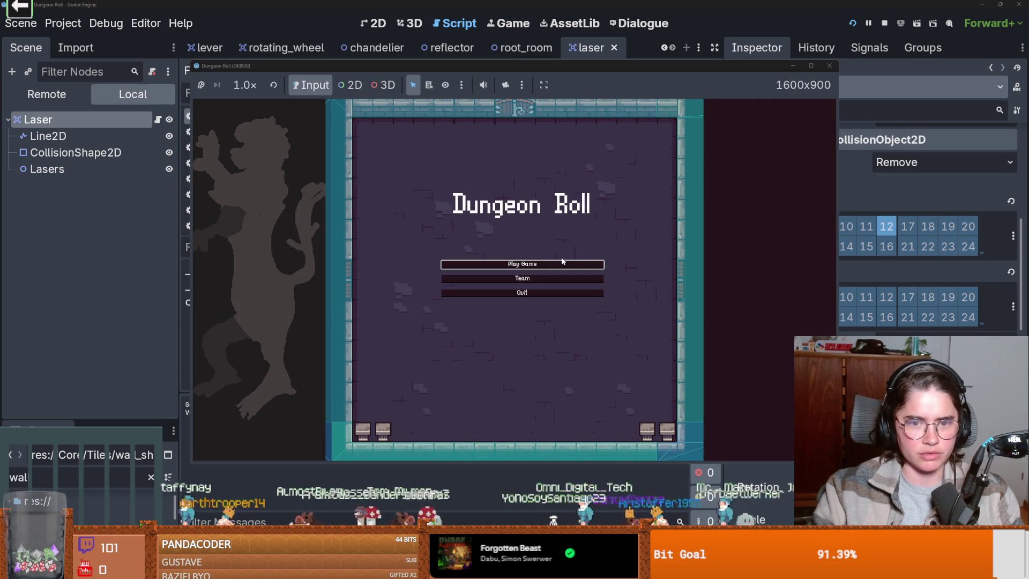
click(561, 260)
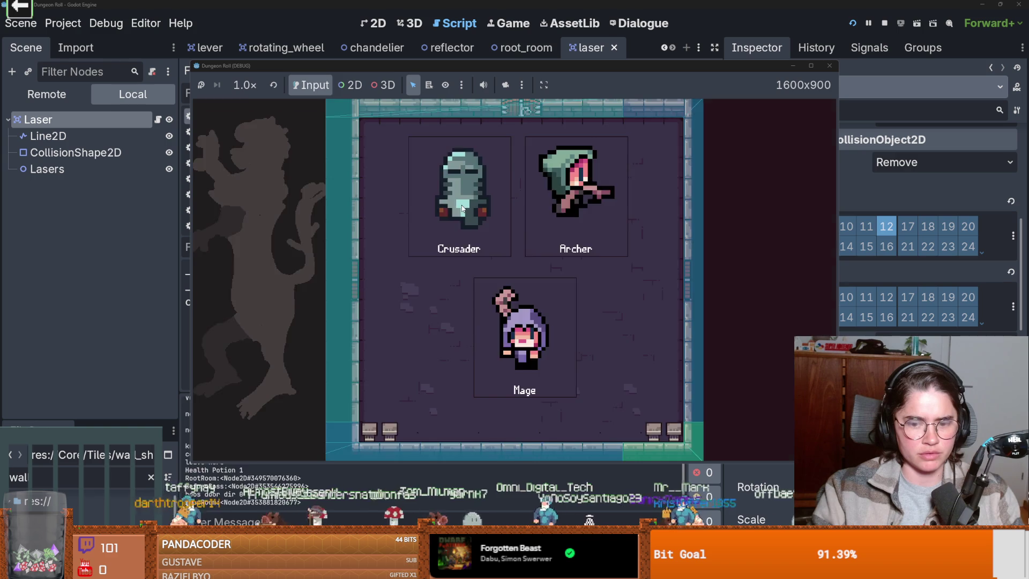
click(462, 209)
key(alt+Tab)
key(F8)
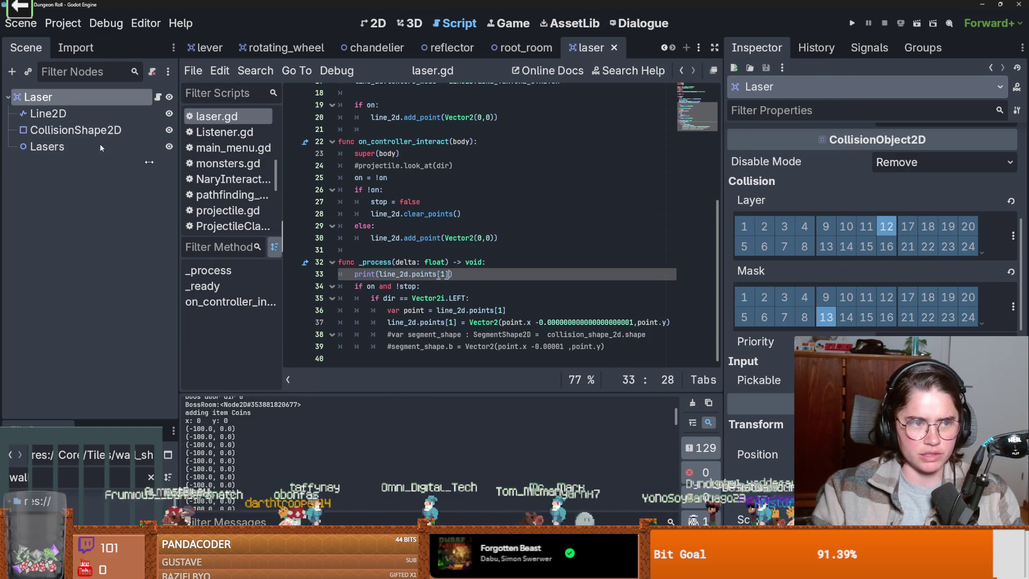
- Delete the Line2D's (-100, 0) point so only (0, 0) remains, and save the laser scene
key(ctrl+F1)
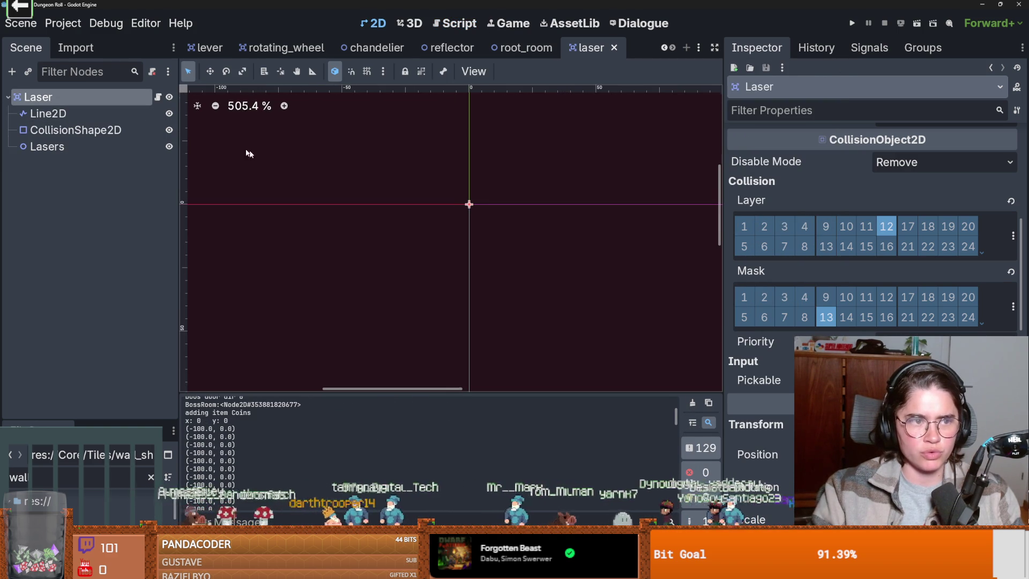
scroll(330, 178, up, 1)
click(112, 113)
scroll(509, 206, down, 6)
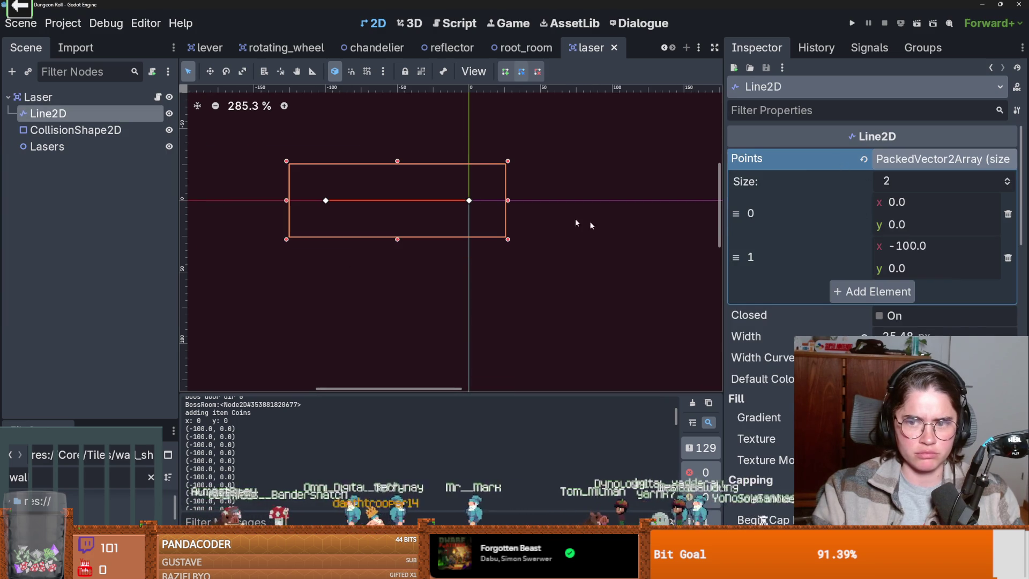
click(974, 252)
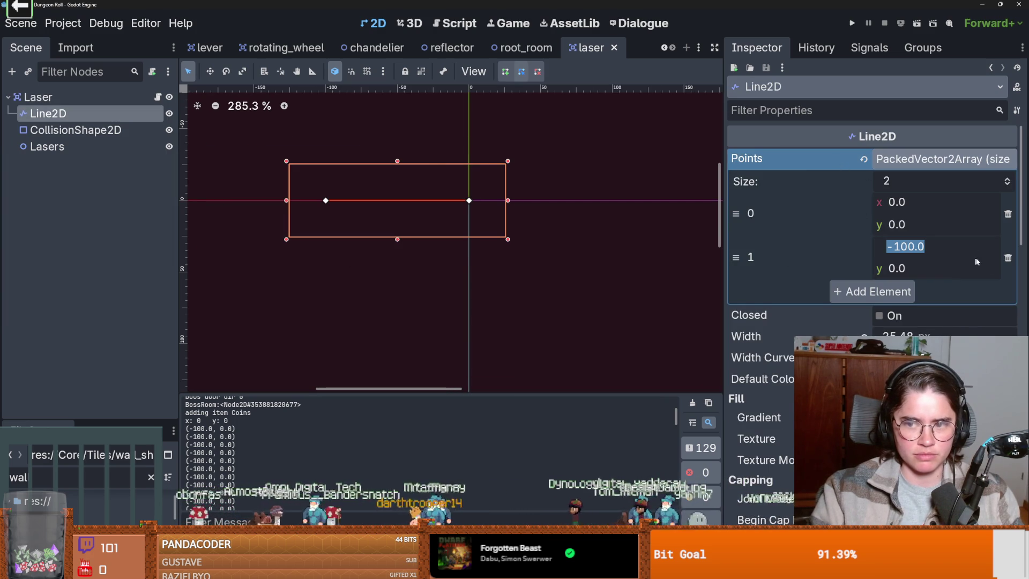
click(1008, 258)
key(ctrl+s)
key(ctrl+F3)
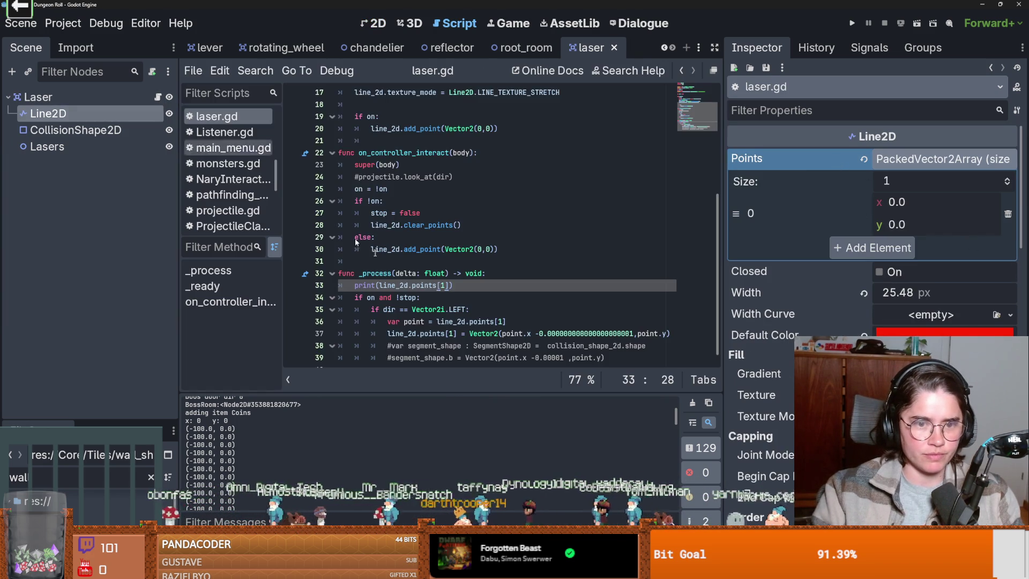
- Change the laser speed variable to 3
key(Down)
key(Down)
key(Down)
key(ctrl+z)
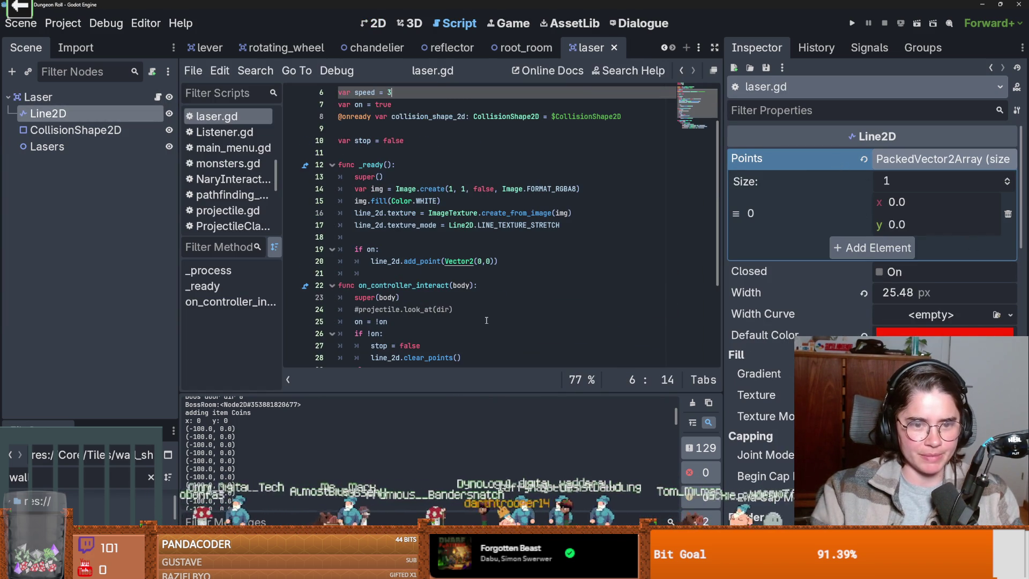
text(3)
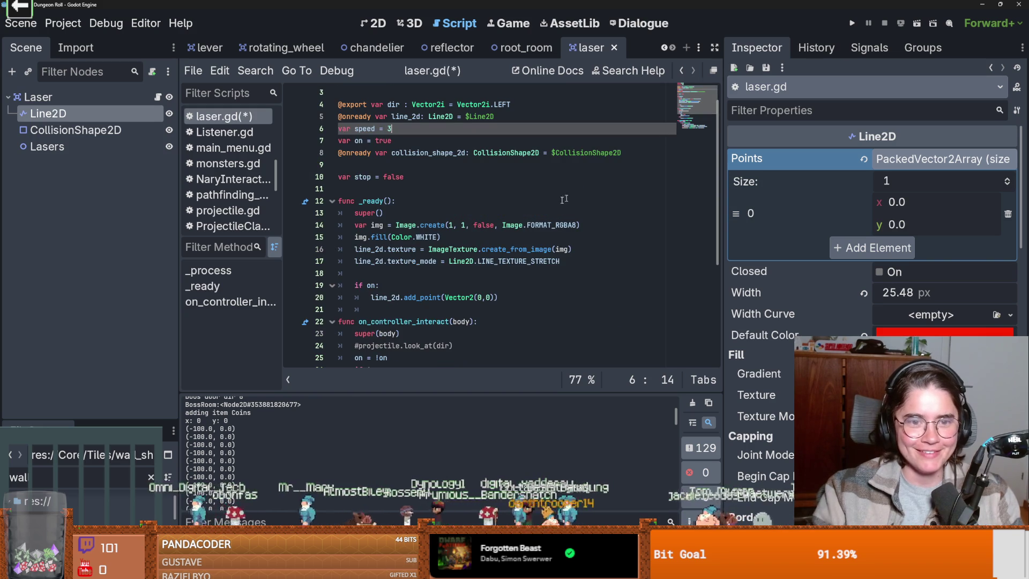
- Look over the CollisionShape2D and Line2D nodes in the 2D scene view
scroll(695, 143, down, 5)
click(124, 128)
key(ctrl+F1)
click(107, 113)
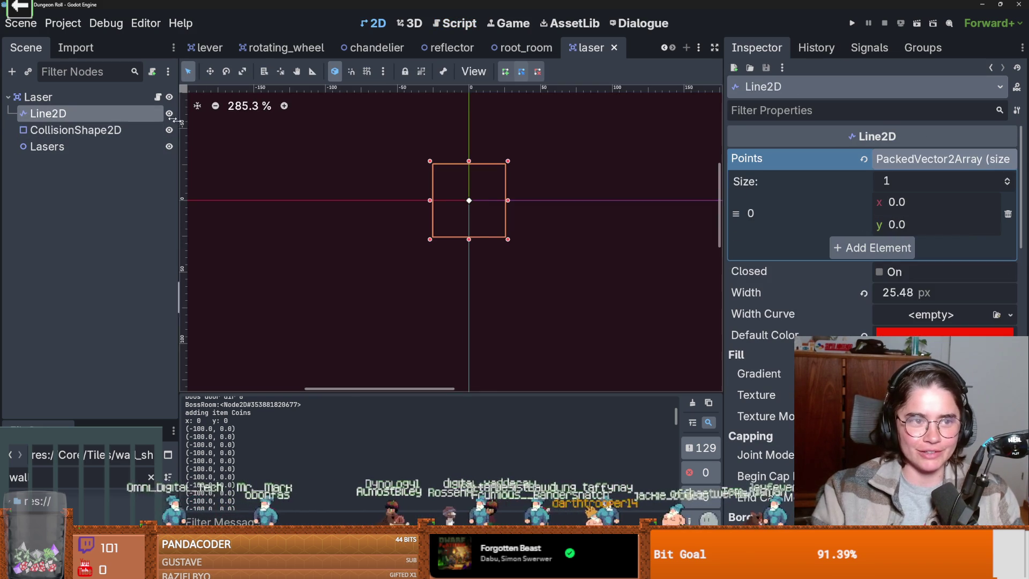
key(ctrl+F3)
scroll(473, 228, up, 3)
- Insert line_2d.clear_points() under 'if on:' in _ready
click(474, 227)
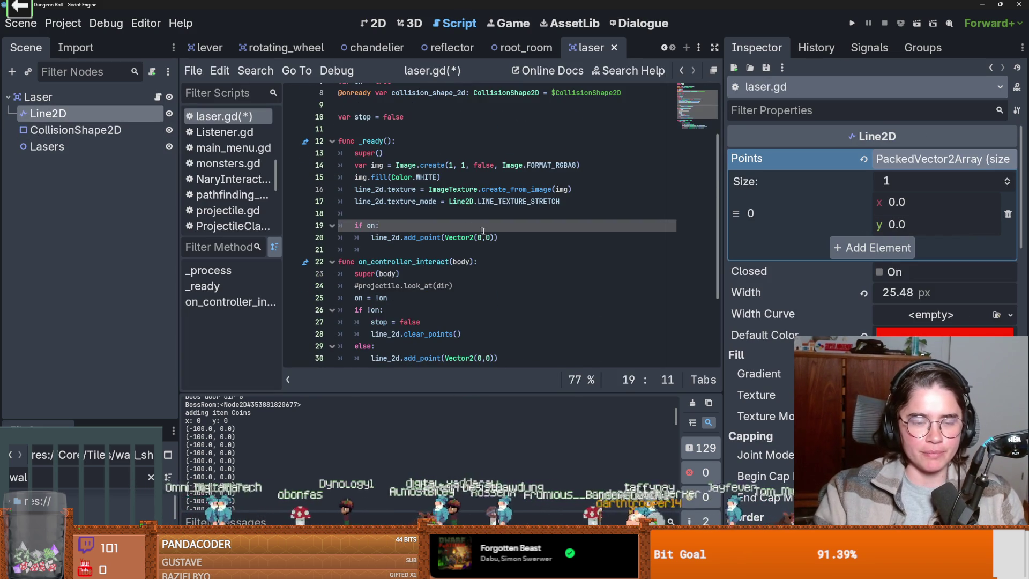
click(511, 240)
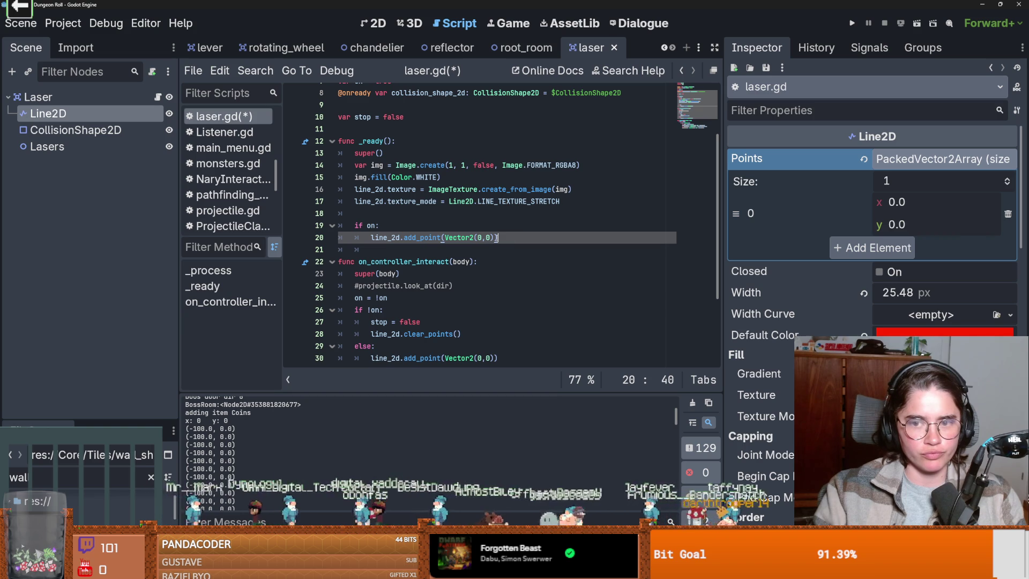
click(467, 229)
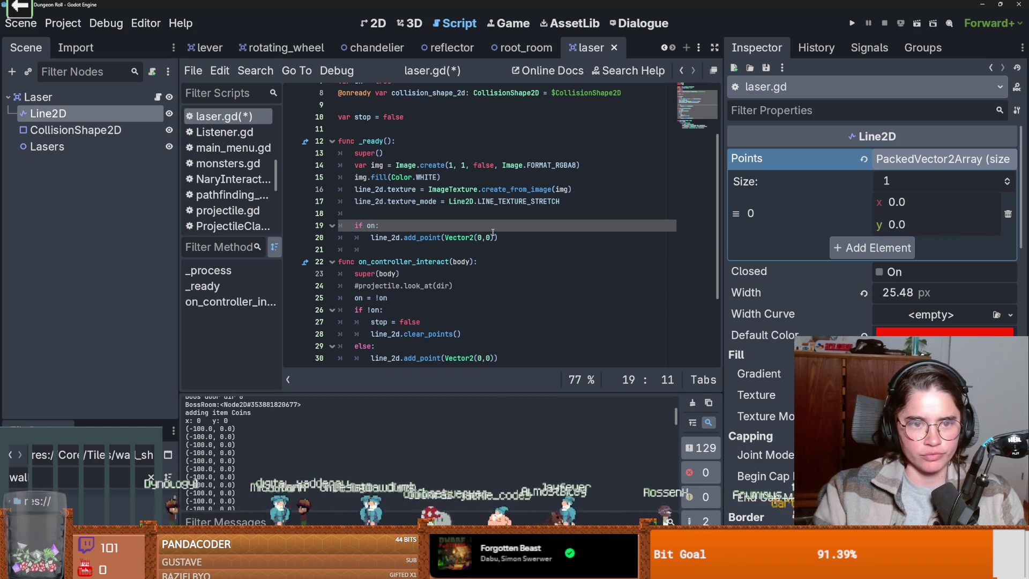
key(Return)
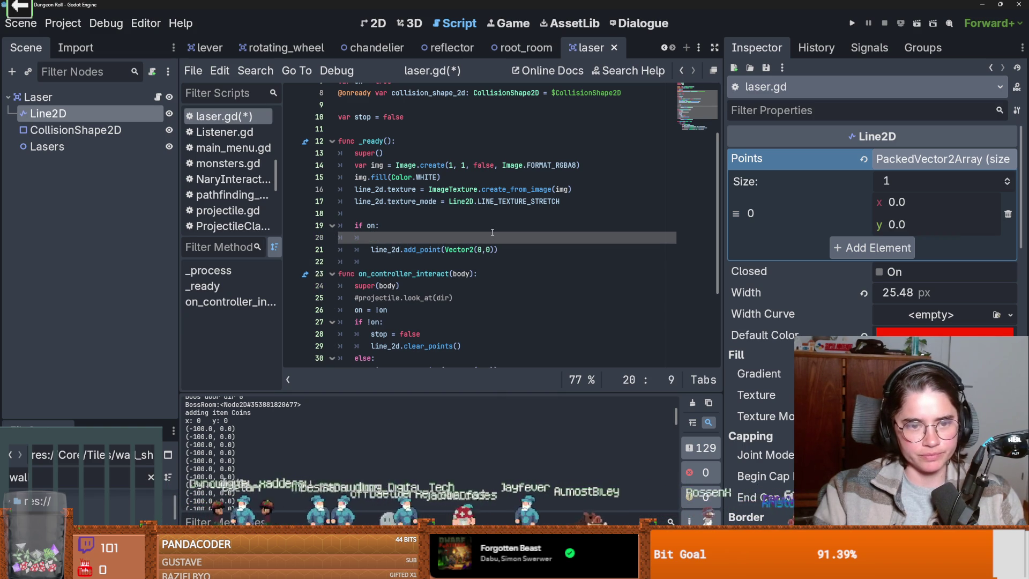
text(c)
key(BackSpace)
key(BackSpace)
key(BackSpace)
text(line_2d.cl)
key(Return)
- Duplicate the add_point line so _ready adds two (0, 0) points, and launch the game
drag(497, 249, 371, 249)
key(ctrl+c)
key(Down)
key(ctrl+v)
key(F5)
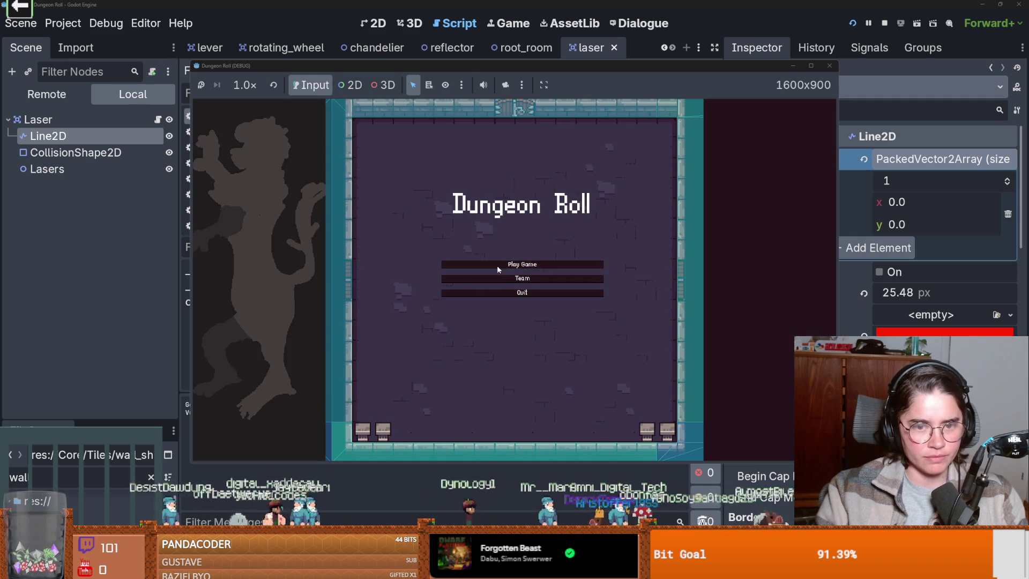
- Play the test run as the Crusader and close the game window
click(497, 269)
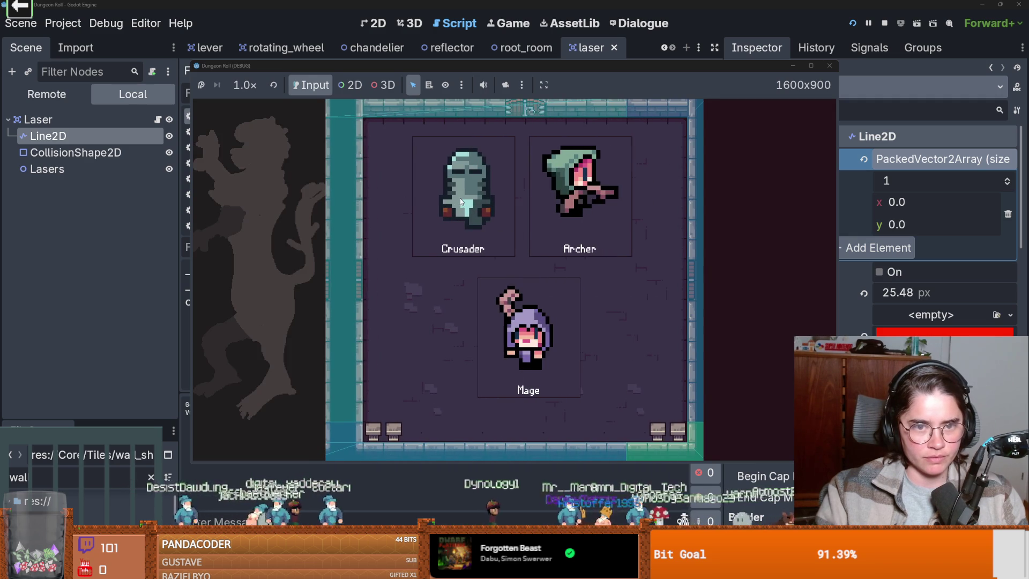
click(468, 215)
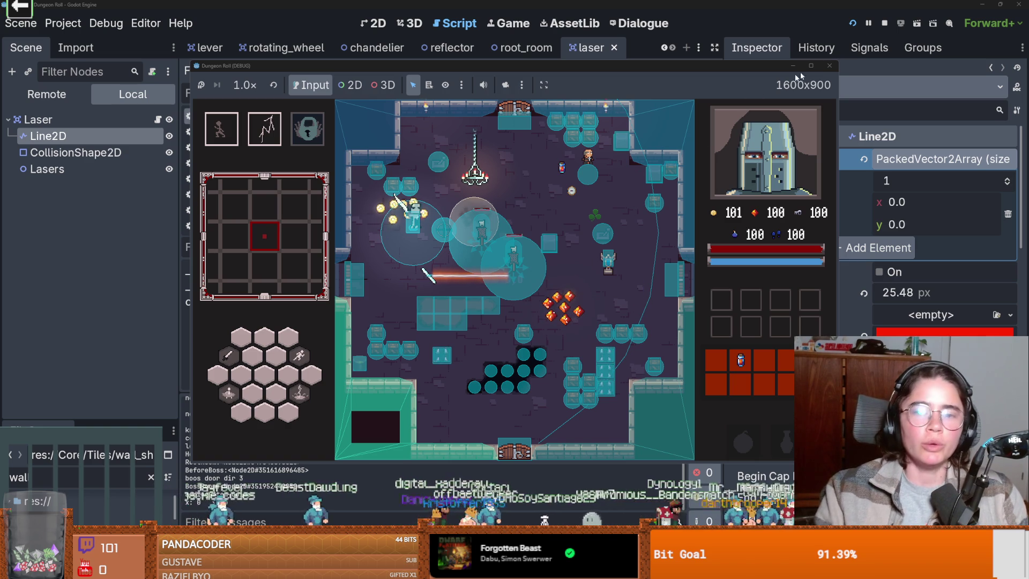
click(829, 66)
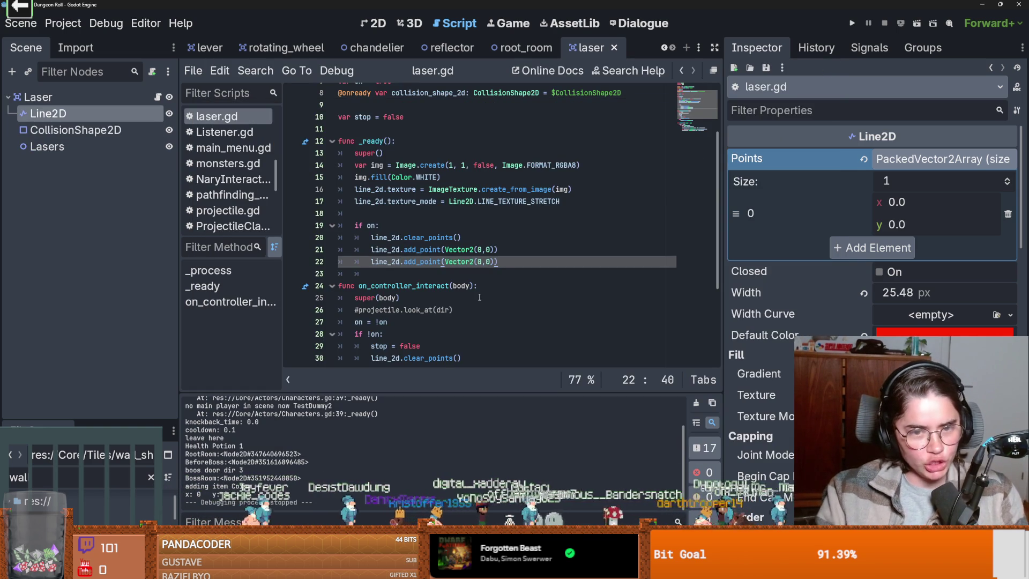
- Set the laser speed to 7, test-run as the Crusader, then stop the game
key(Down)
scroll(475, 305, down, 4)
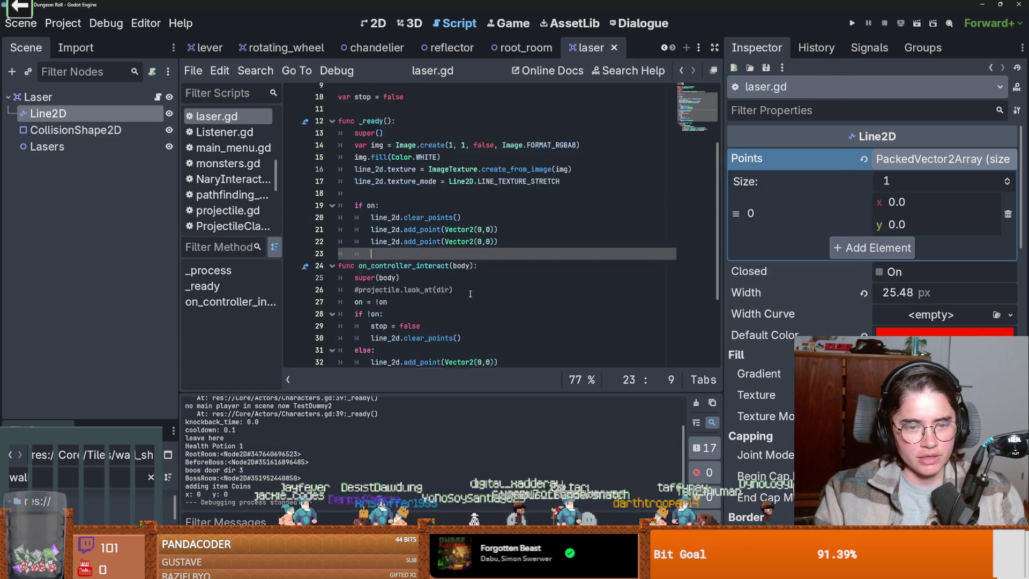
mouse_move(473, 314)
scroll(466, 318, up, 6)
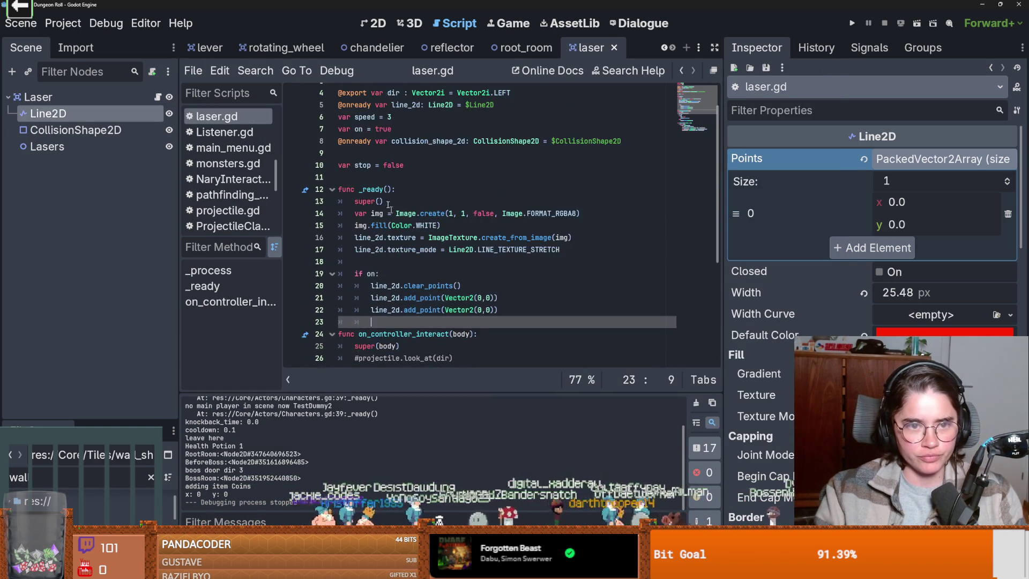
click(405, 155)
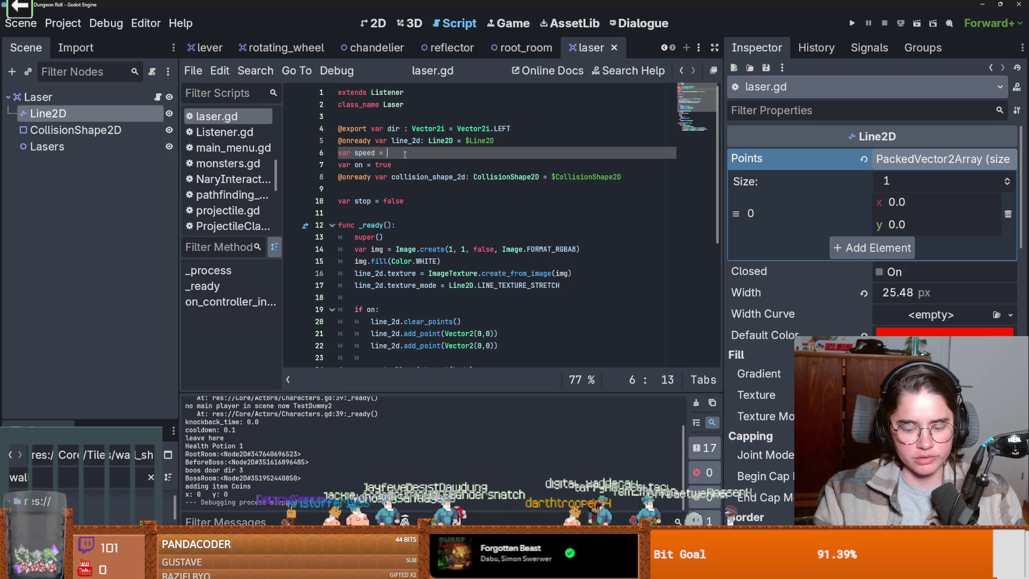
text(7)
key(F5)
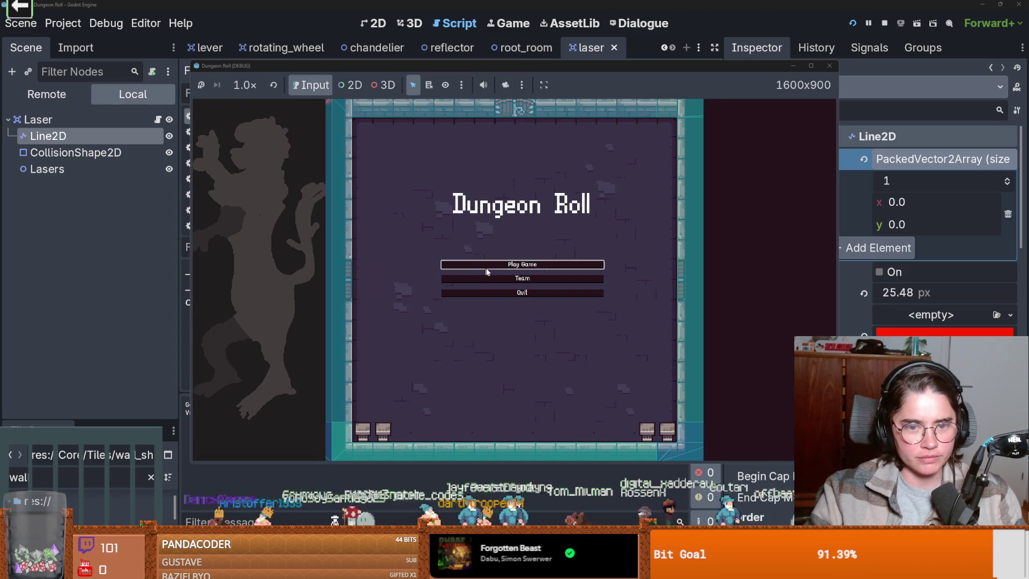
click(501, 266)
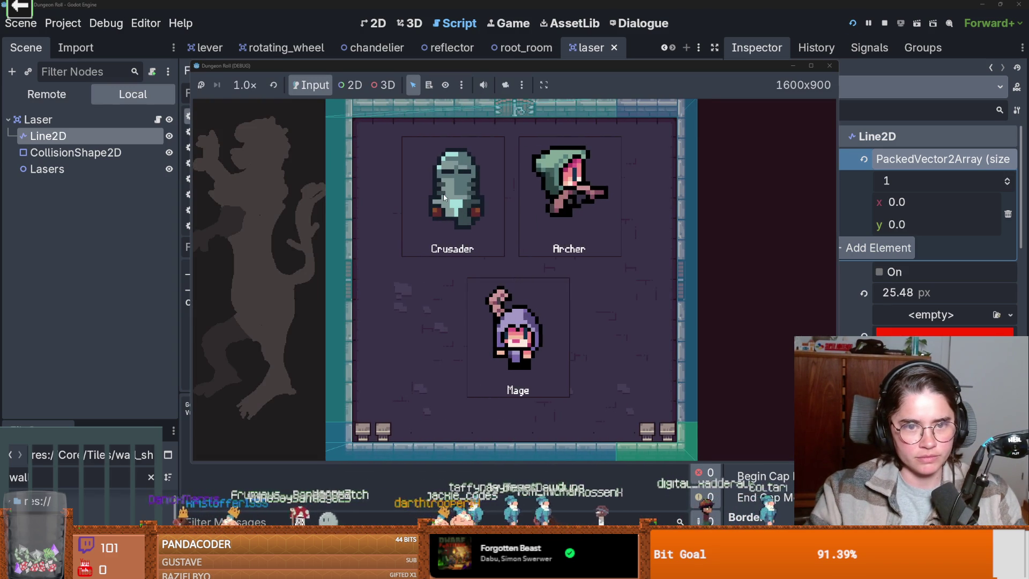
click(477, 197)
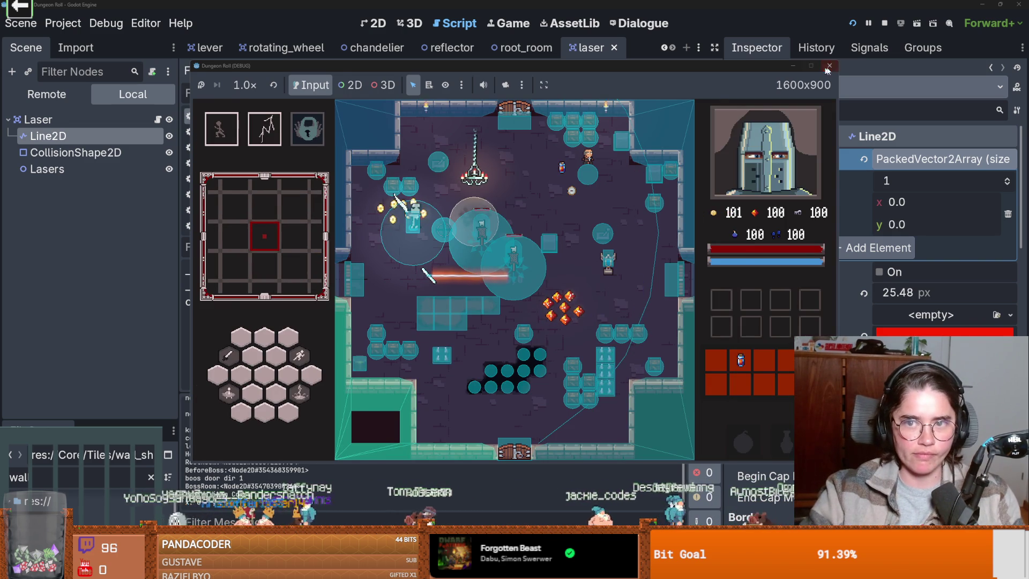
key(F8)
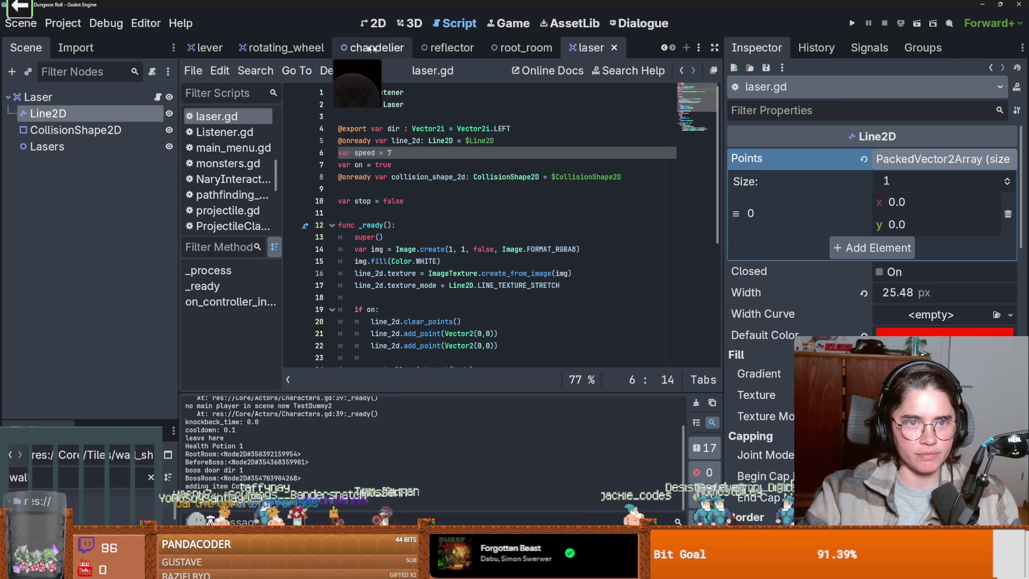
- In Reflector.gd, replace area.stop = true with area.reflect_up() and save
click(436, 48)
click(437, 271)
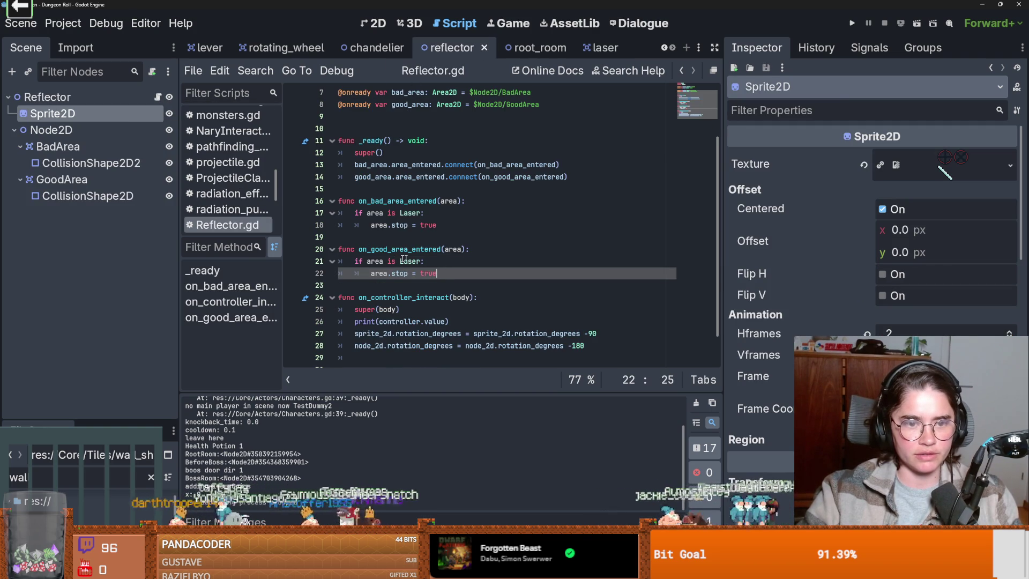
drag(435, 274, 371, 273)
key(BackSpace)
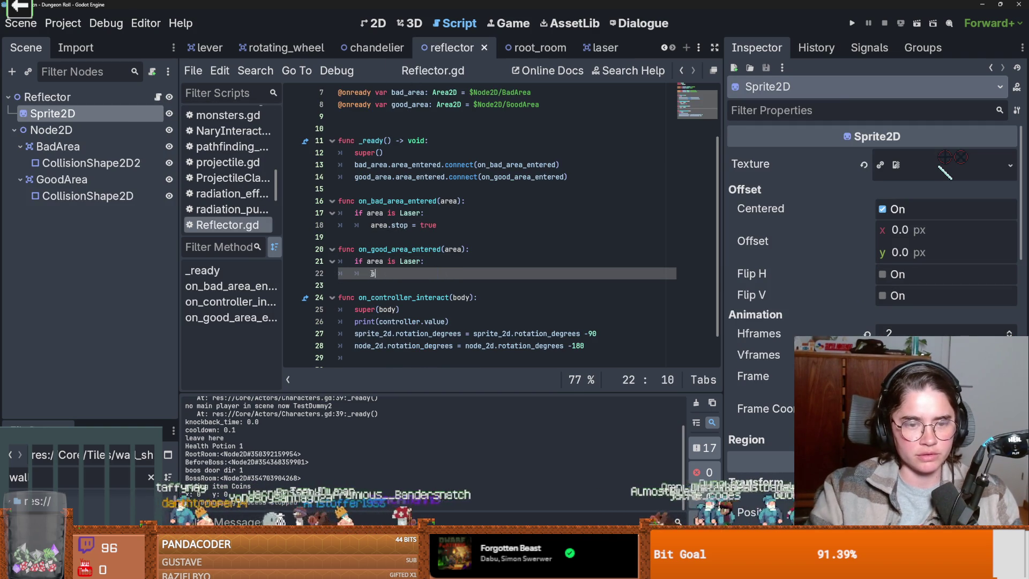
text(.)
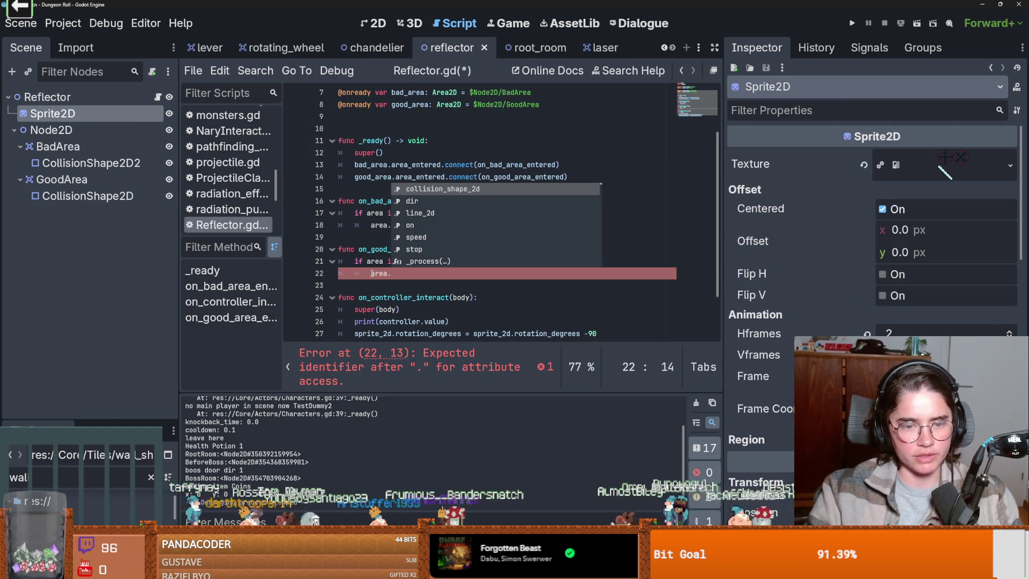
text(reflect_up()
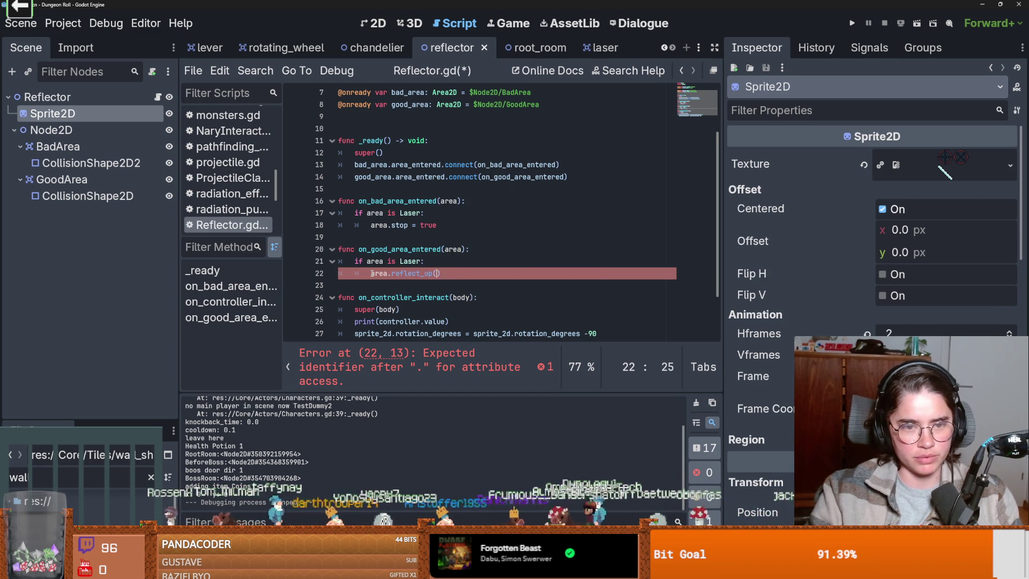
key(ctrl+s)
- Add a reflect_up() function with a pass body to laser.gd after _ready
drag(450, 273, 388, 274)
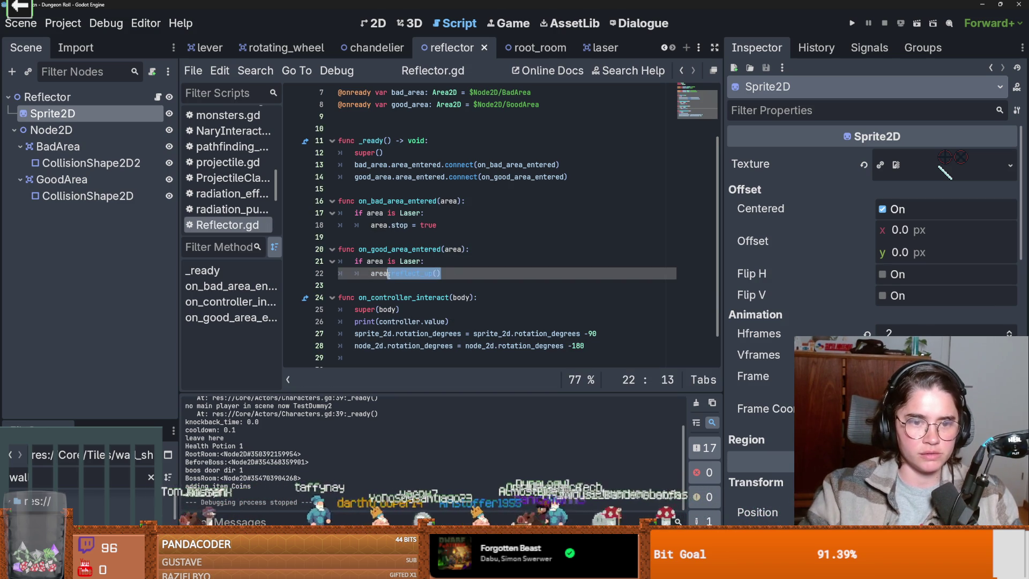
click(600, 47)
scroll(375, 241, down, 1)
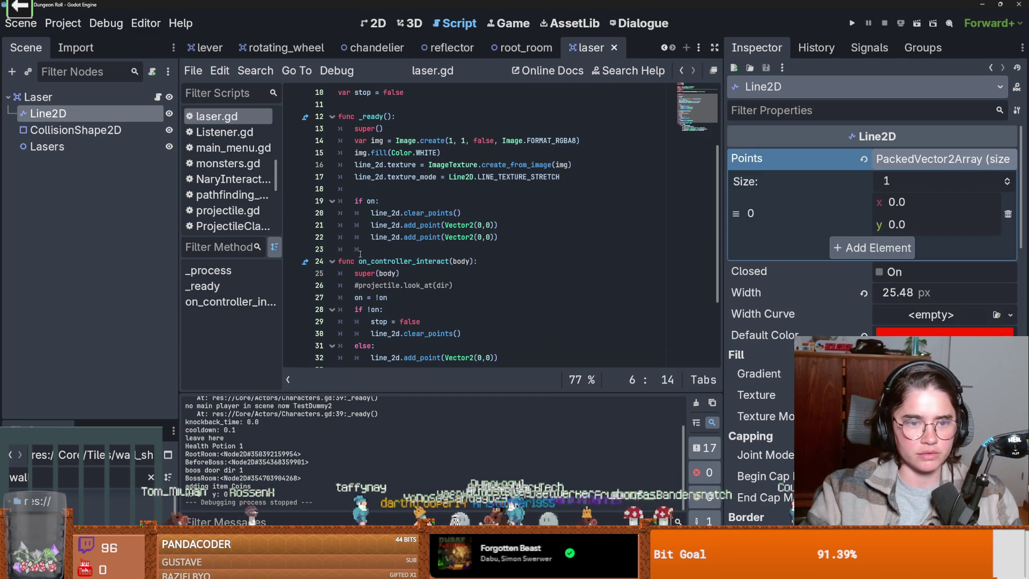
click(374, 252)
key(Return)
key(Return)
click(347, 258)
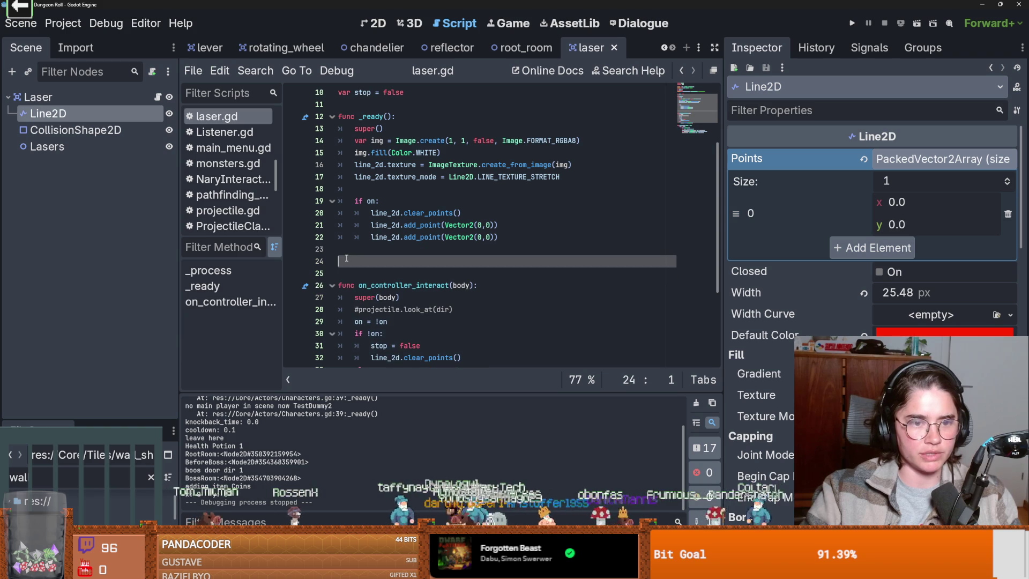
key(ctrl+v)
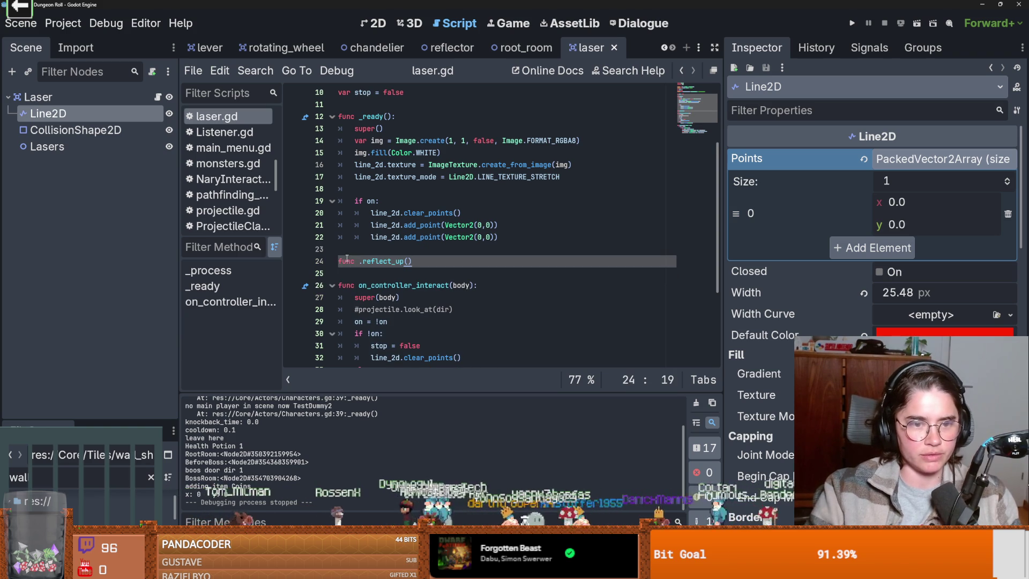
click(362, 261)
key(BackSpace)
click(415, 261)
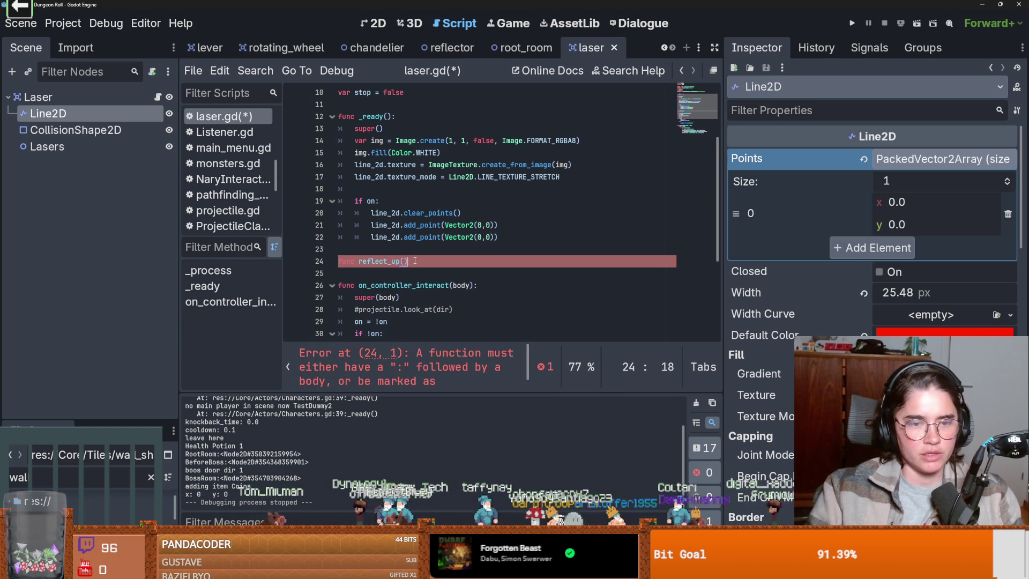
text(:)
key(Return)
key(ctrl+s)
text(pass)
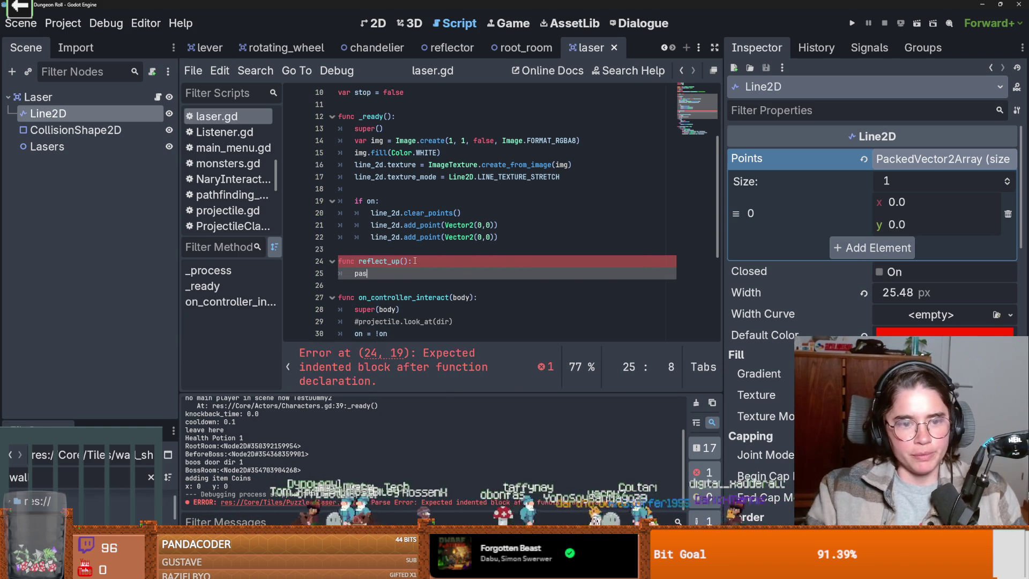
- Review laser.gd and select the Lasers node in the laser scene
scroll(414, 261, down, 2)
click(354, 201)
scroll(345, 225, up, 5)
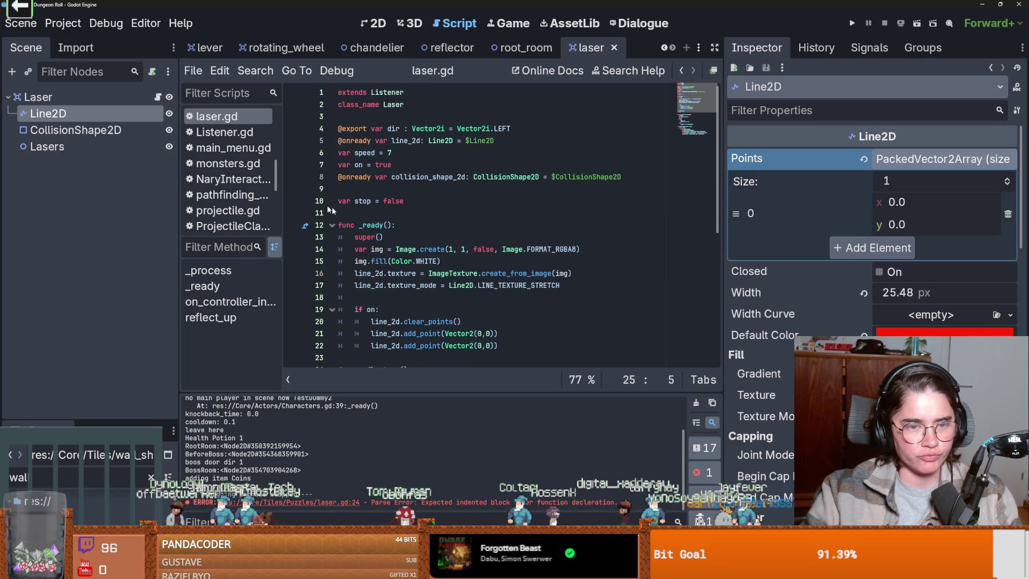
scroll(416, 241, down, 2)
scroll(416, 241, up, 2)
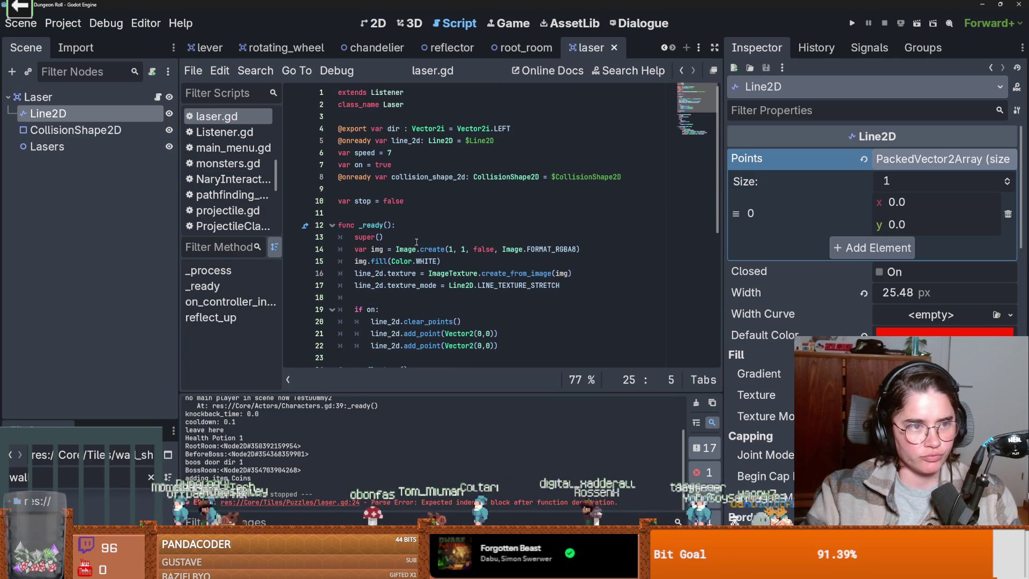
scroll(416, 242, down, 1)
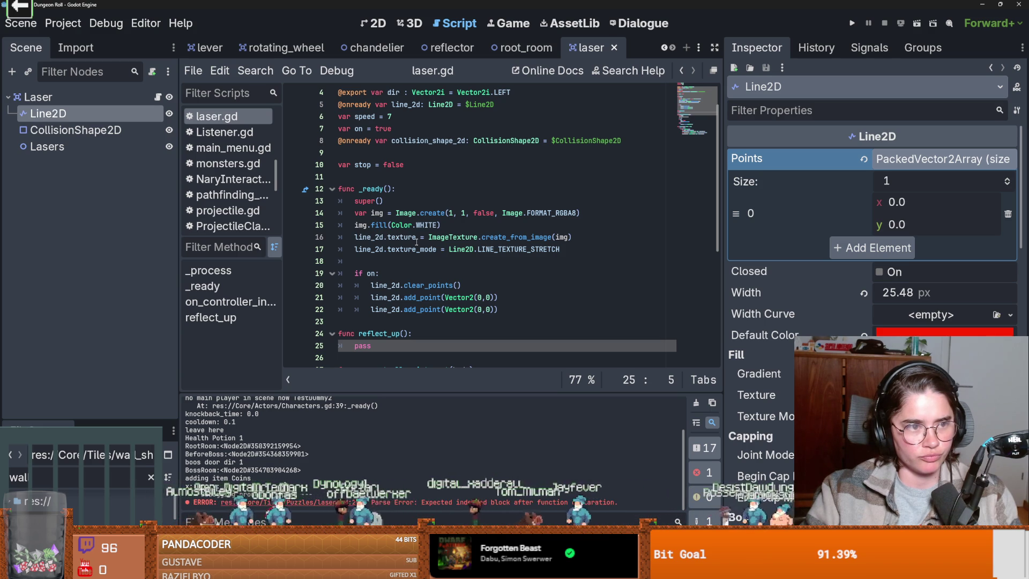
click(45, 148)
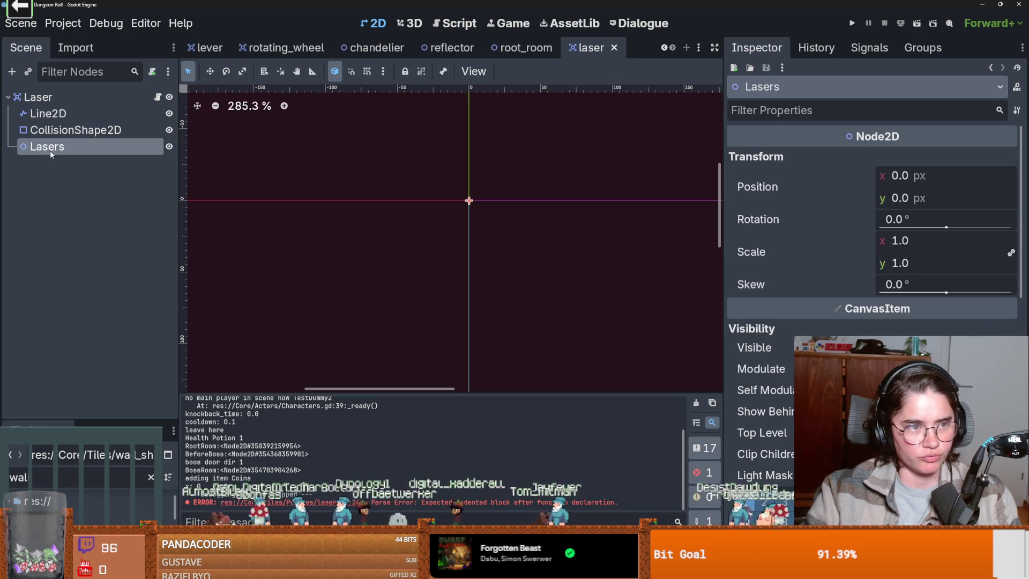
- Open laser.gd and drop laser.tscn into it as a preloaded LASER constant
click(159, 99)
text(laser)
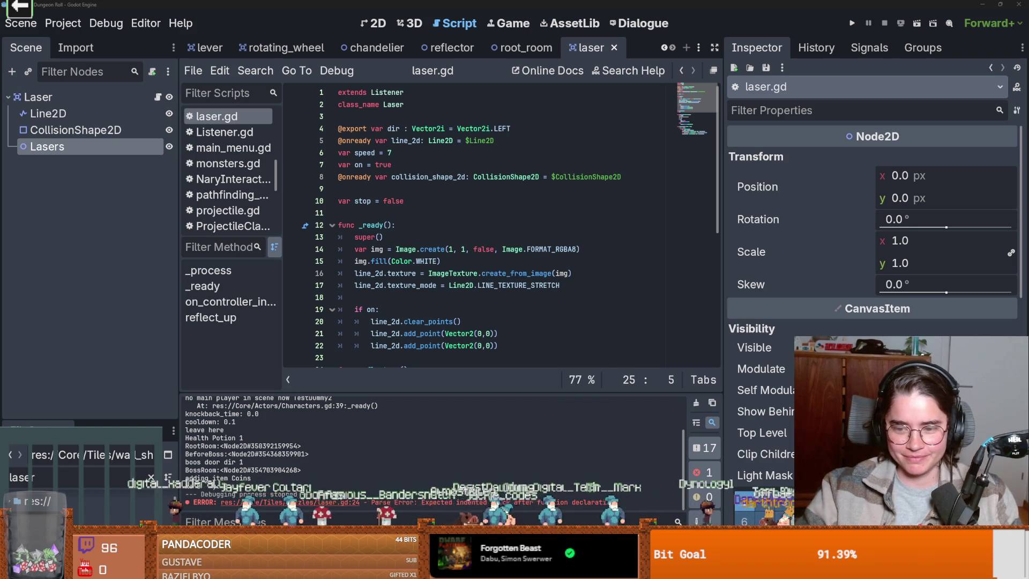
click(436, 312)
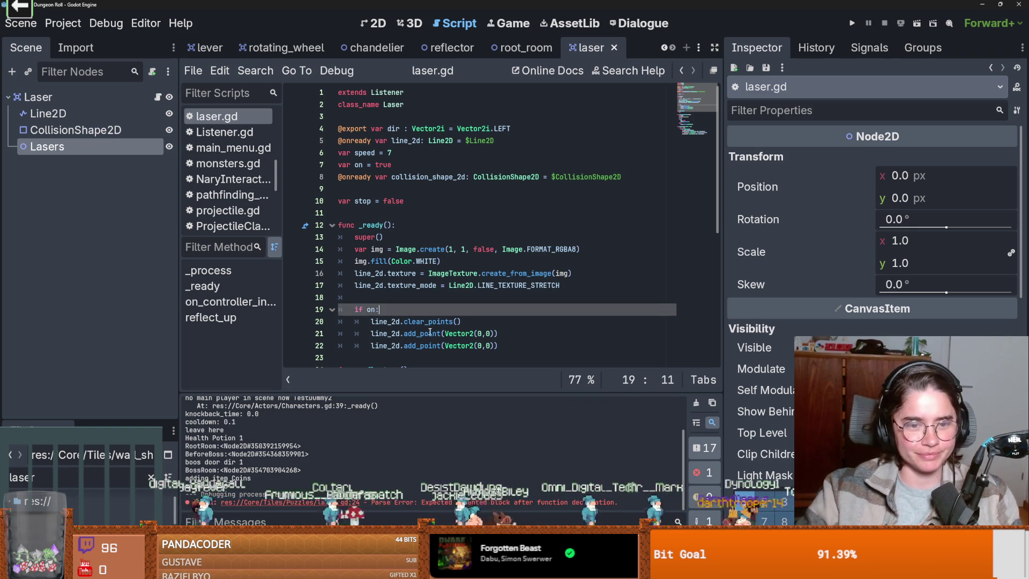
scroll(396, 257, down, 7)
scroll(363, 210, up, 2)
click(363, 212)
key(ctrl+s)
scroll(329, 315, up, 5)
drag(119, 420, 119, 303)
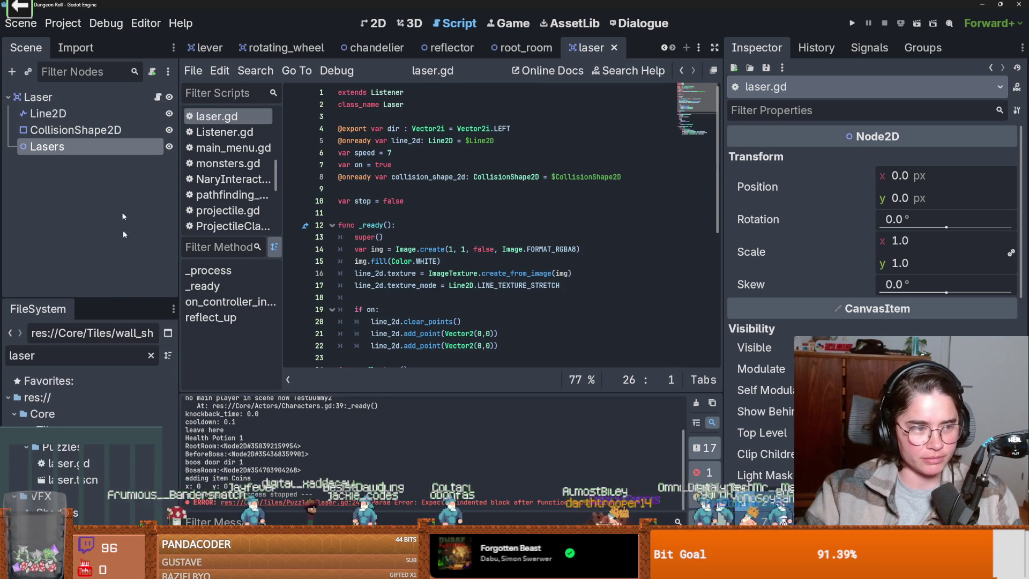
drag(75, 479, 371, 188)
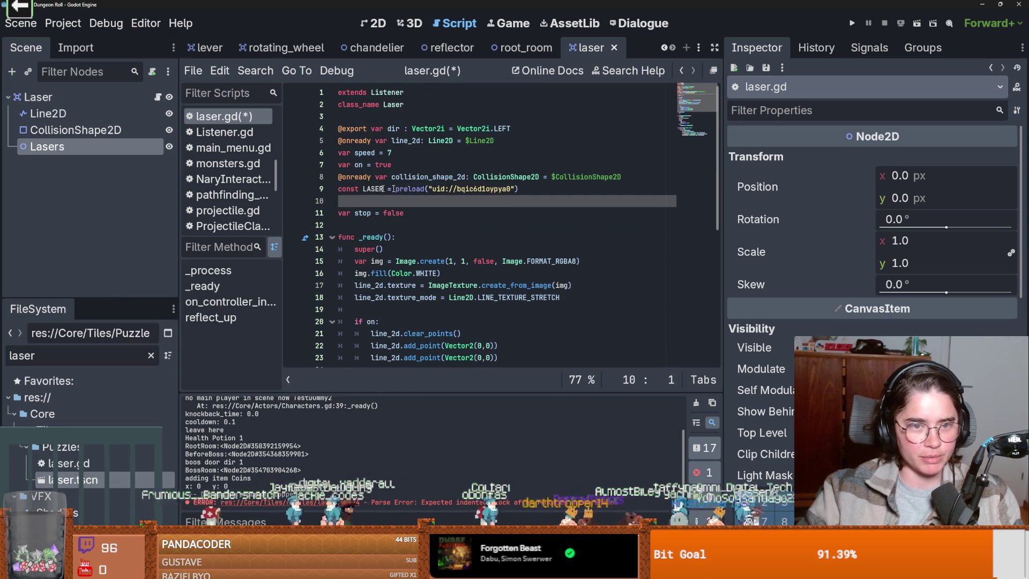
- Replace pass in reflect_up with var laser = LASER.instantiate()
scroll(441, 260, down, 5)
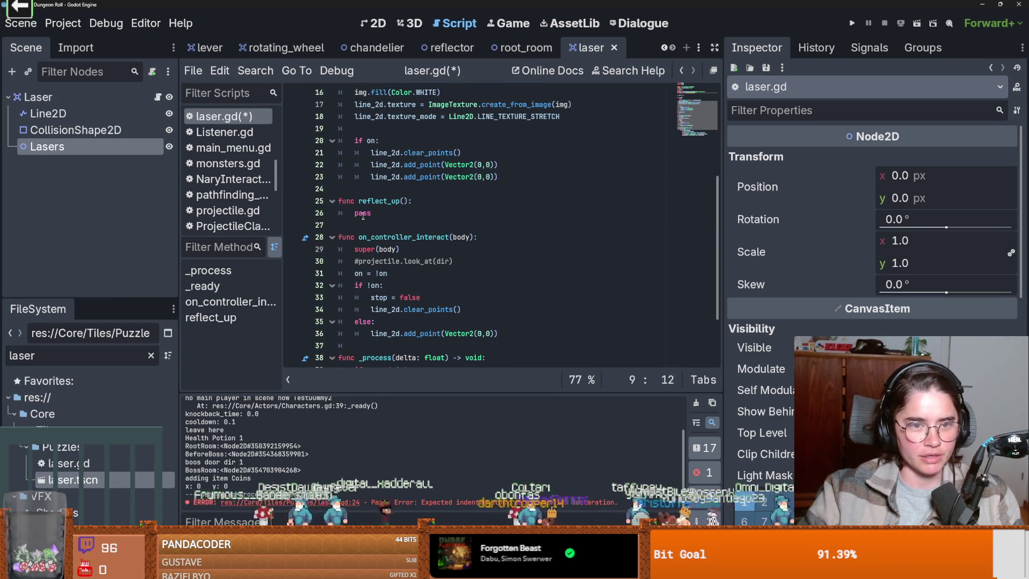
double_click(363, 212)
text(LASER.)
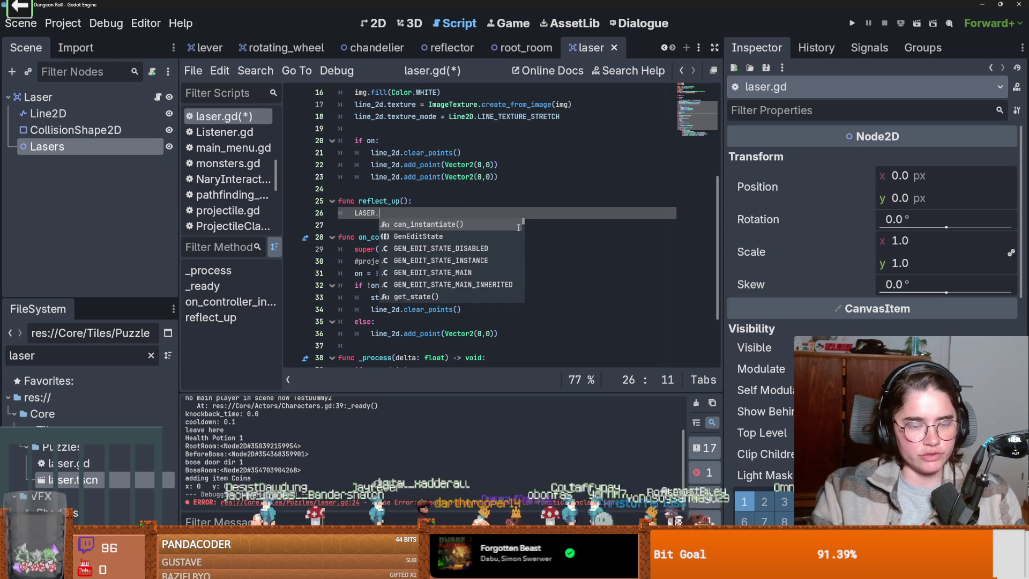
key(BackSpace)
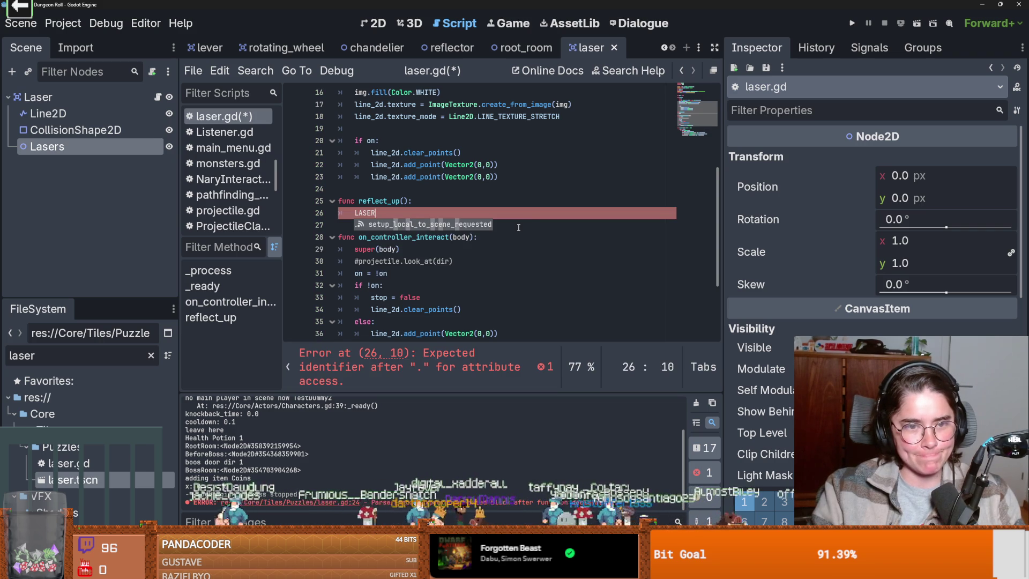
key(Left)
key(Home)
text(va)
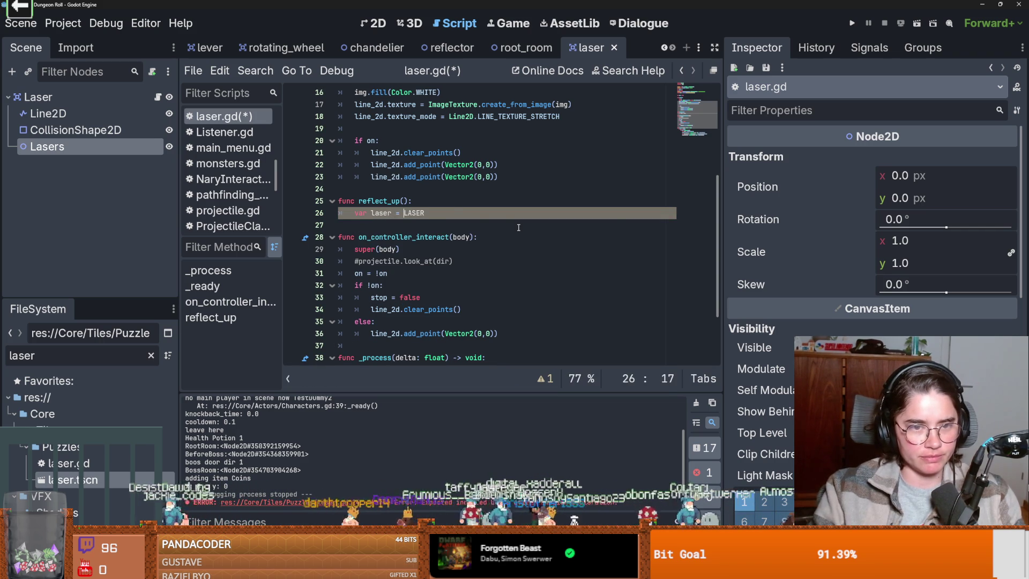
key(End)
text(.inst)
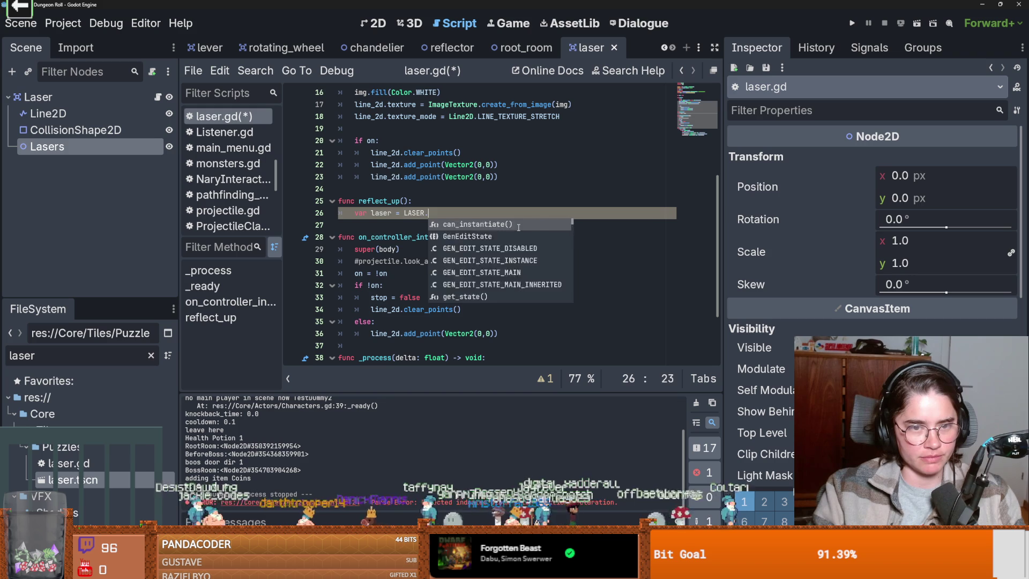
key(Return)
key(End)
key(Return)
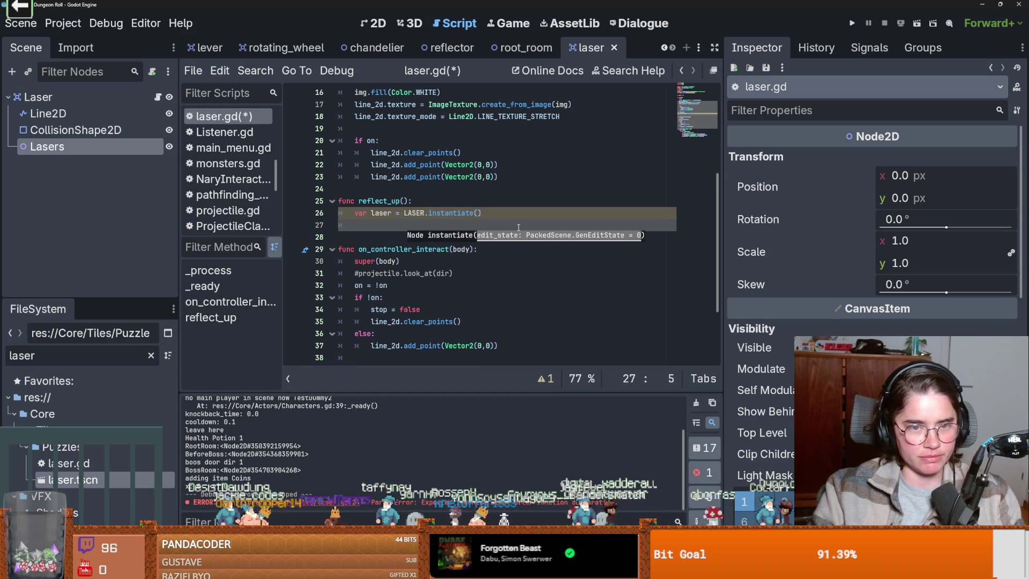
- Ctrl-drag the Lasers node into the script to declare an onready lasers reference
scroll(512, 224, up, 5)
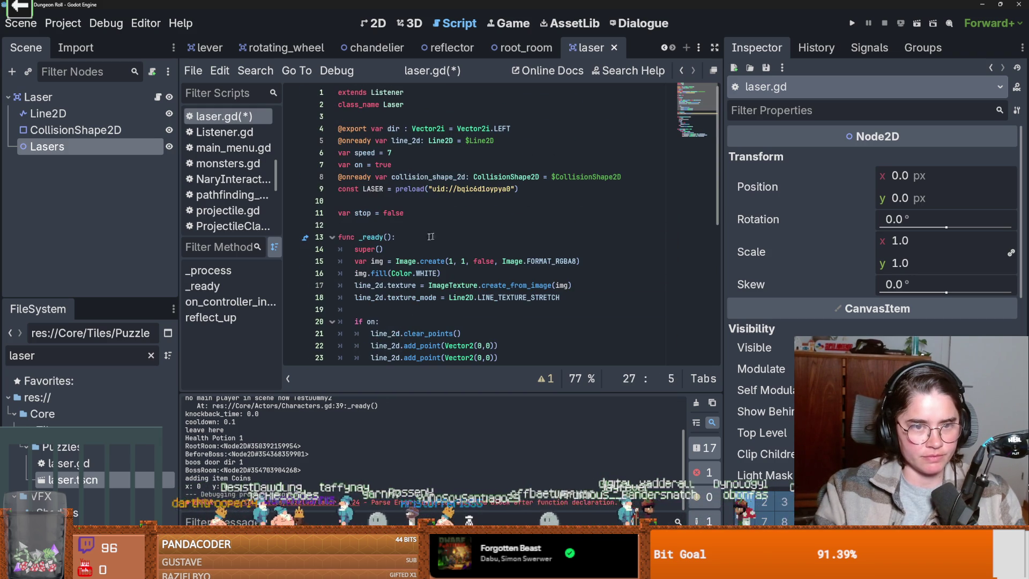
mouse_move(77, 150)
mouse_down()
mouse_move(385, 203)
mouse_move(367, 204)
mouse_up()
double_click(404, 202)
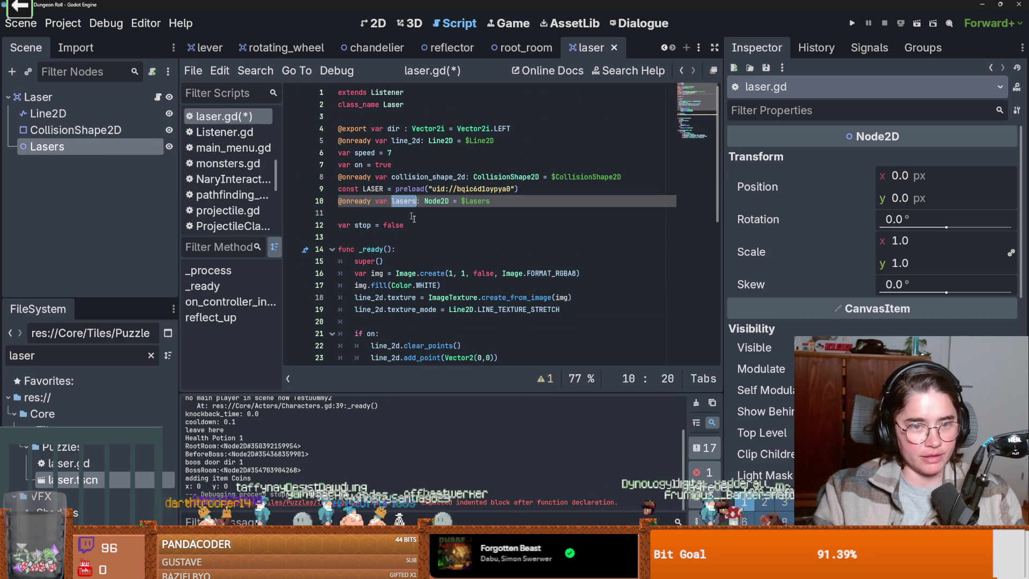
scroll(427, 233, down, 7)
click(389, 170)
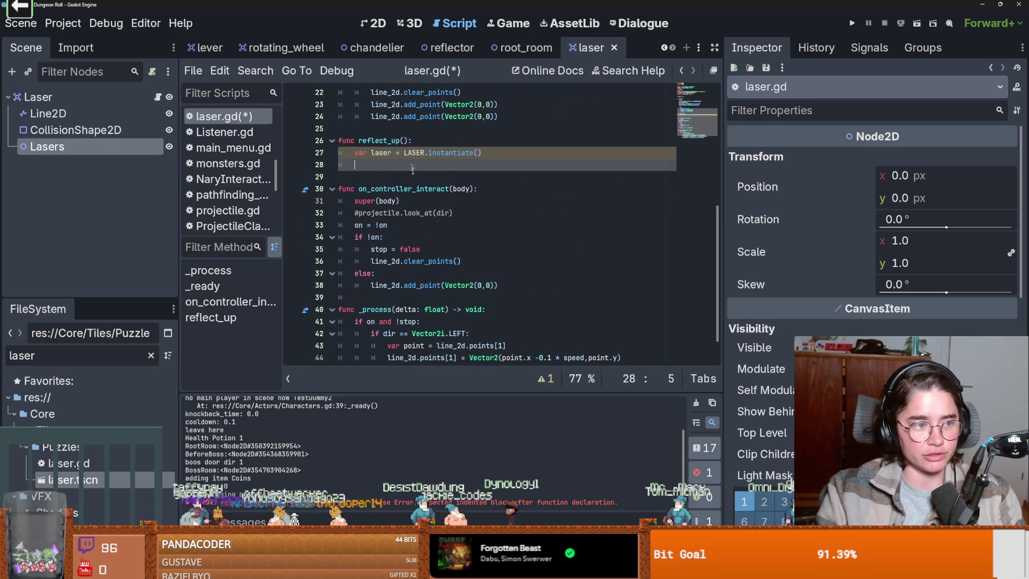
- Add lasers.add_child(laser) to reflect_up and begin another line with laser
scroll(410, 160, up, 1)
text(lasers.ad)
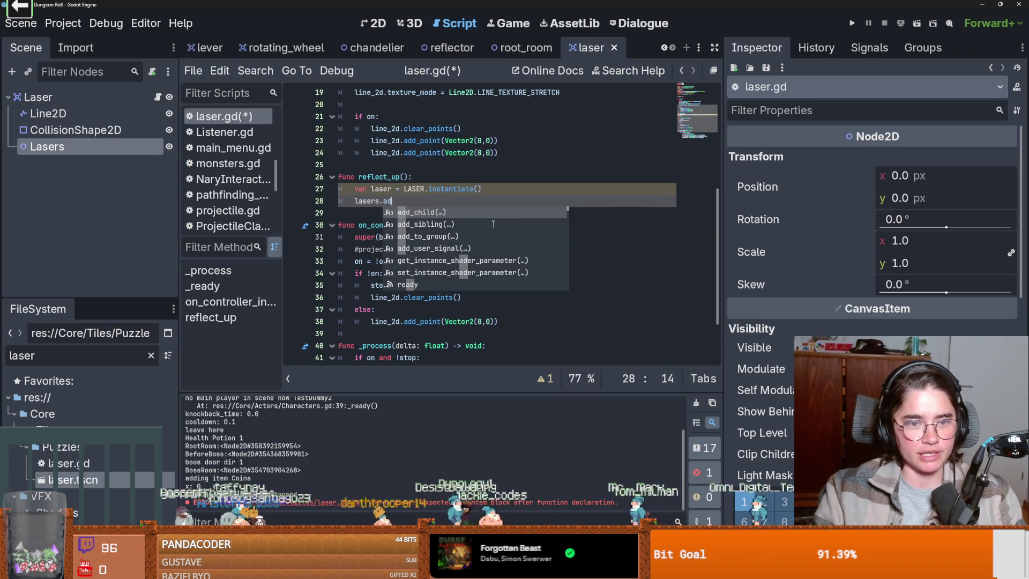
key(Return)
text(laser)
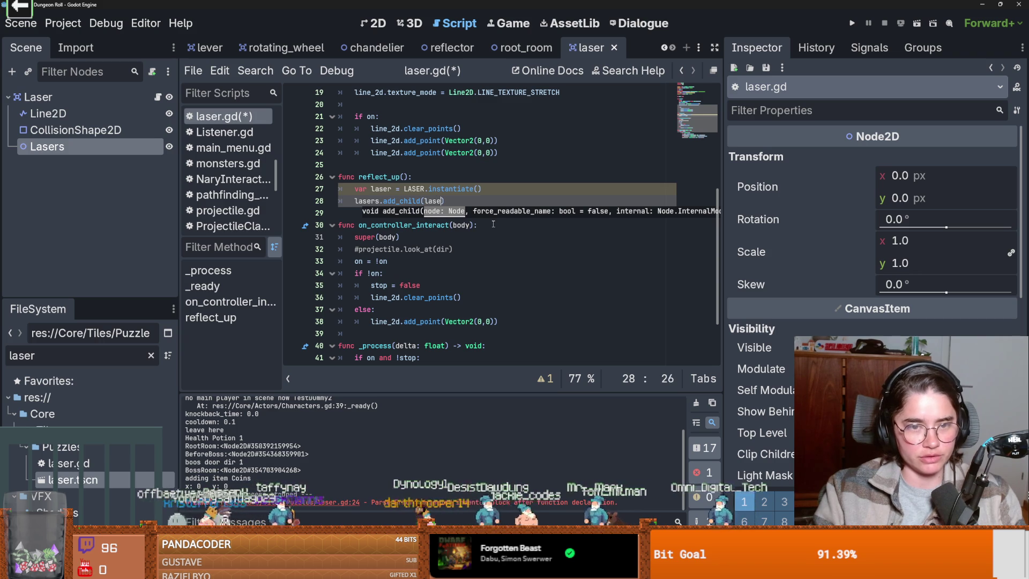
key(Escape)
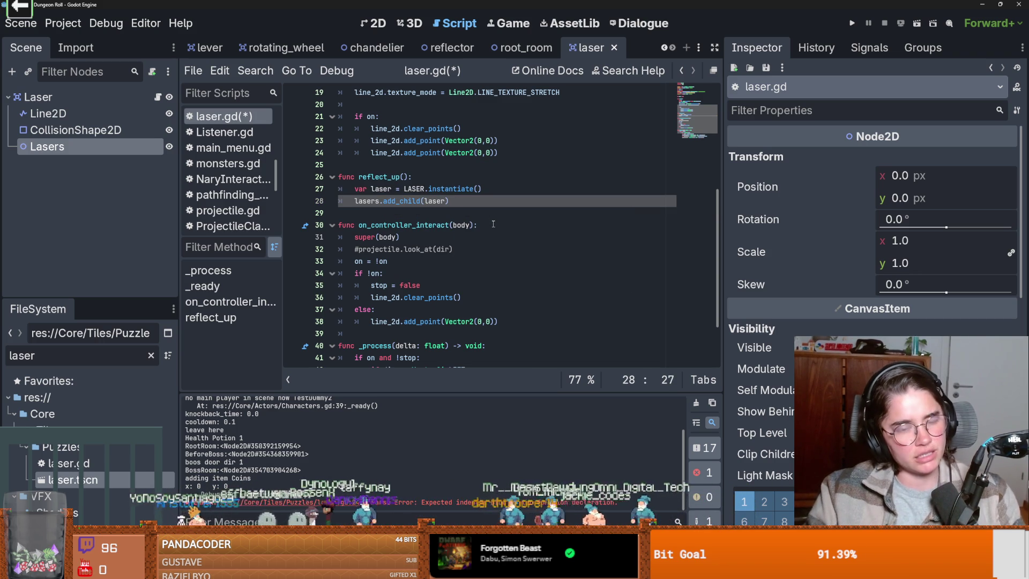
key(Return)
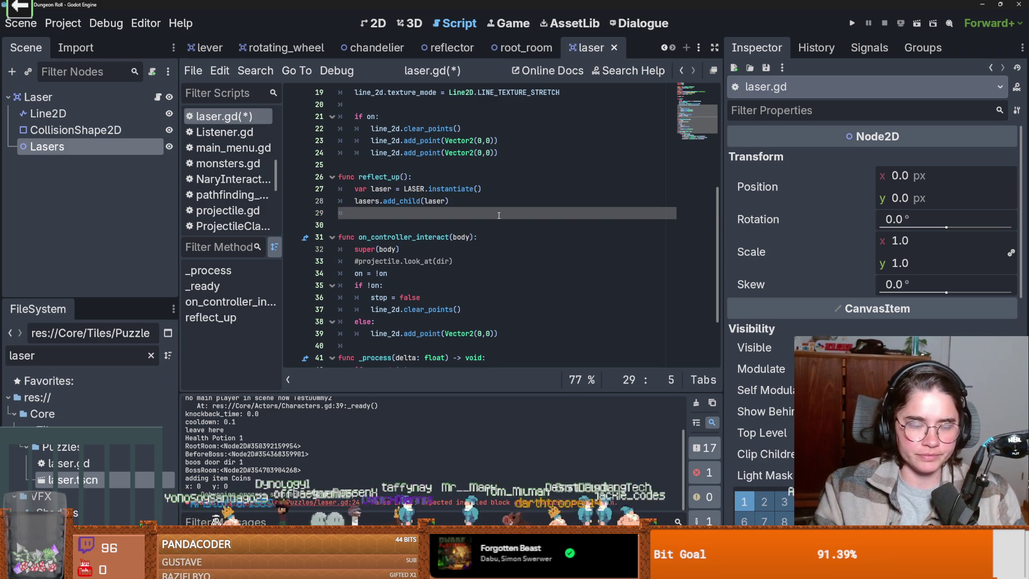
text(laser)
scroll(482, 212, up, 6)
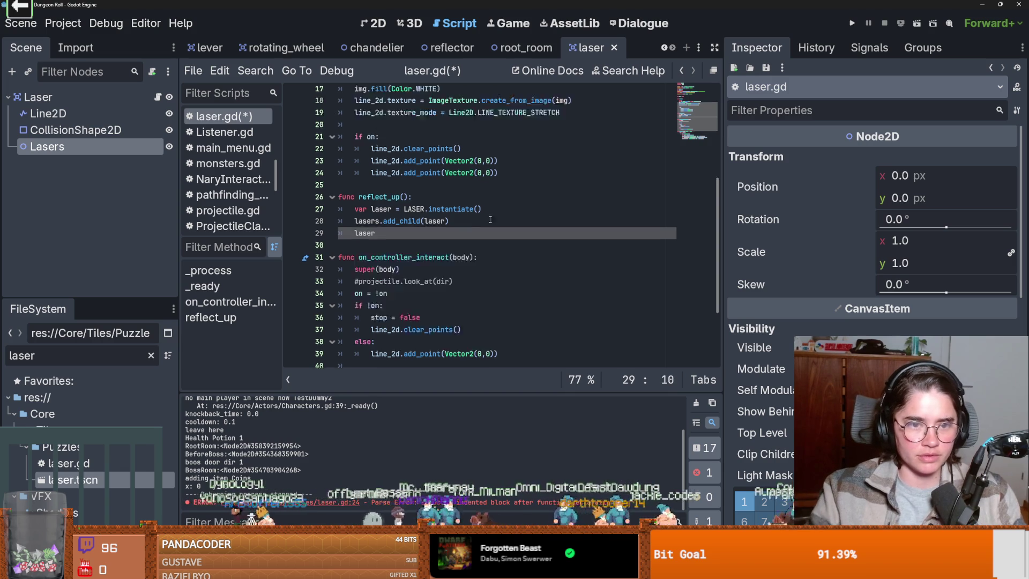
scroll(474, 207, down, 8)
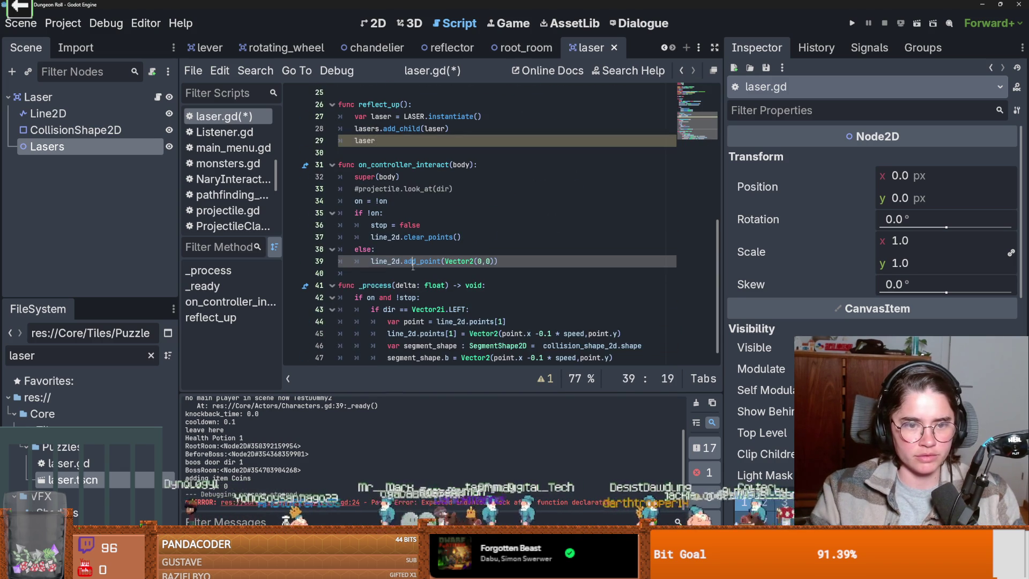
click(395, 286)
click(492, 297)
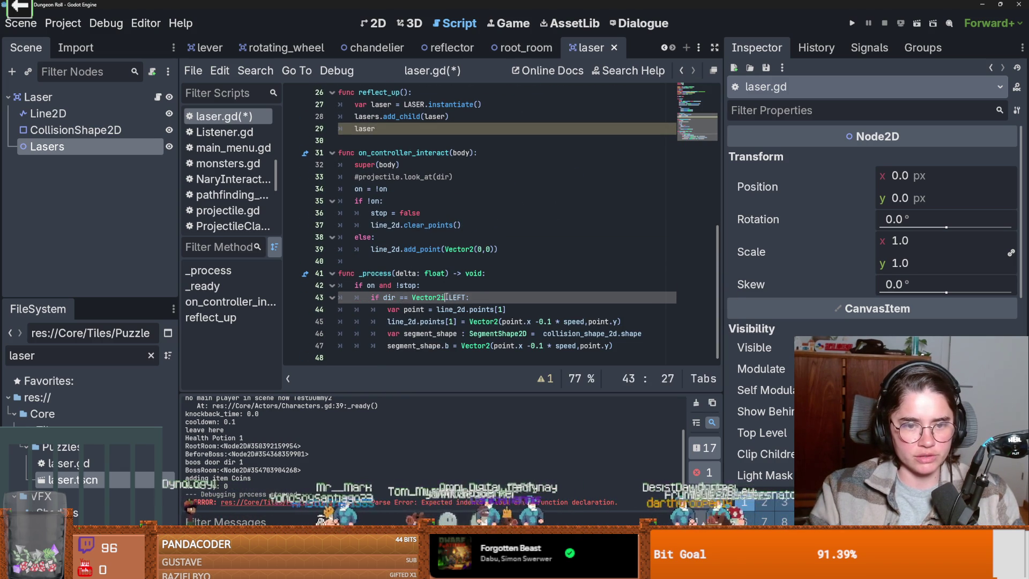
- Duplicate the LEFT branch in _process and change the copy's direction to UP
click(548, 322)
drag(623, 343, 368, 298)
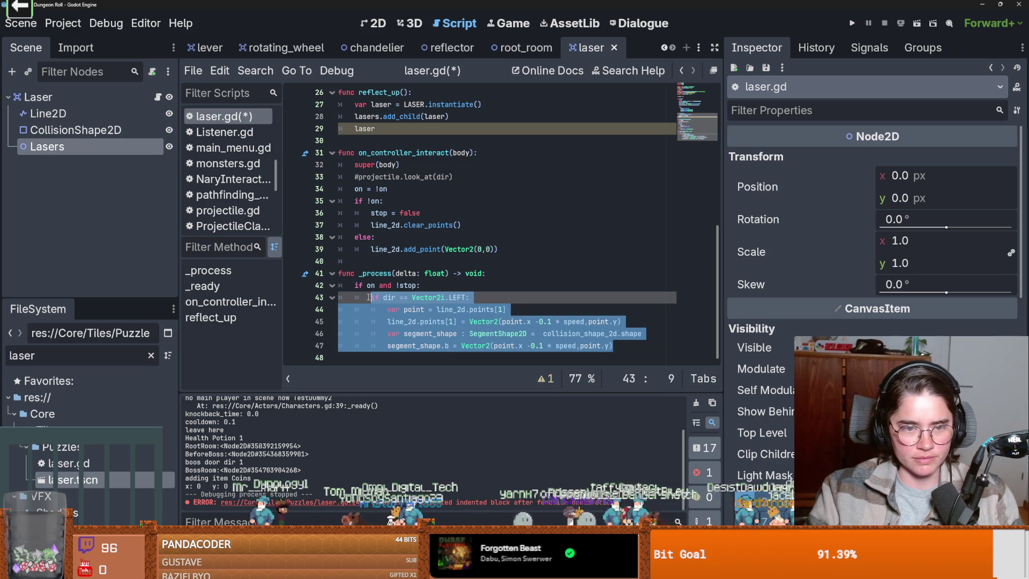
key(ctrl+shift+d)
scroll(535, 321, down, 2)
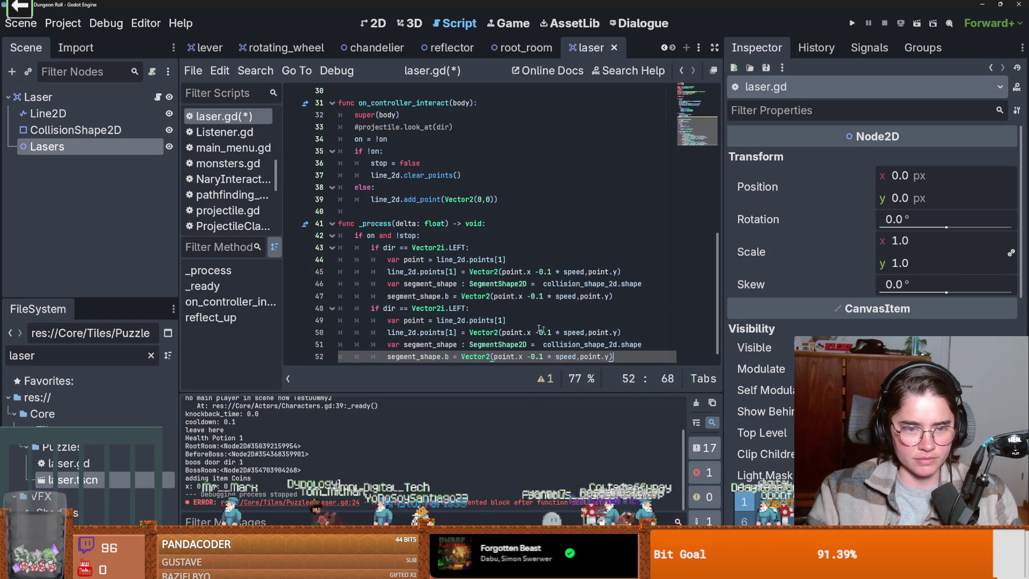
double_click(457, 297)
text(UP)
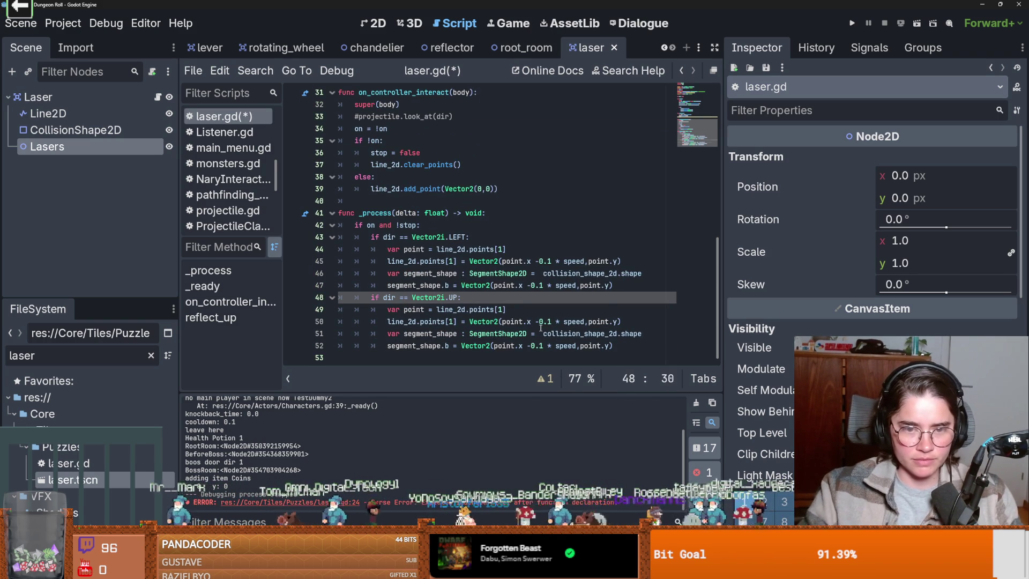
- Move the -0.1 * speed offset from x to y on lines 50 and 52, and save
click(540, 321)
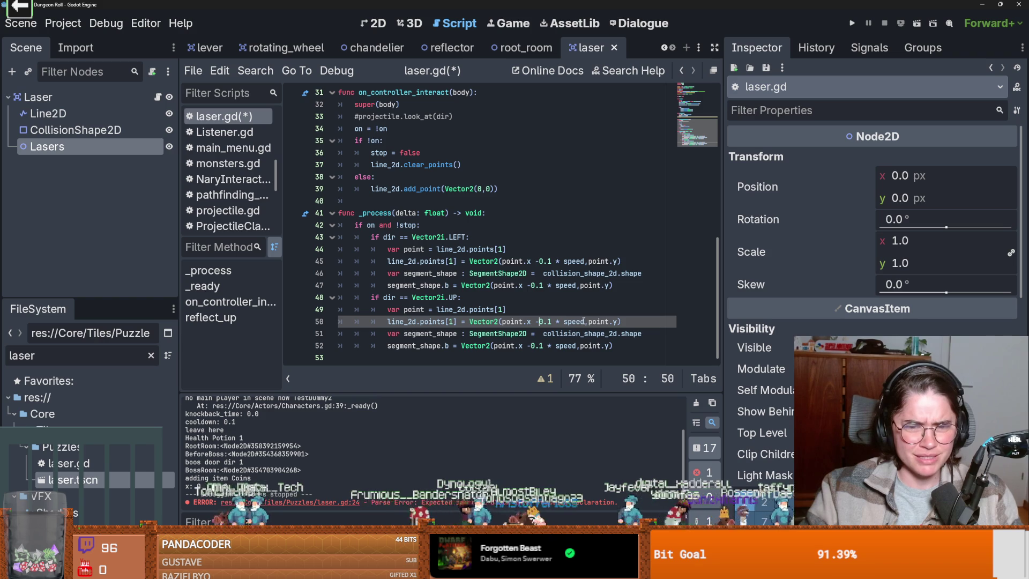
key(BackSpace)
key(Delete)
key(Delete)
key(Delete)
text(-0.1 * speed)
key(Down)
key(Down)
key(End)
key(Left)
text(-0.1 * speed)
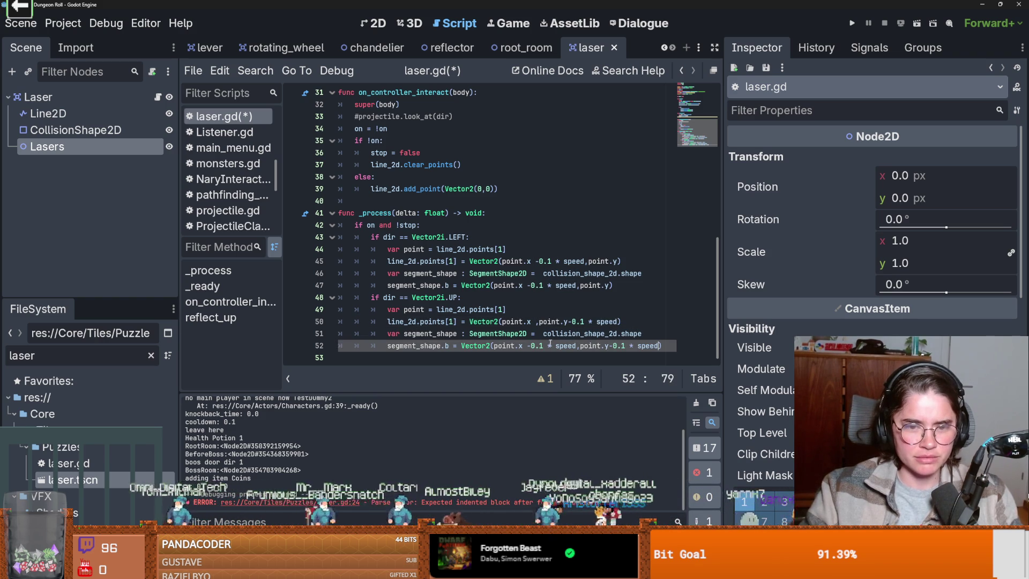
drag(576, 345, 531, 345)
key(BackSpace)
key(BackSpace)
key(BackSpace)
key(ctrl+s)
- Review the LEFT and UP branches and save laser.gd again
click(503, 346)
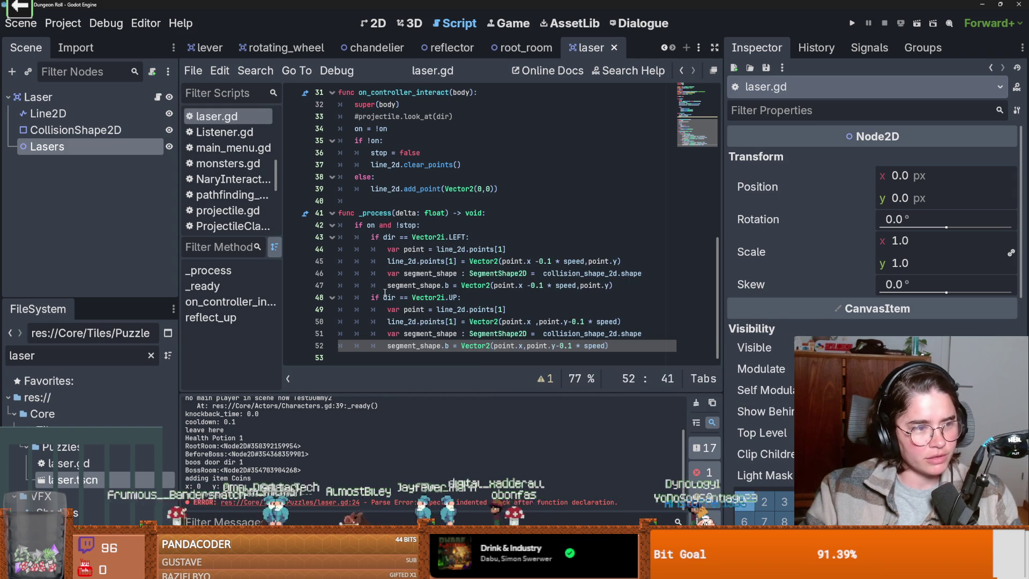
click(471, 288)
key(ctrl+s)
click(440, 272)
key(ctrl+s)
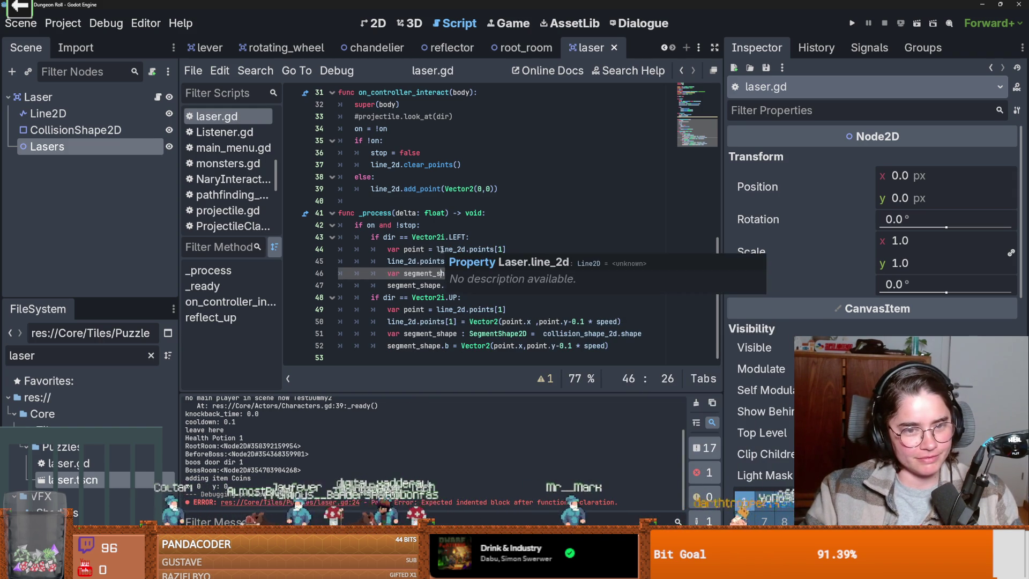
click(441, 249)
scroll(452, 286, up, 1)
scroll(452, 286, down, 1)
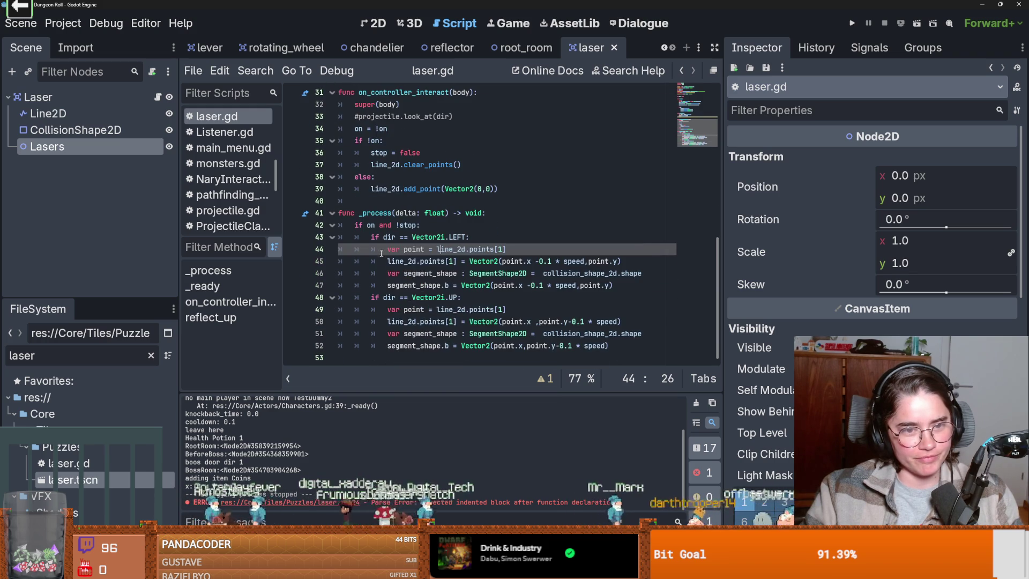
click(375, 296)
scroll(430, 278, up, 2)
scroll(430, 278, up, 5)
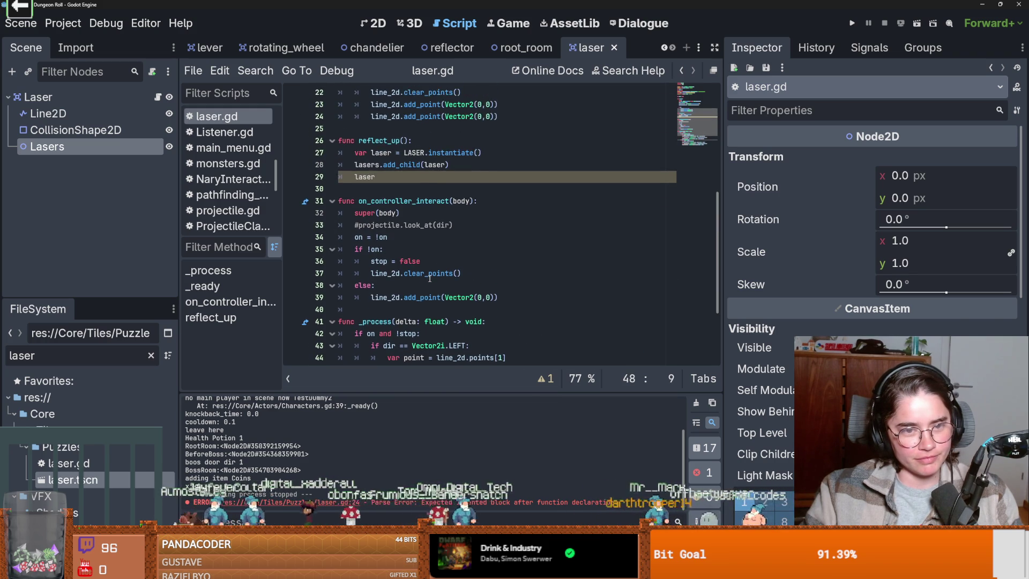
scroll(423, 281, down, 1)
click(410, 286)
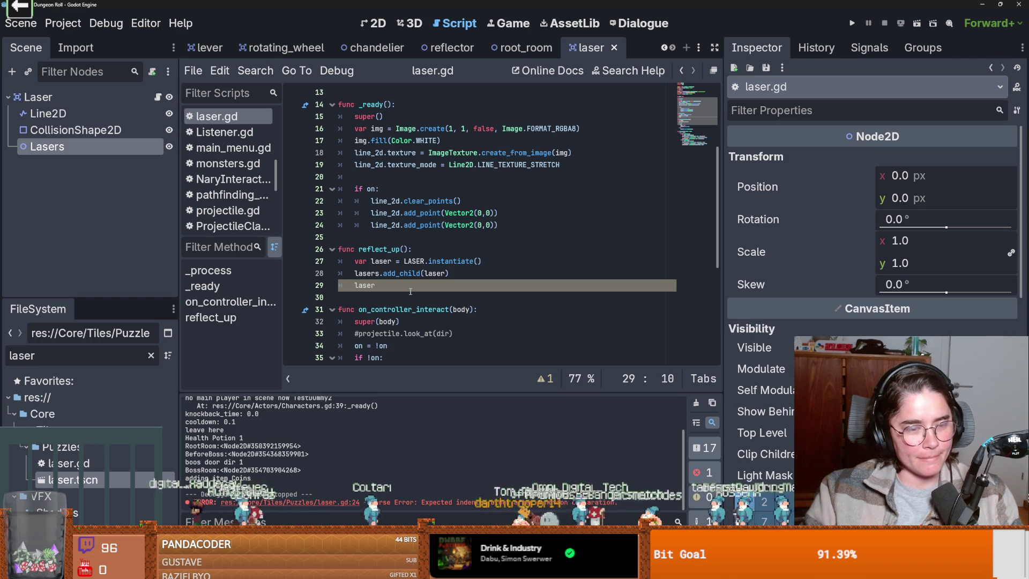
scroll(410, 291, down, 1)
scroll(410, 292, up, 1)
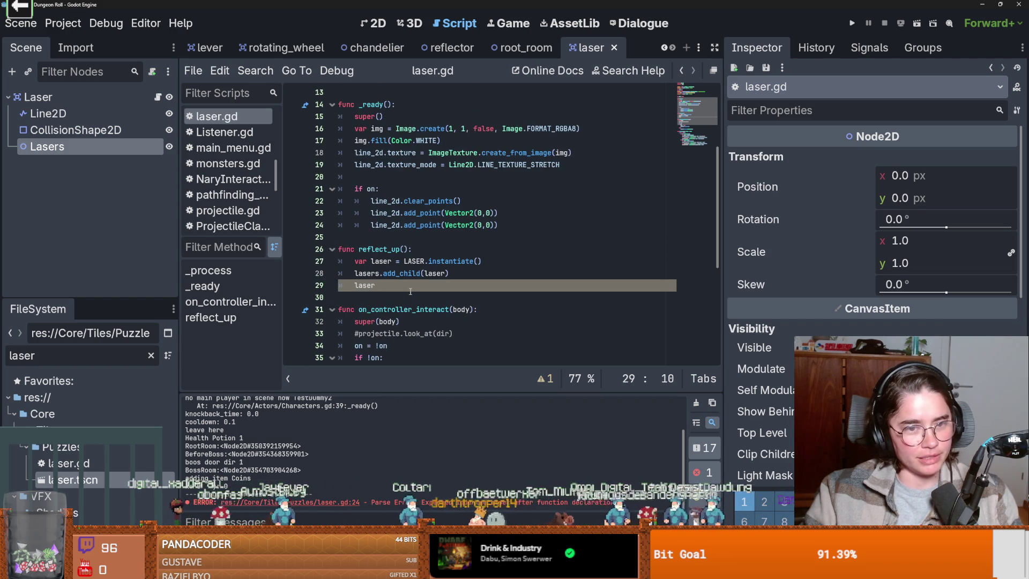
scroll(396, 287, down, 1)
scroll(396, 287, up, 1)
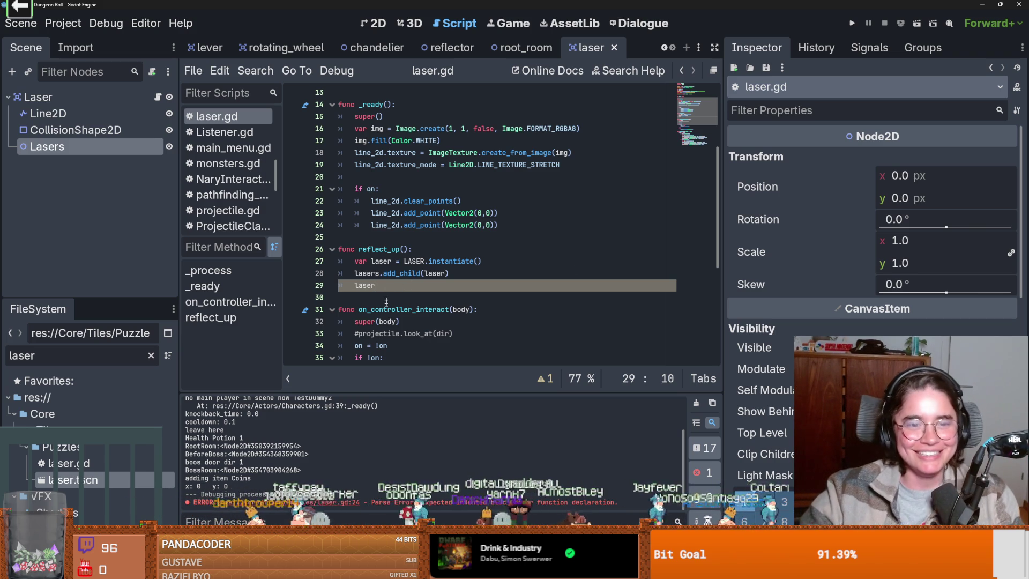
scroll(399, 303, up, 4)
scroll(399, 300, down, 5)
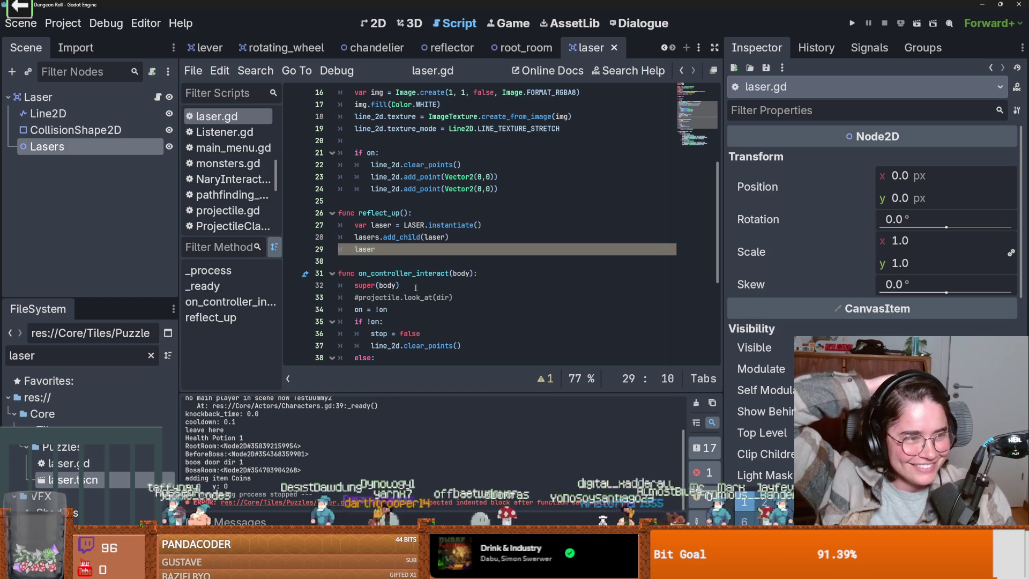
scroll(392, 254, up, 1)
scroll(397, 263, down, 1)
scroll(409, 277, up, 4)
scroll(409, 277, up, 1)
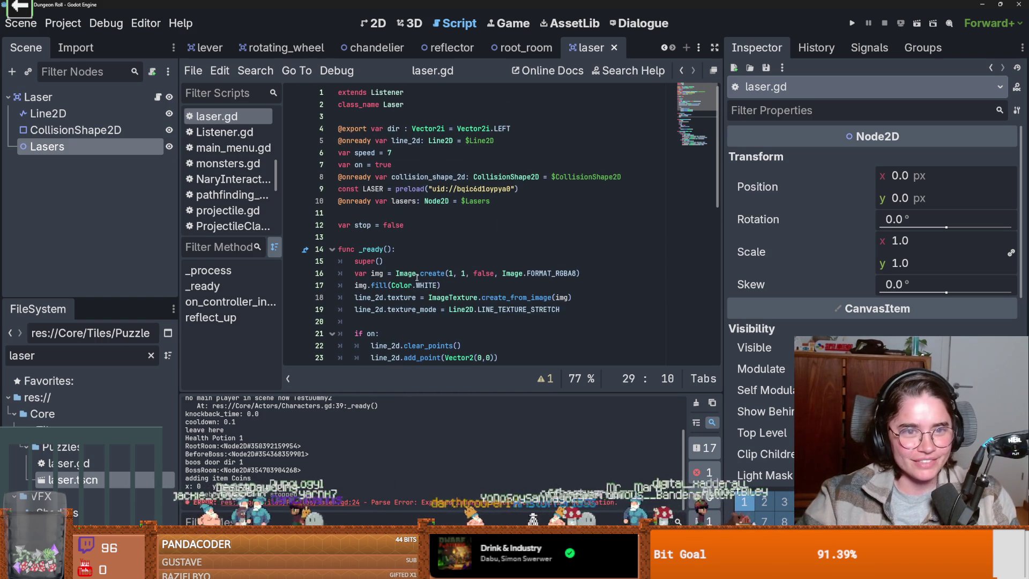
double_click(394, 129)
- Write laser.dir = Vector2i.UP on line 29 by pasting Vector2i.LEFT and changing it, then save
scroll(399, 201, down, 6)
click(384, 213)
text(laser.dir)
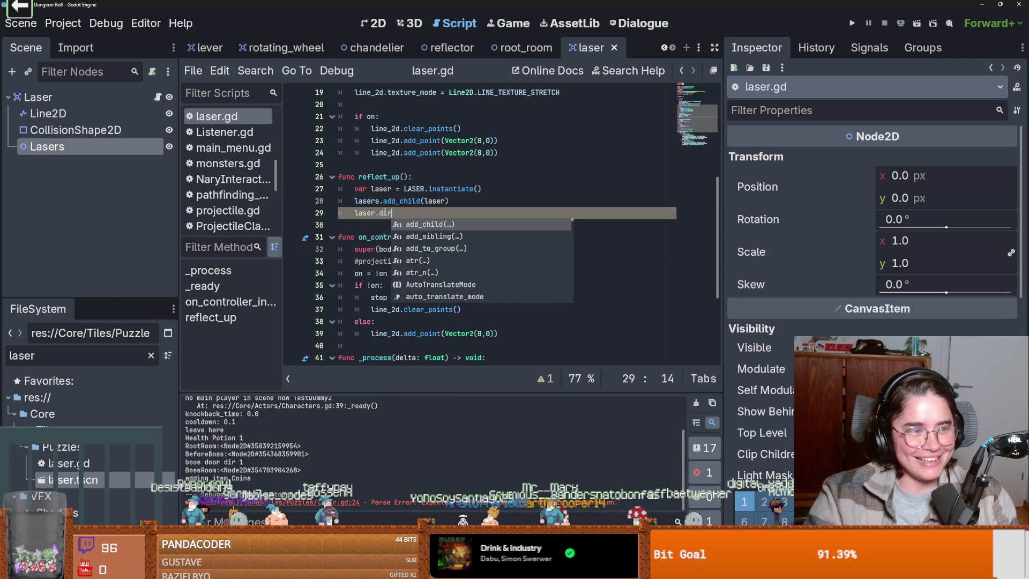
text( =)
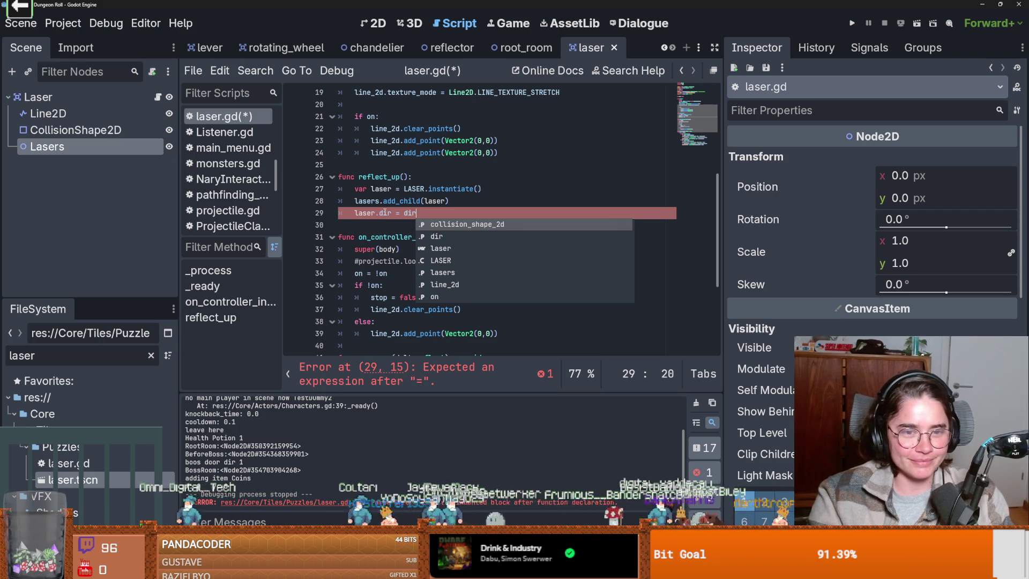
scroll(391, 133, up, 3)
scroll(391, 133, up, 5)
drag(510, 129, 456, 128)
key(ctrl+c)
scroll(457, 171, down, 6)
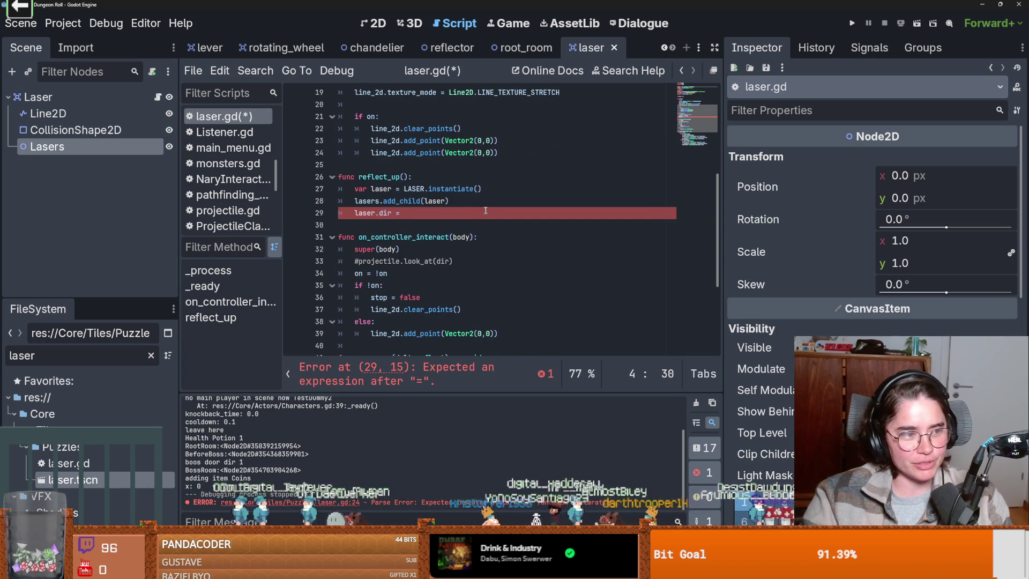
click(459, 213)
key(ctrl+v)
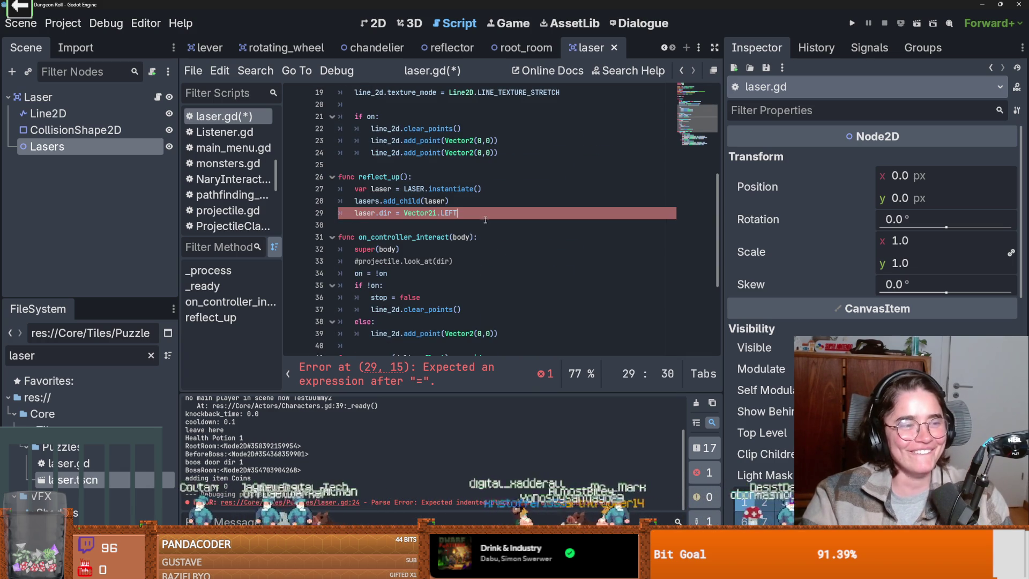
double_click(454, 213)
text(U)
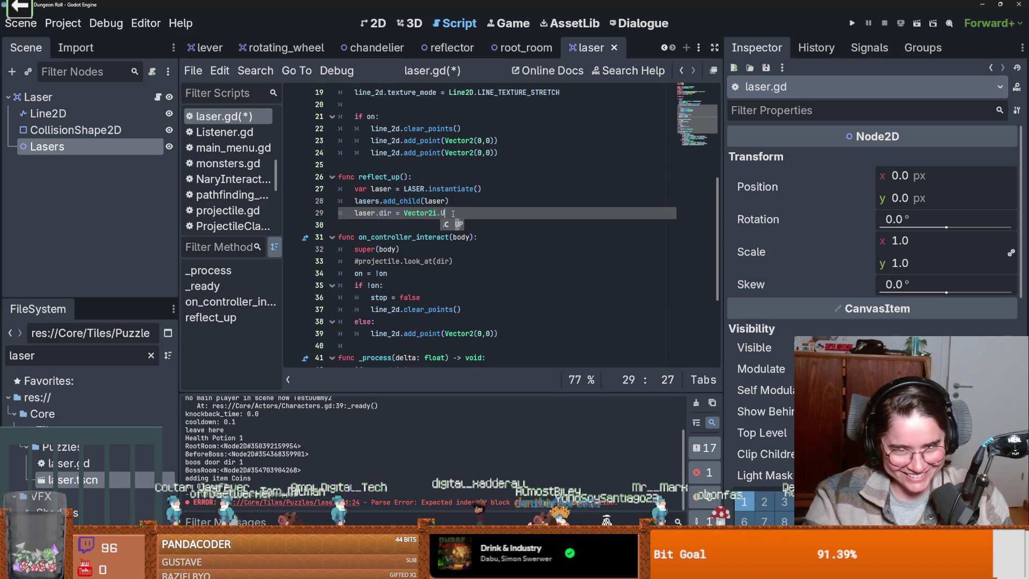
text(P)
key(ctrl+s)
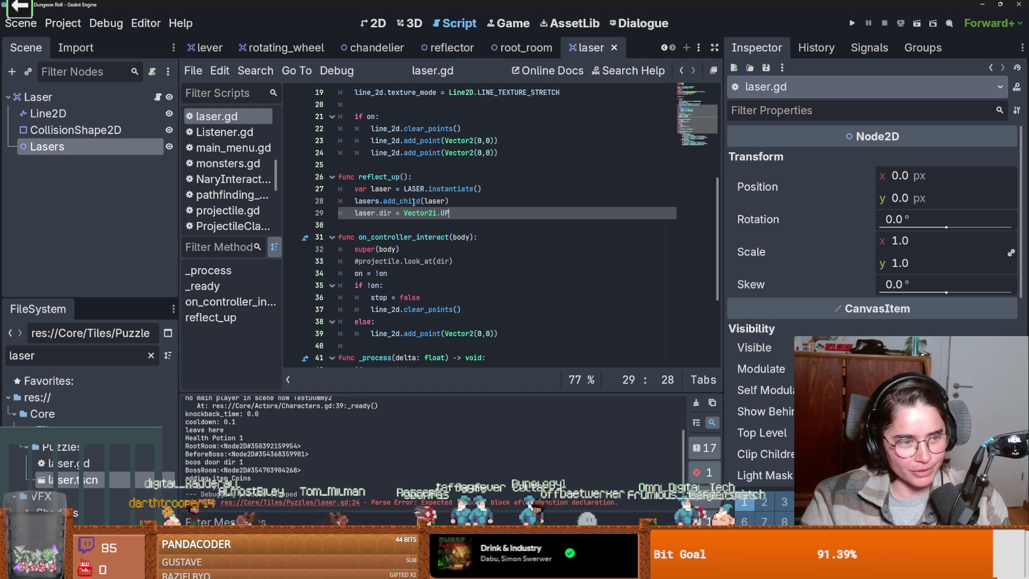
double_click(446, 210)
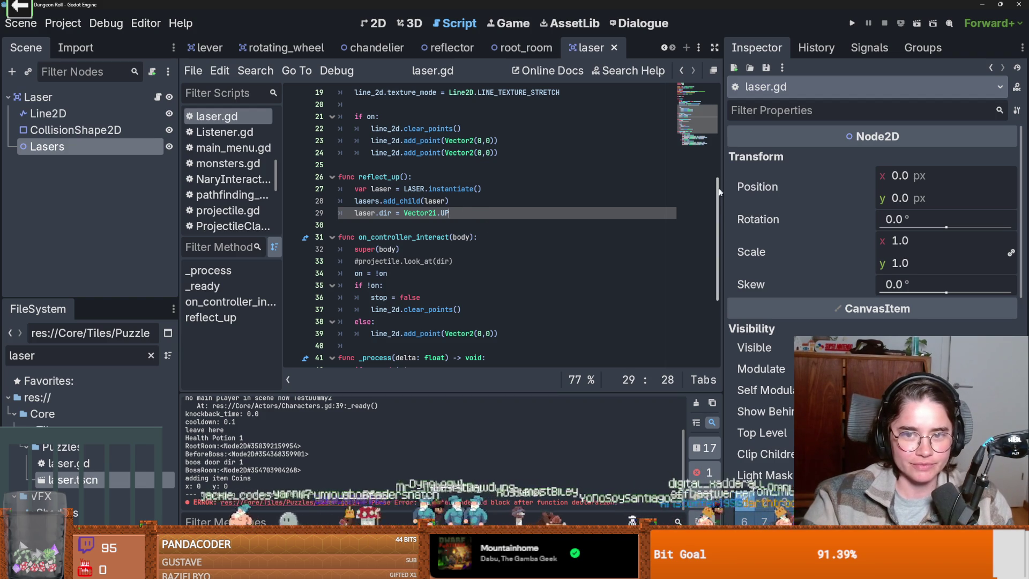
- Add a blank indented line after laser.dir = Vector2i.UP in reflect_up
scroll(702, 196, up, 5)
scroll(699, 198, down, 5)
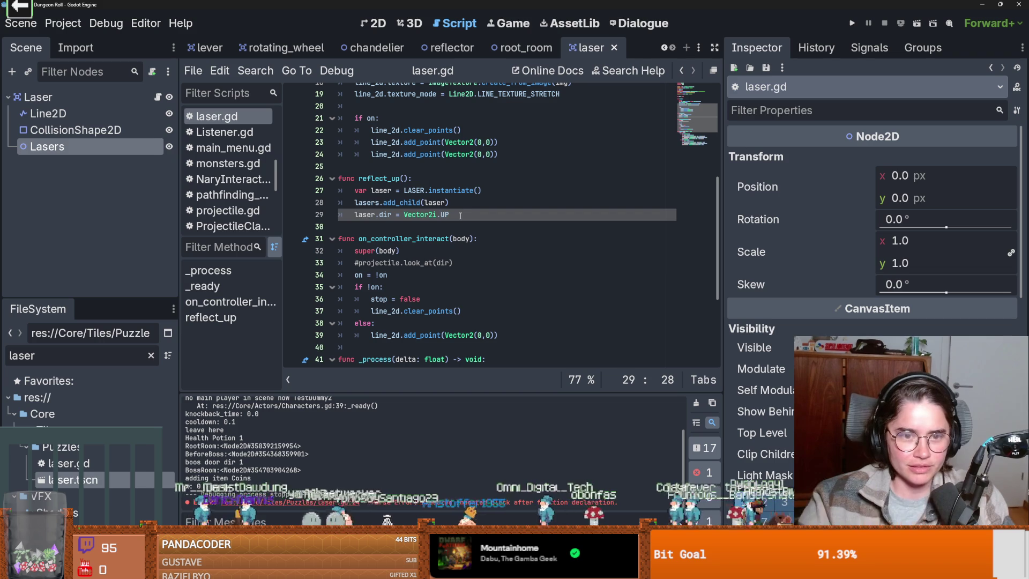
key(Return)
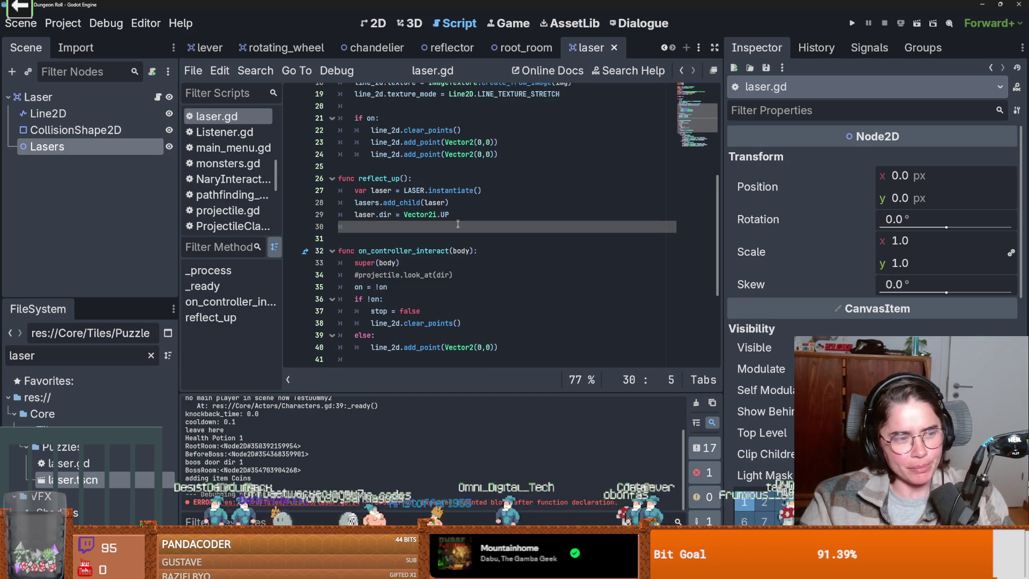
- Delete the blank line above var stop = false and save laser.gd
scroll(448, 255, up, 6)
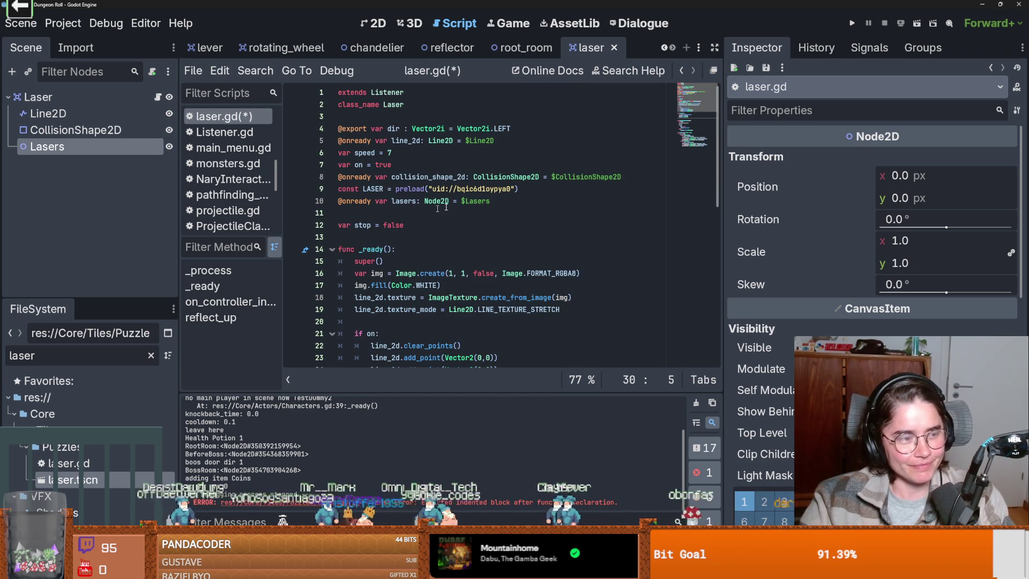
click(407, 214)
key(BackSpace)
key(ctrl+s)
- Widen the code editor by narrowing the Inspector, leaving the caret on line 19
drag(713, 189, 719, 264)
click(489, 254)
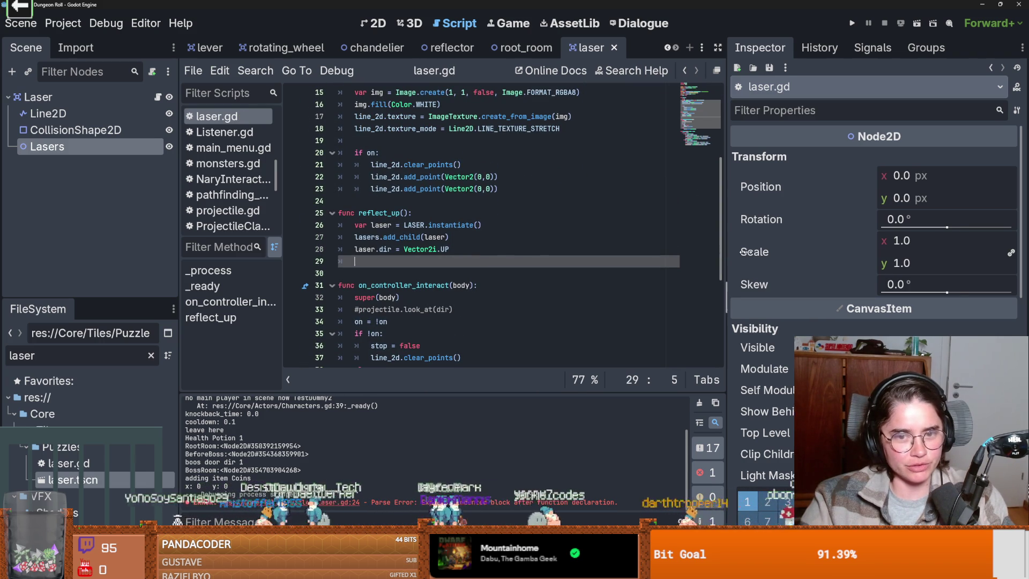
drag(724, 257, 778, 257)
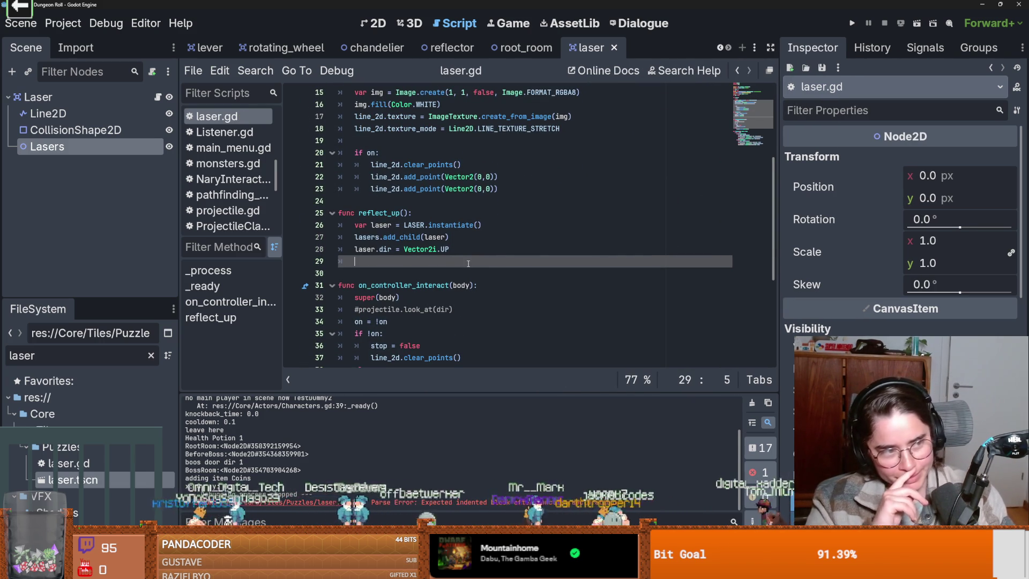
scroll(456, 289, up, 2)
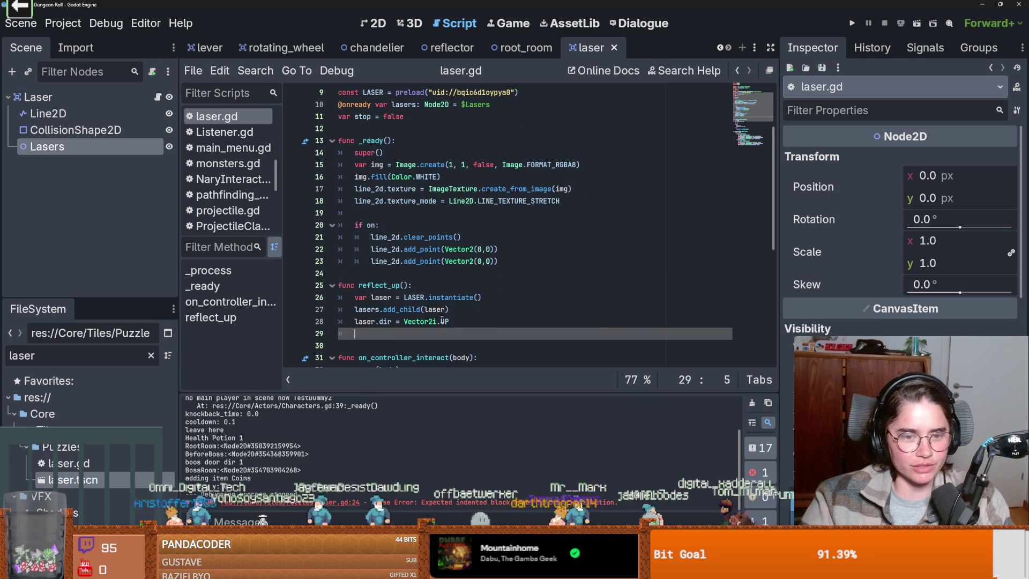
scroll(471, 327, up, 1)
scroll(482, 325, down, 1)
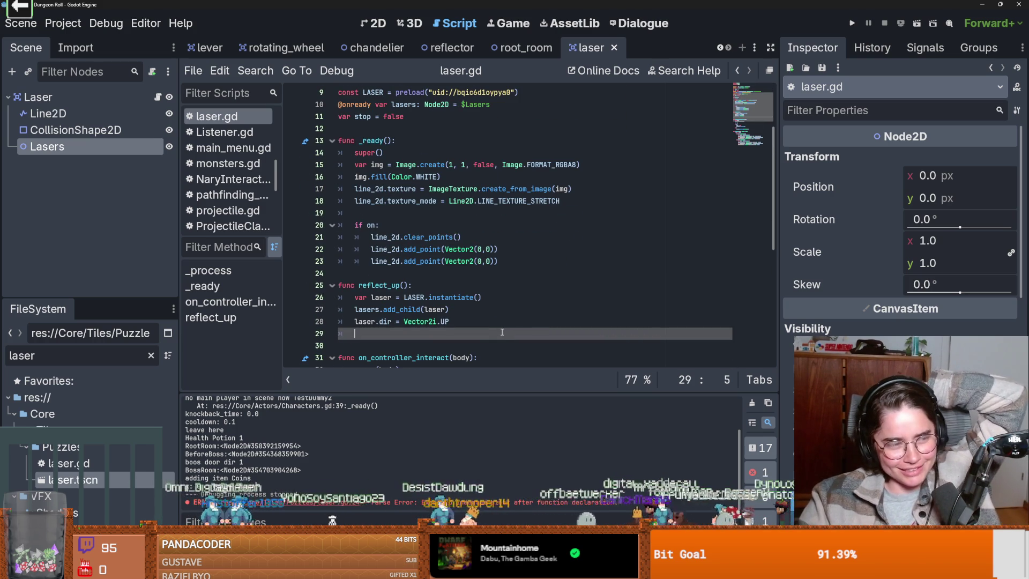
scroll(474, 319, down, 1)
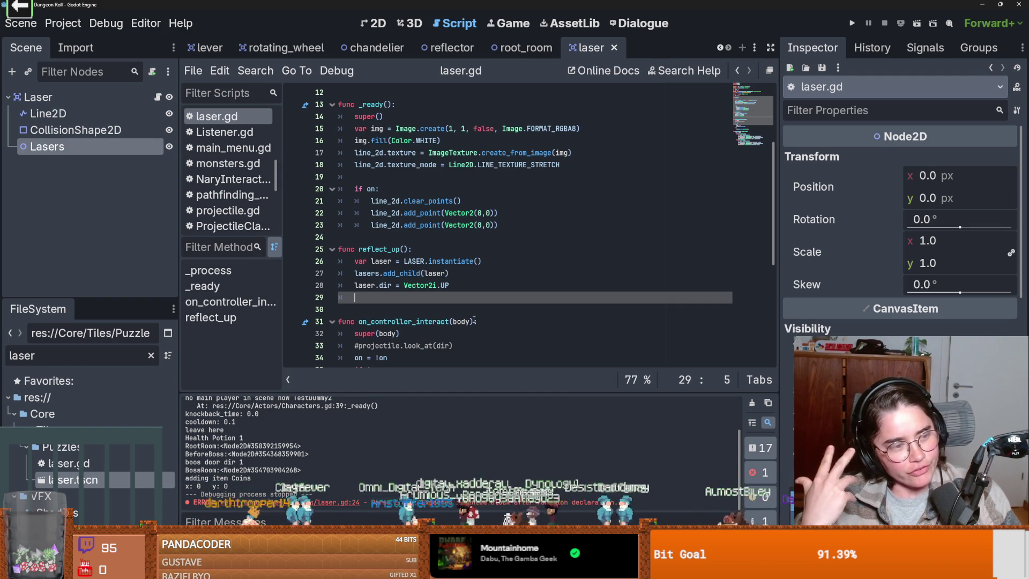
scroll(408, 260, up, 3)
scroll(404, 258, down, 2)
click(386, 203)
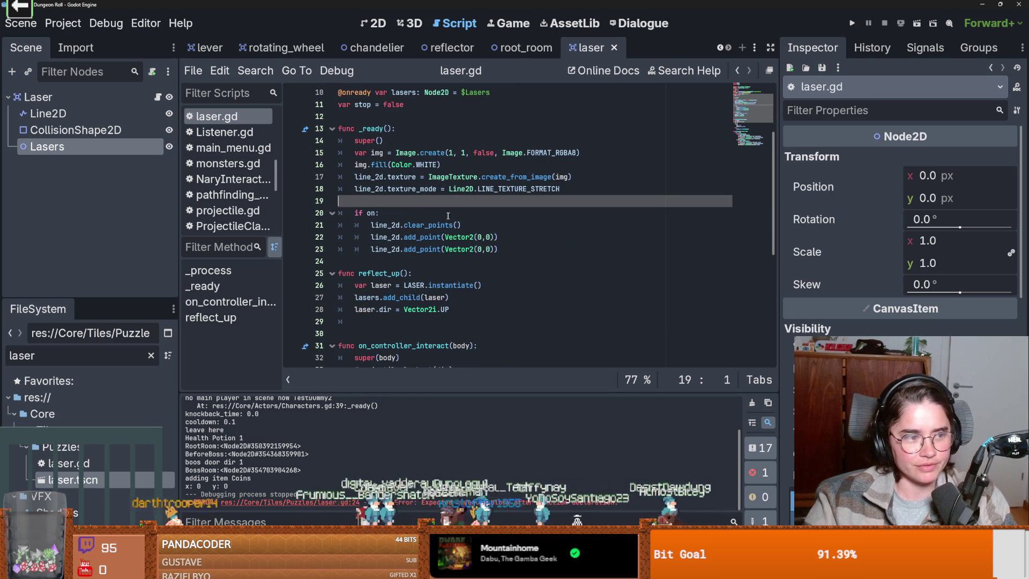
key(BackSpace)
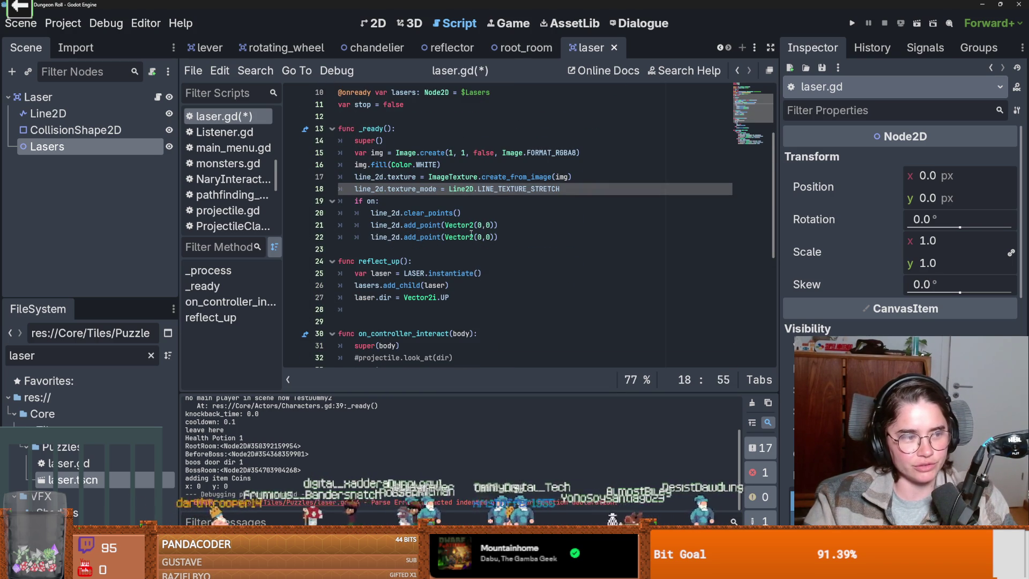
scroll(474, 234, down, 2)
scroll(475, 234, up, 2)
click(465, 320)
key(BackSpace)
scroll(506, 290, up, 3)
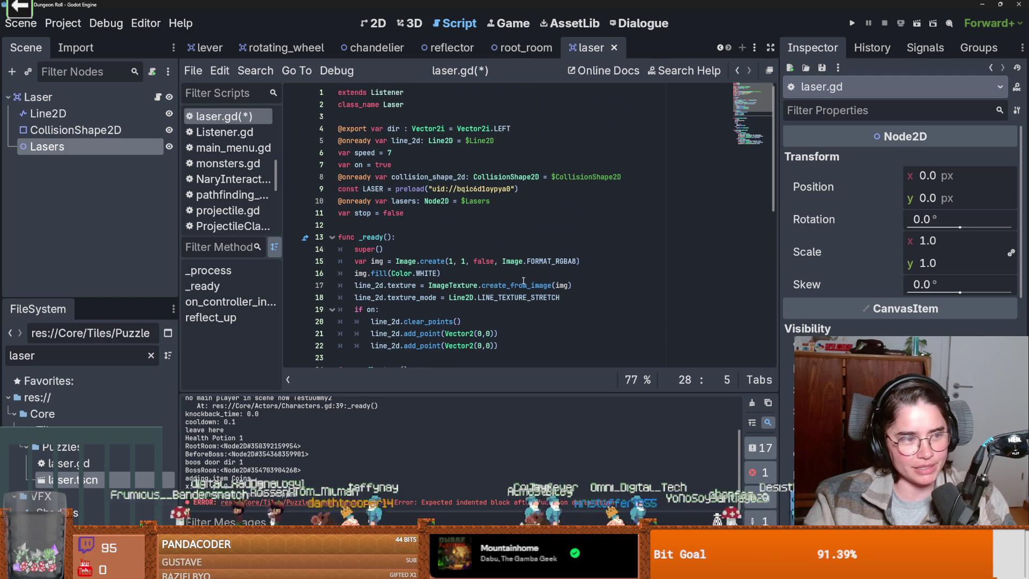
scroll(516, 253, down, 6)
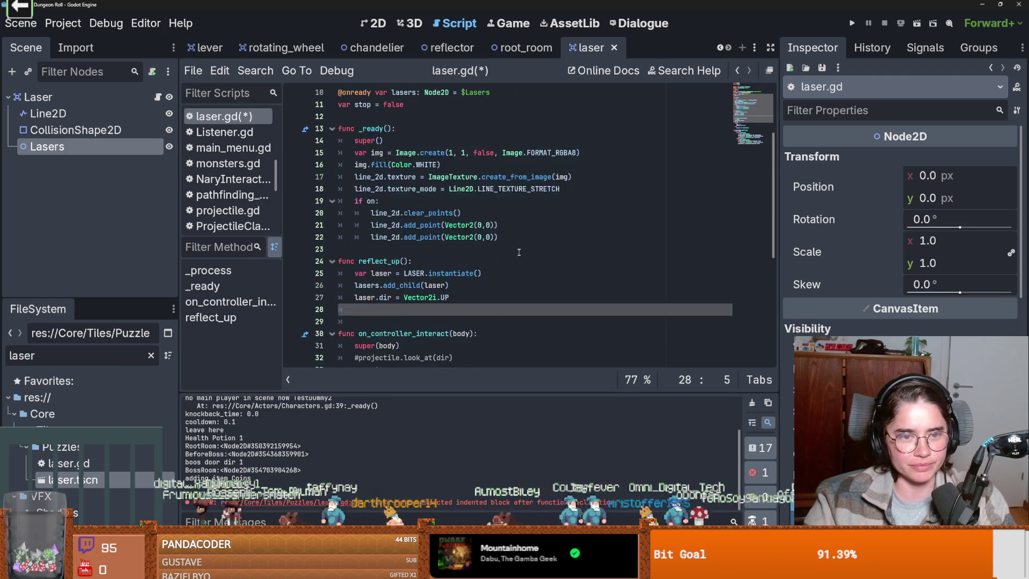
scroll(514, 253, up, 1)
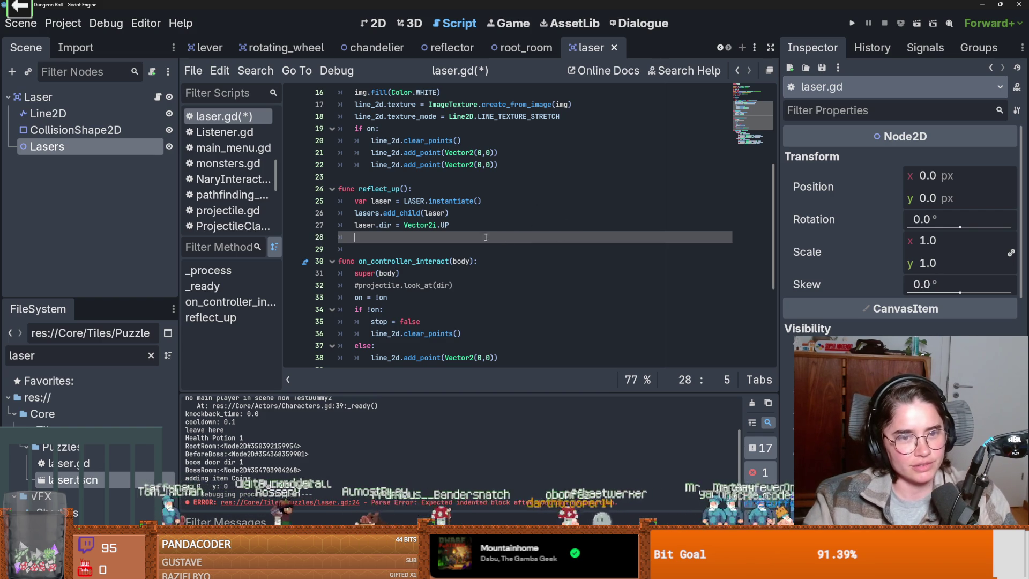
scroll(488, 233, up, 1)
scroll(488, 230, down, 1)
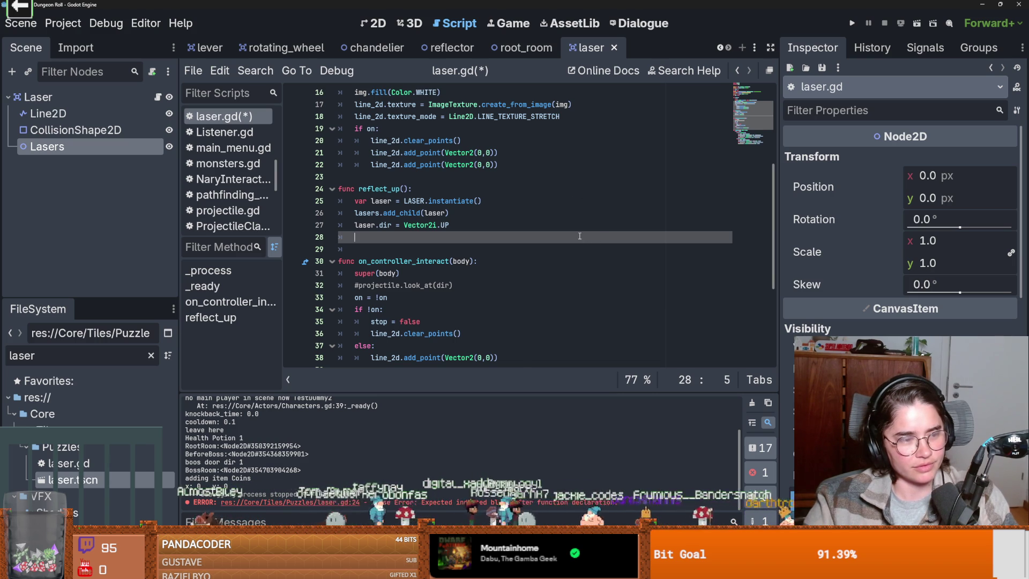
scroll(527, 224, up, 5)
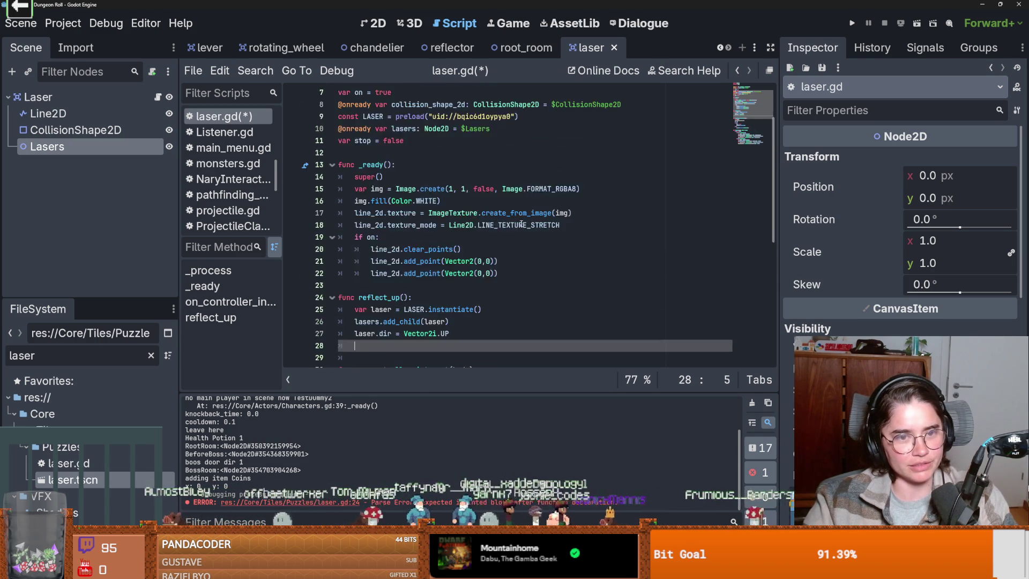
scroll(474, 236, down, 8)
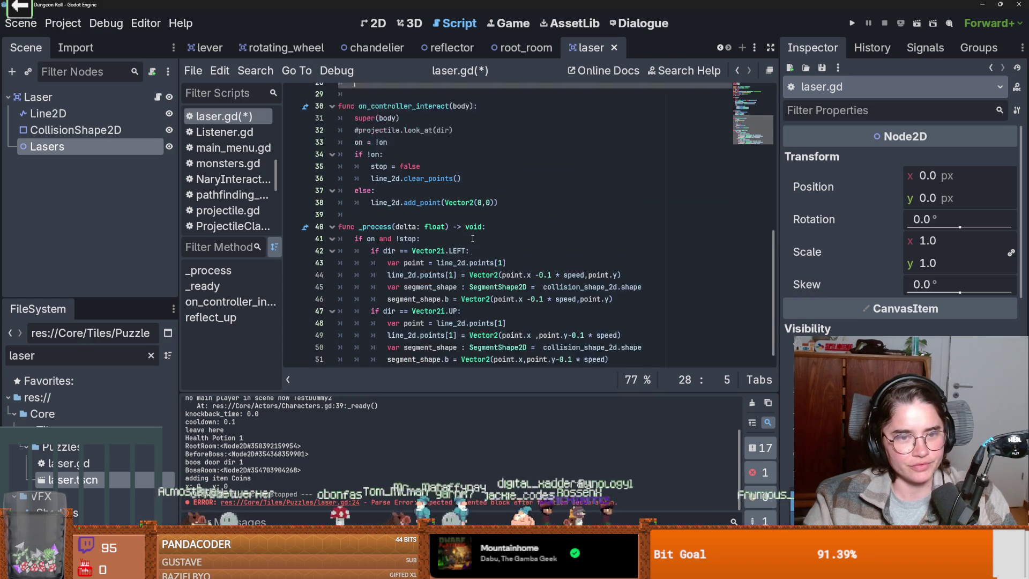
scroll(509, 240, up, 6)
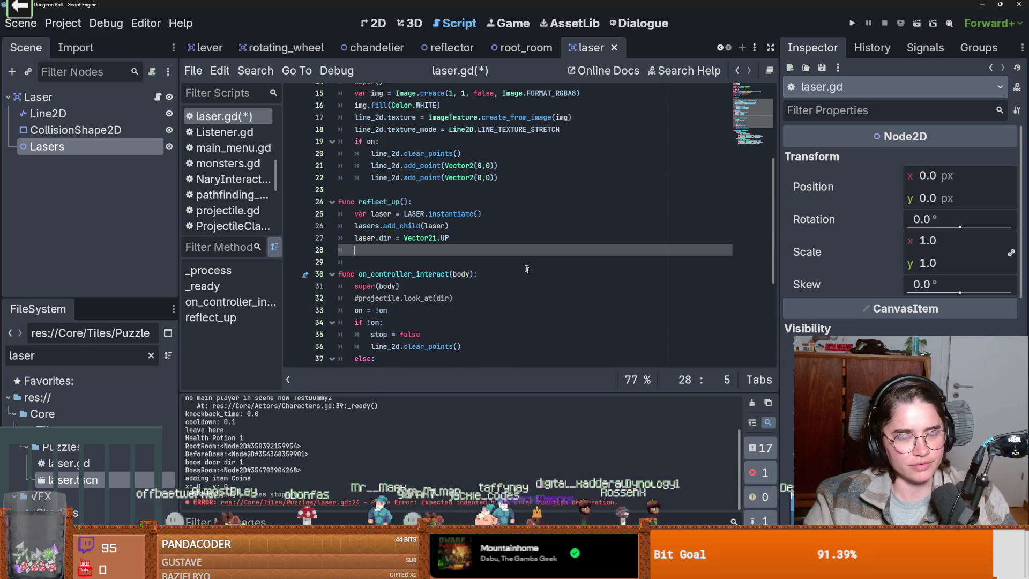
scroll(534, 277, down, 5)
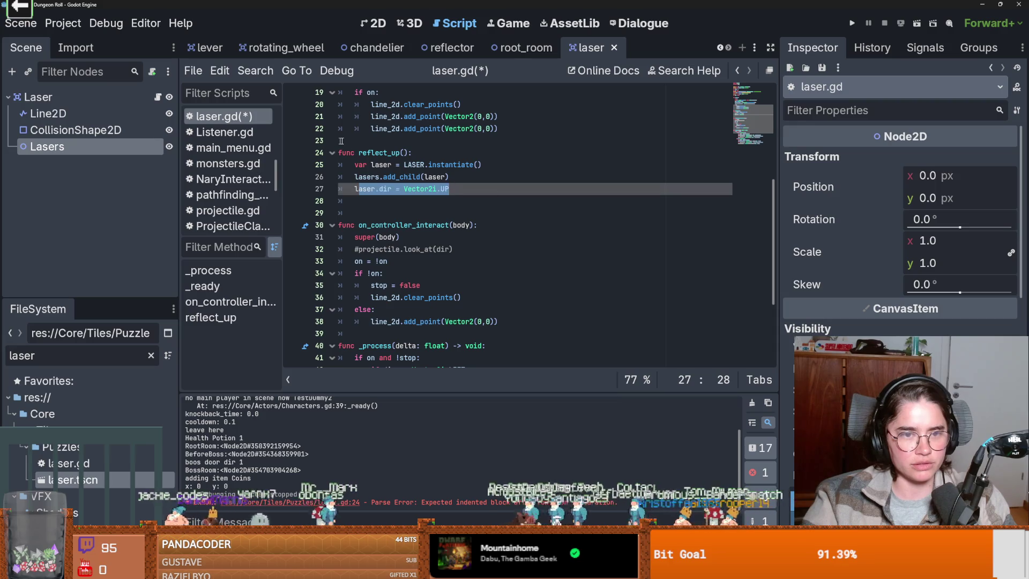
double_click(379, 152)
drag(471, 190, 354, 189)
scroll(420, 210, up, 1)
scroll(419, 211, up, 3)
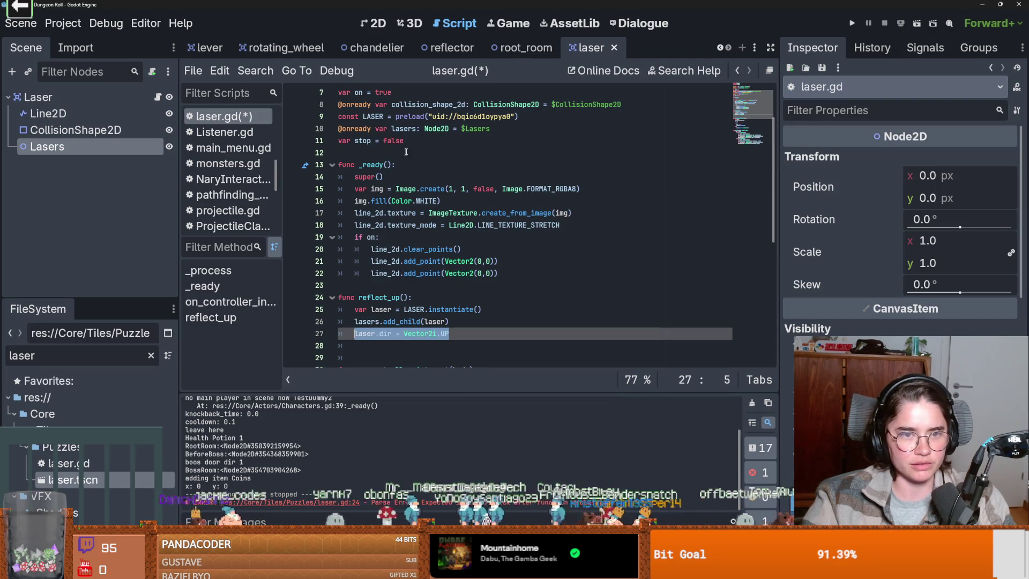
drag(408, 142, 356, 142)
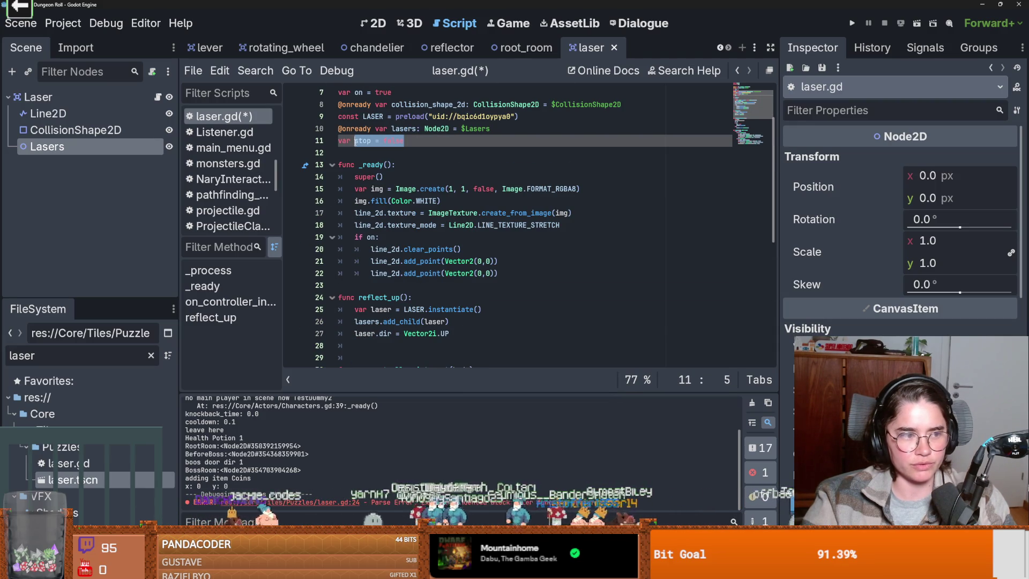
scroll(437, 235, down, 3)
click(437, 236)
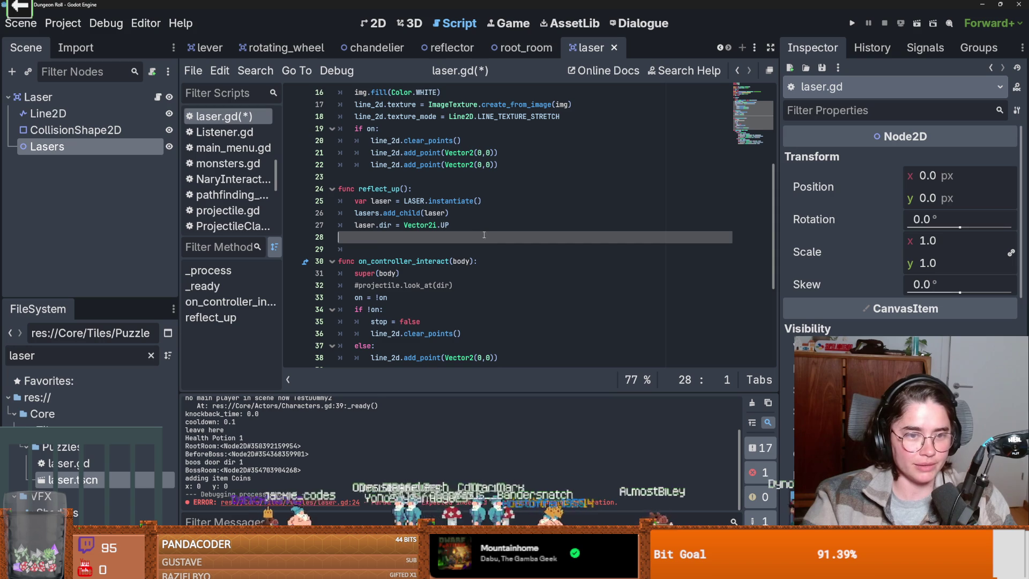
key(BackSpace)
key(BackSpace)
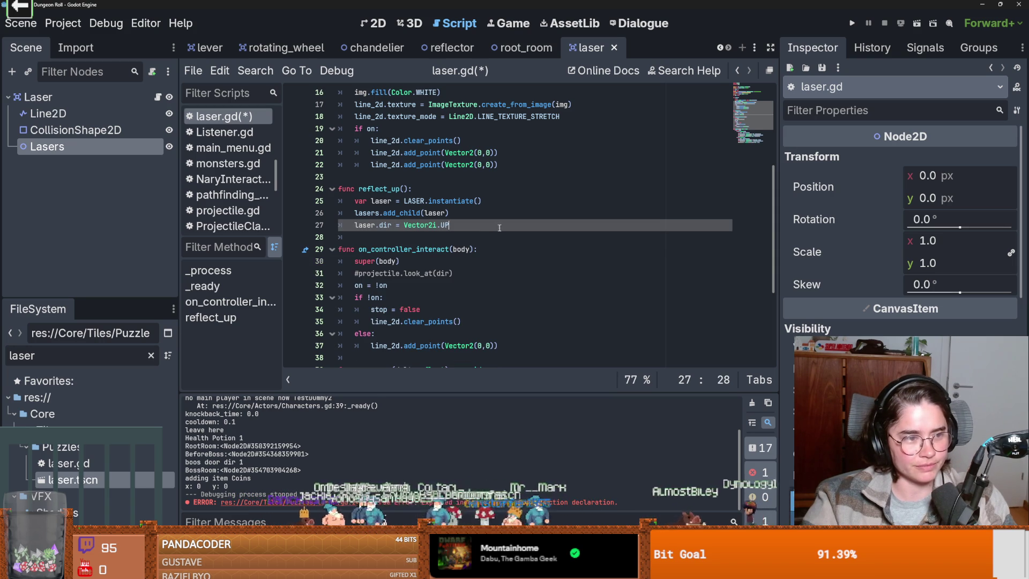
scroll(512, 231, down, 2)
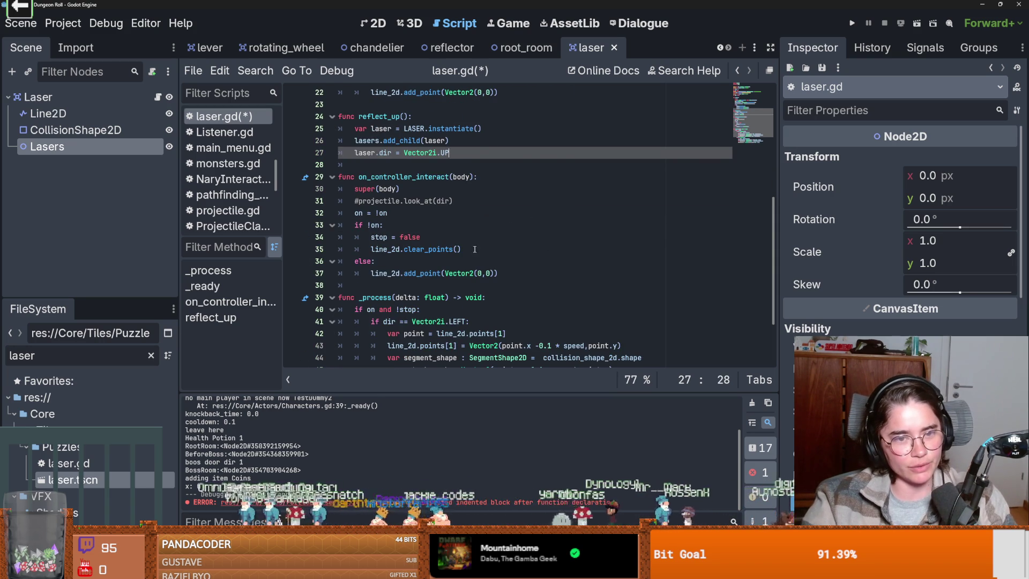
scroll(535, 243, up, 5)
scroll(482, 231, down, 3)
key(Return)
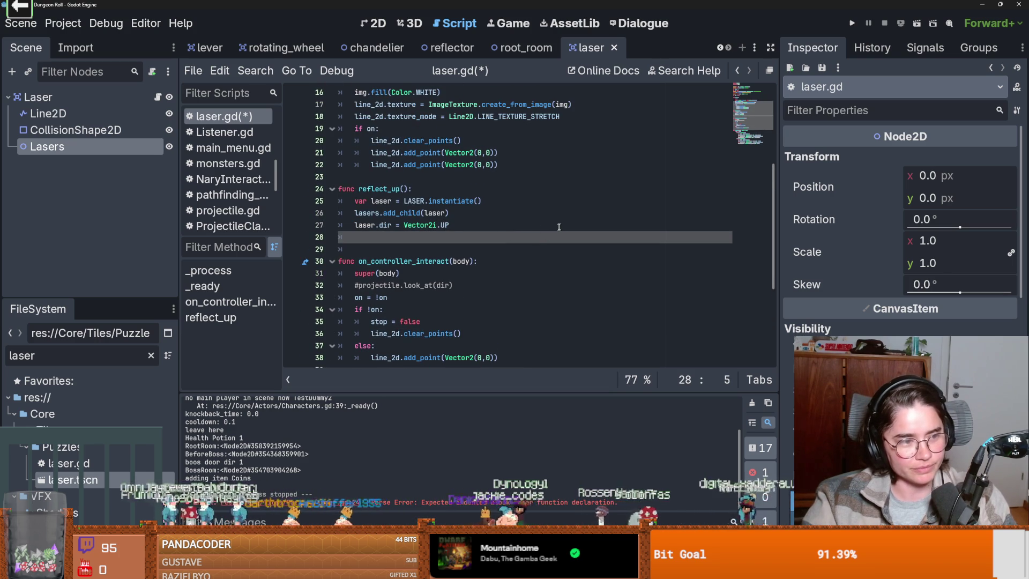
scroll(489, 239, up, 1)
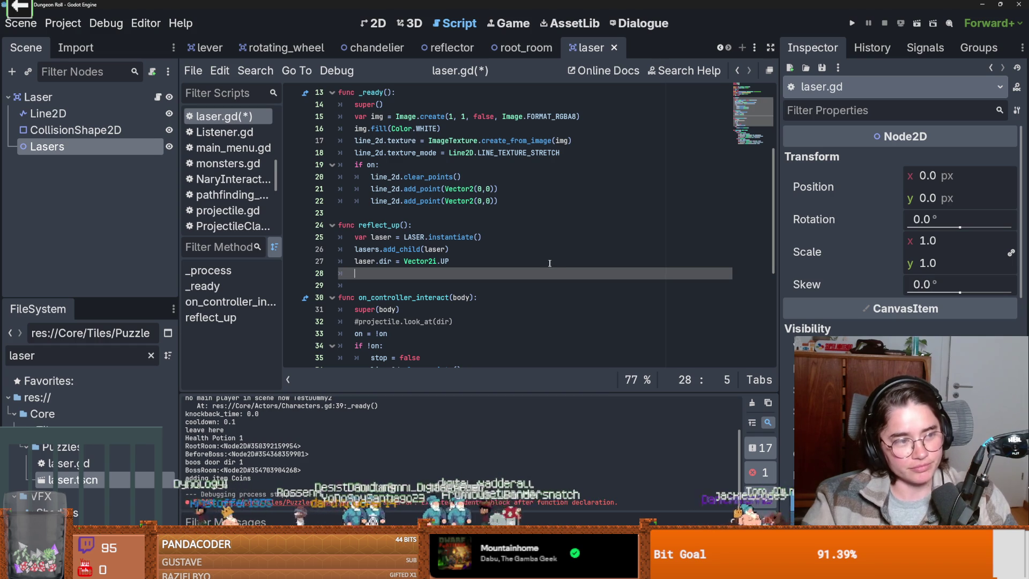
scroll(547, 265, down, 6)
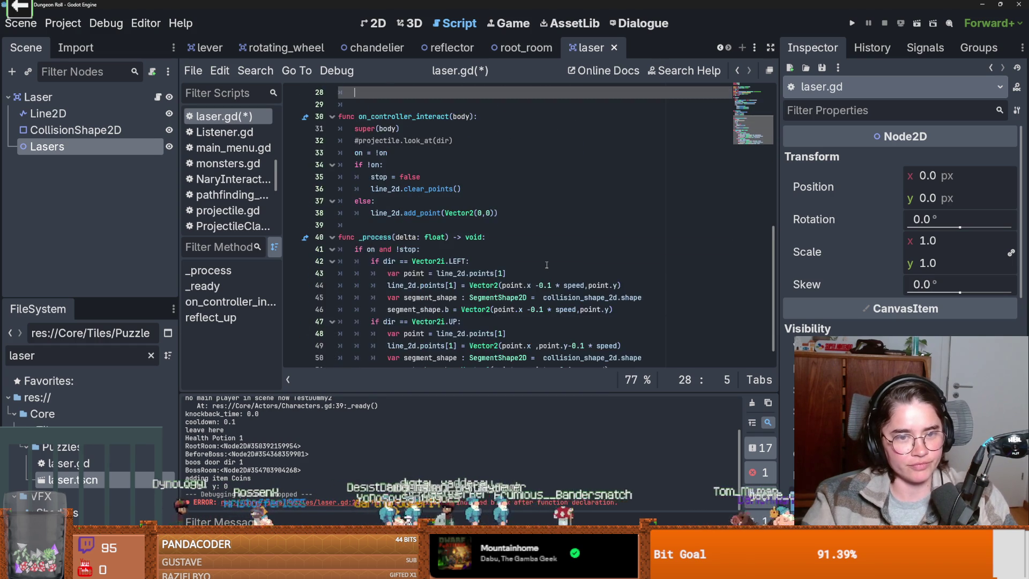
scroll(766, 262, up, 10)
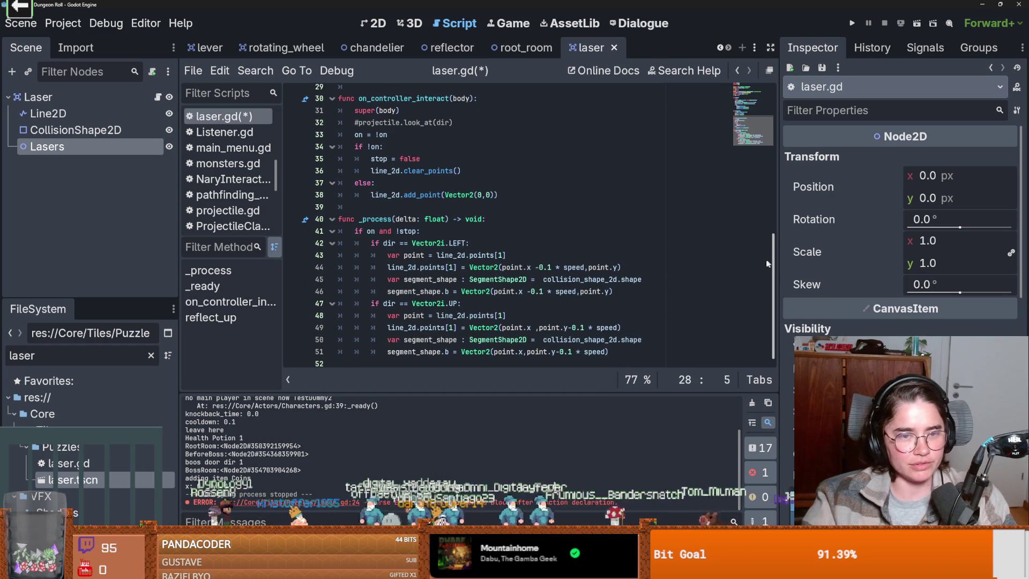
scroll(531, 223, down, 6)
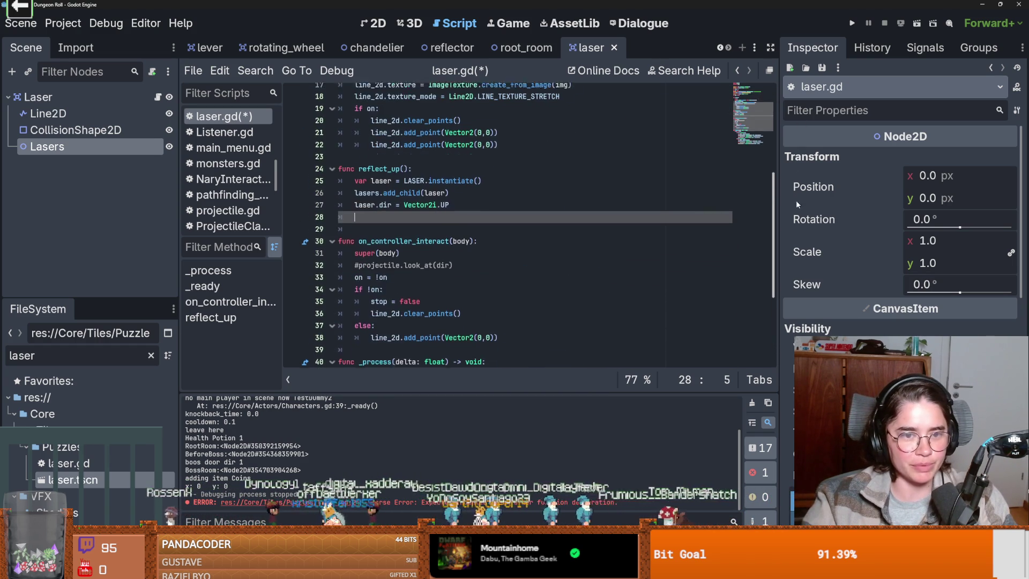
scroll(531, 222, down, 4)
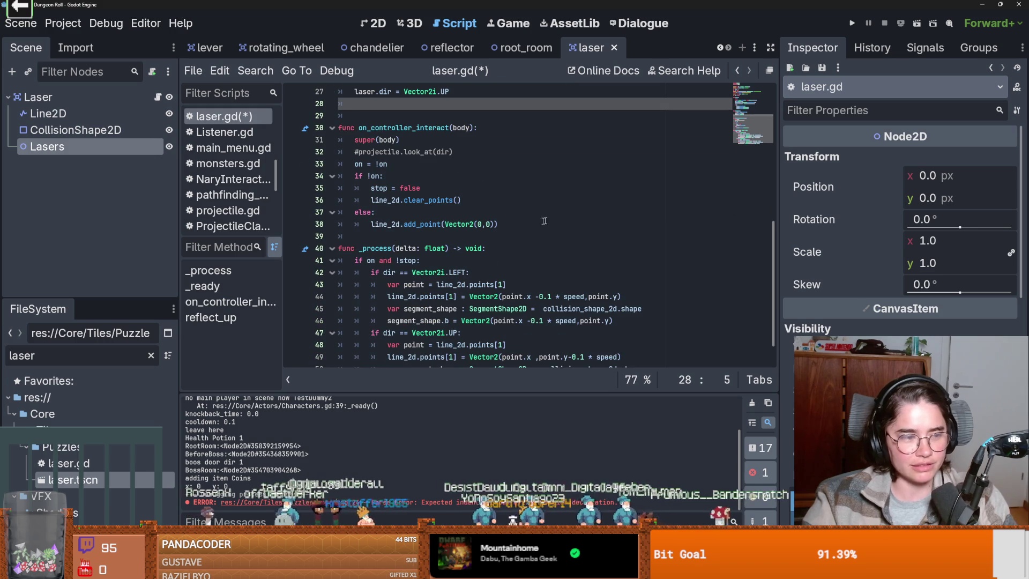
scroll(577, 256, up, 1)
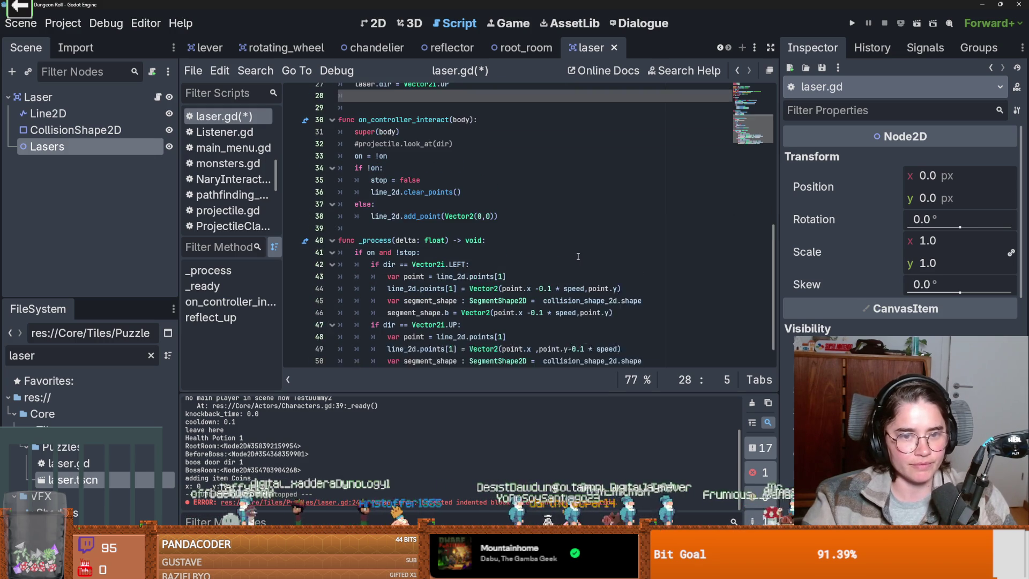
scroll(578, 256, up, 1)
scroll(578, 256, up, 3)
scroll(579, 254, up, 3)
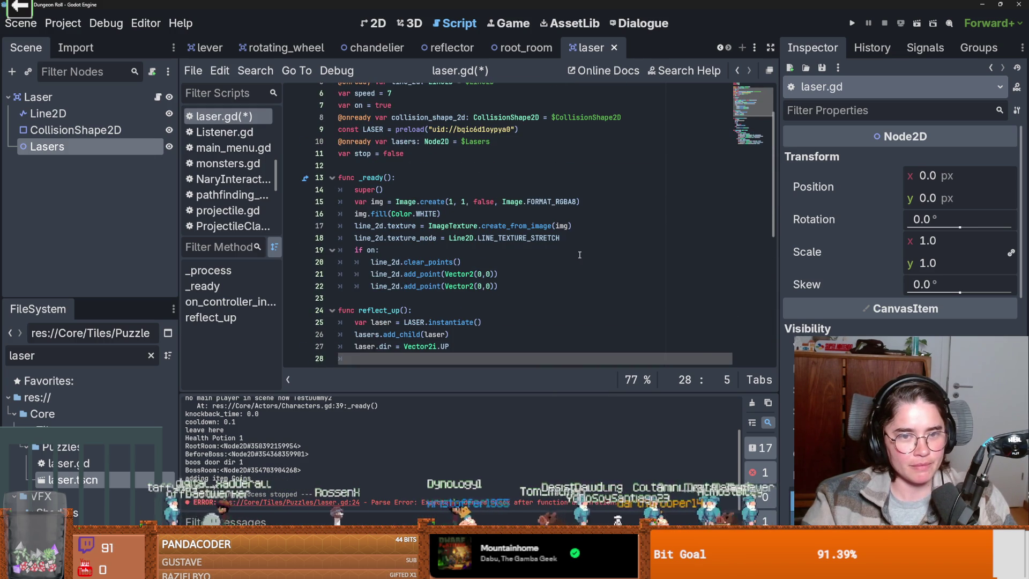
scroll(579, 255, up, 1)
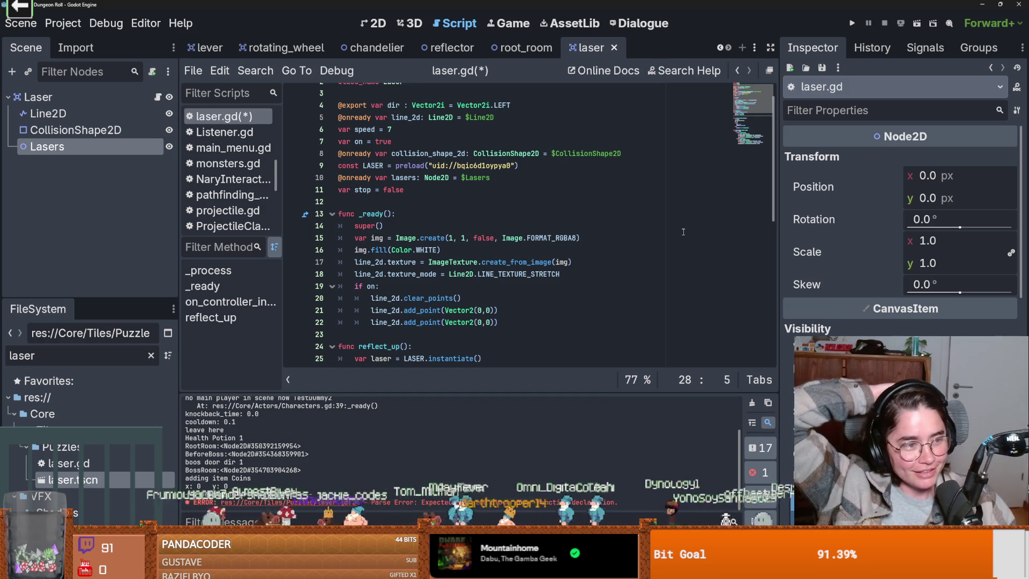
click(532, 286)
scroll(532, 297, down, 4)
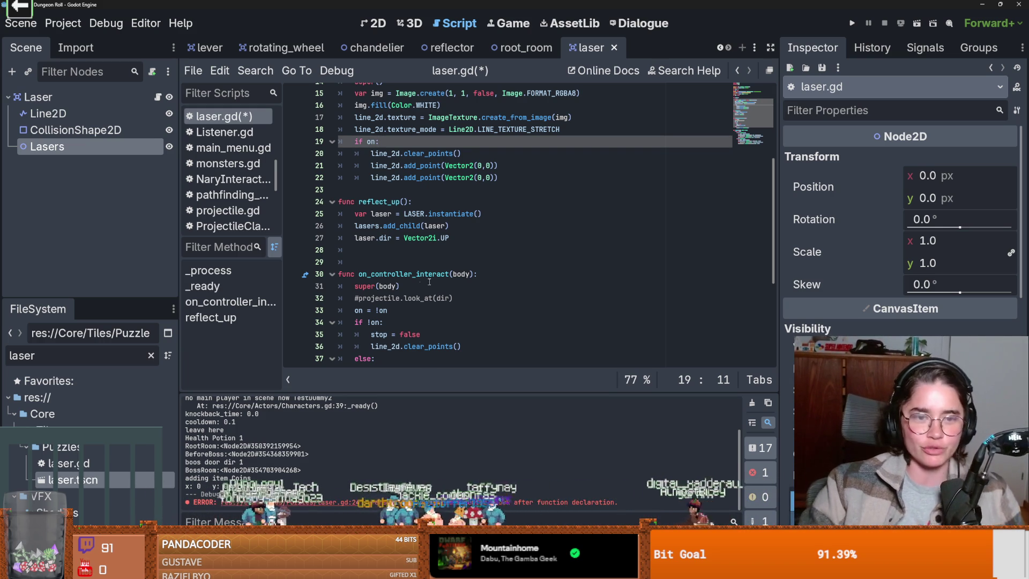
scroll(421, 301, up, 2)
click(397, 286)
- Review the reflect_up lines and highlight where laser is used
scroll(396, 285, down, 1)
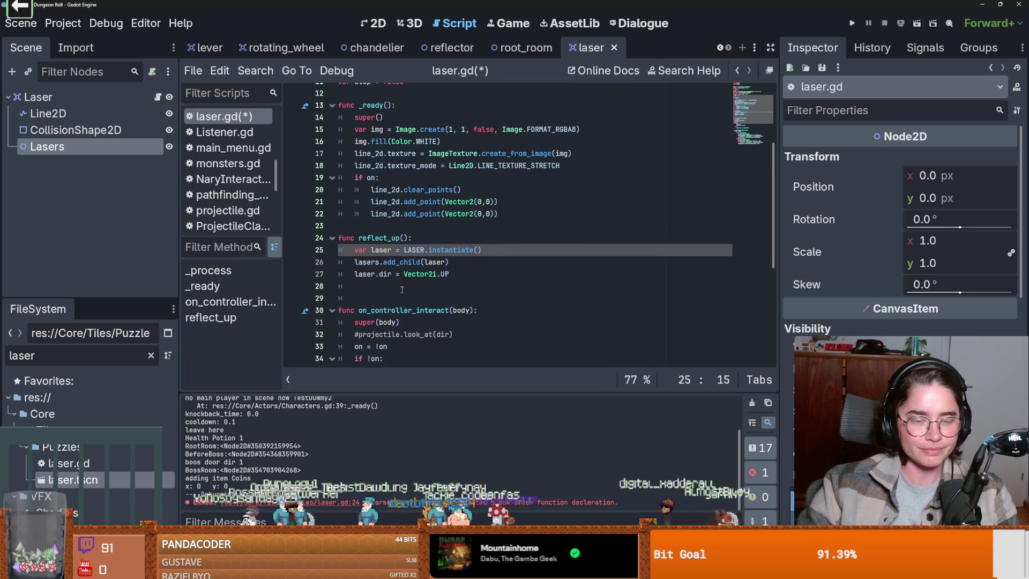
click(467, 274)
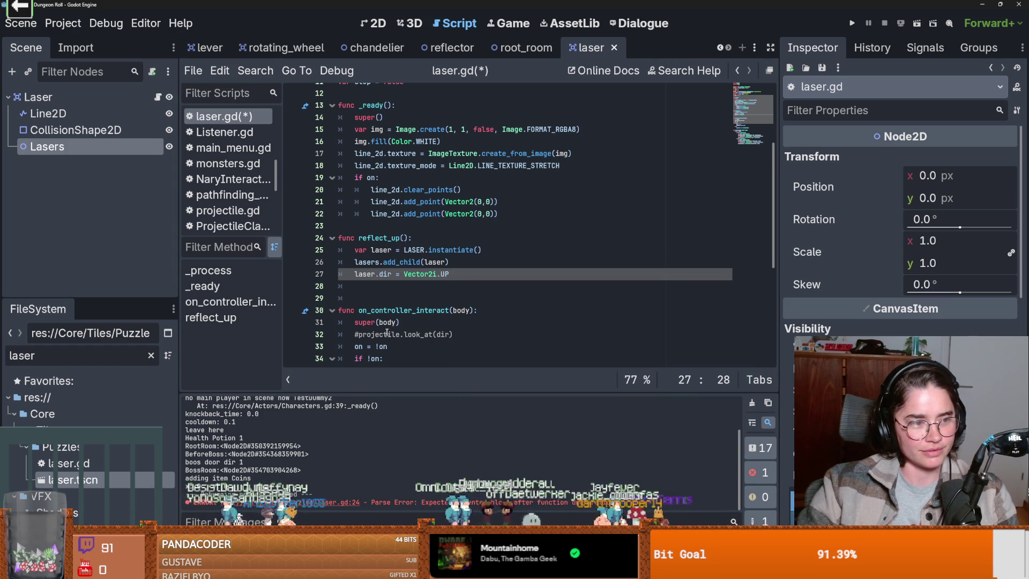
click(375, 284)
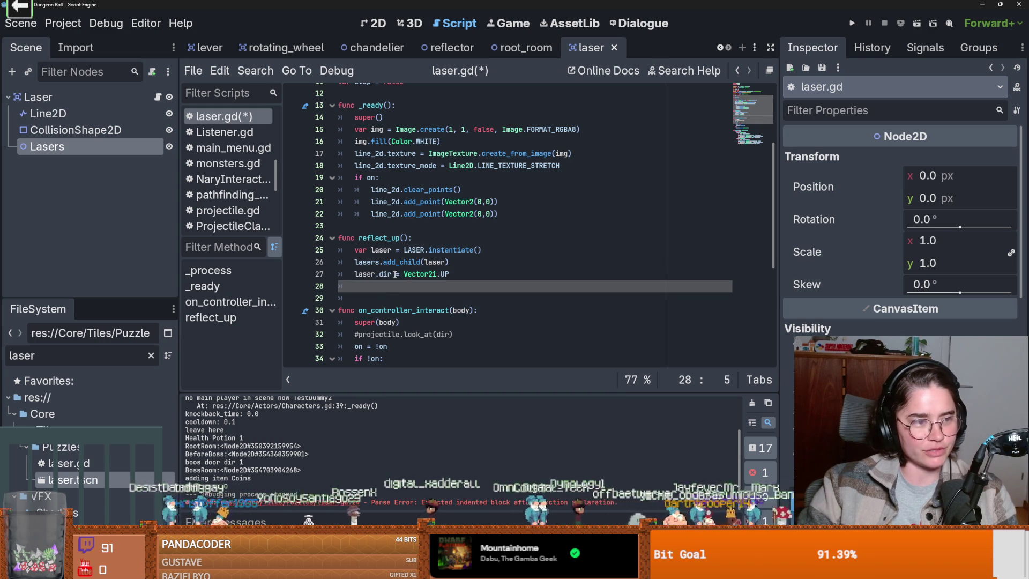
mouse_move(404, 279)
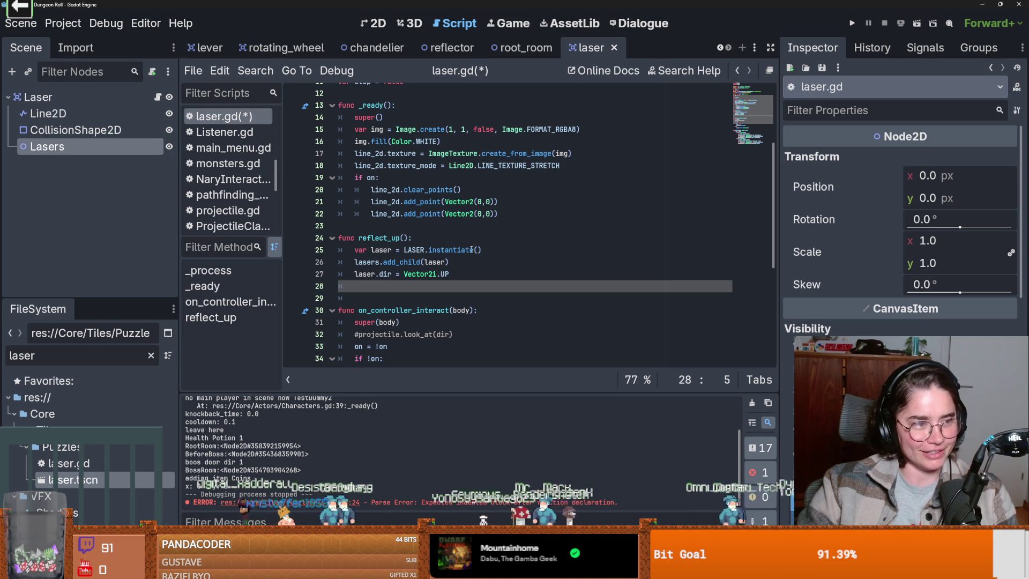
mouse_move(466, 247)
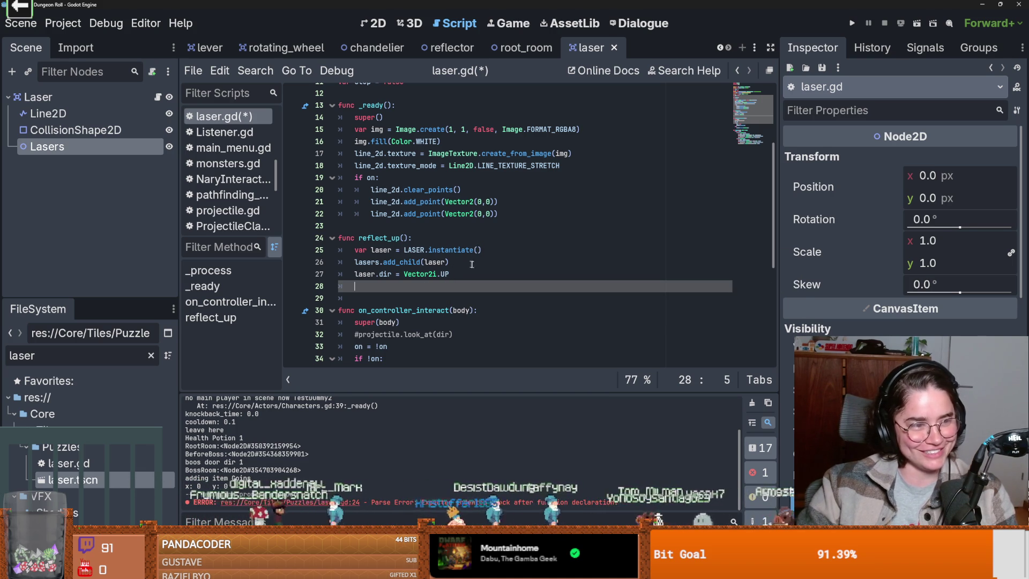
scroll(414, 288, up, 3)
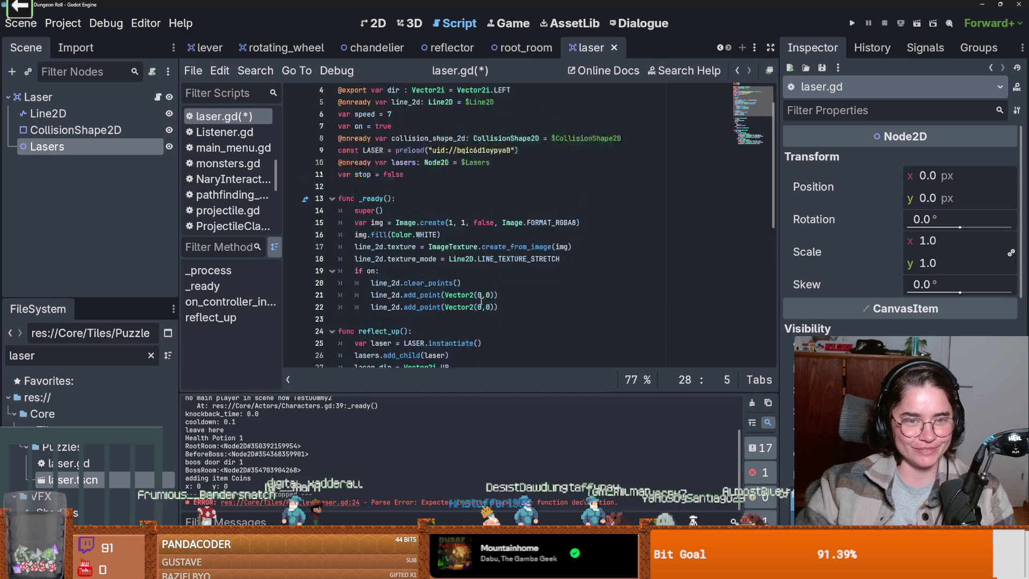
scroll(482, 301, down, 4)
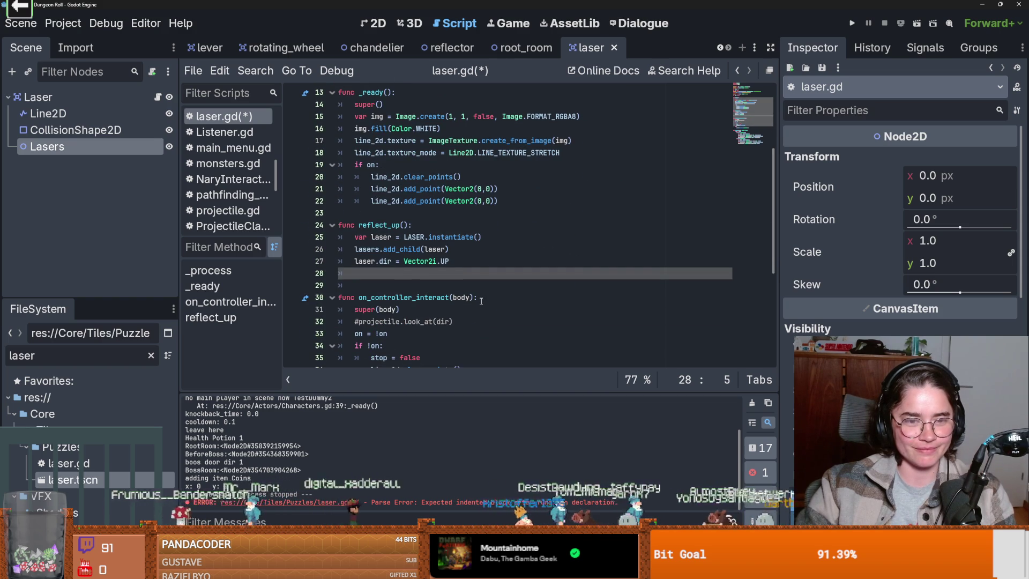
scroll(481, 302, down, 2)
scroll(481, 301, up, 1)
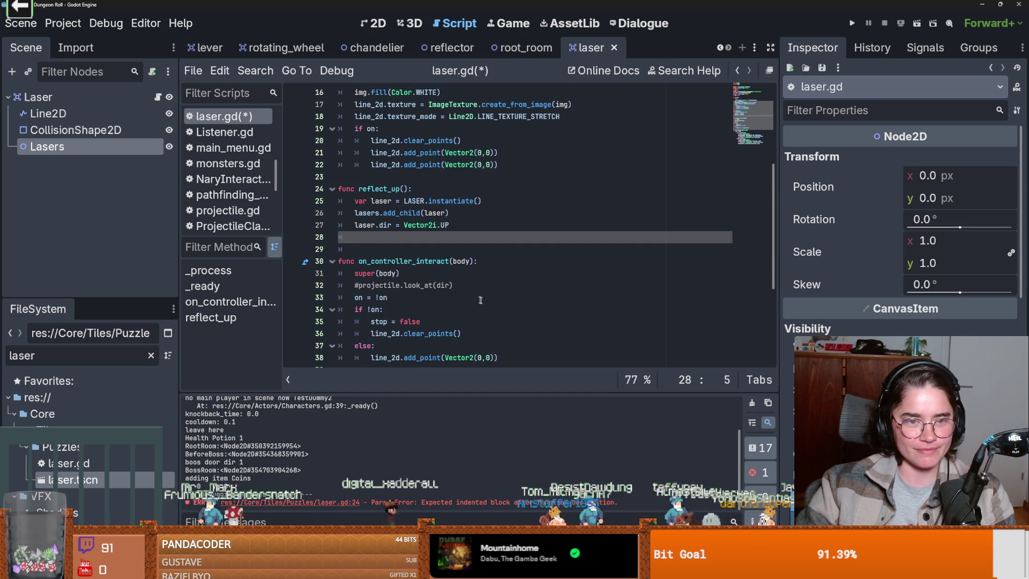
double_click(363, 226)
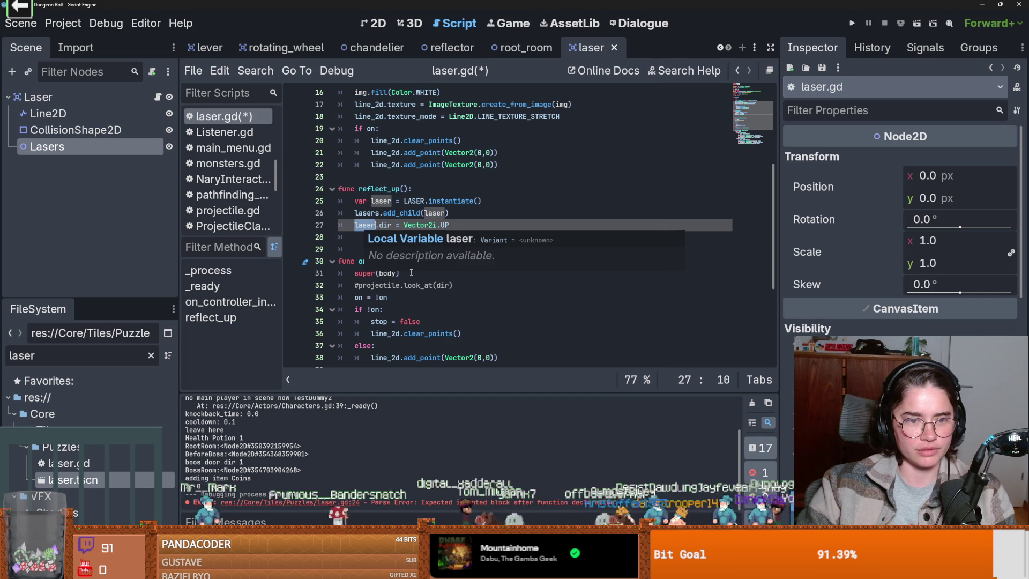
- Save laser.gd, ending with the caret on the laser.dir line 27
scroll(387, 168, up, 5)
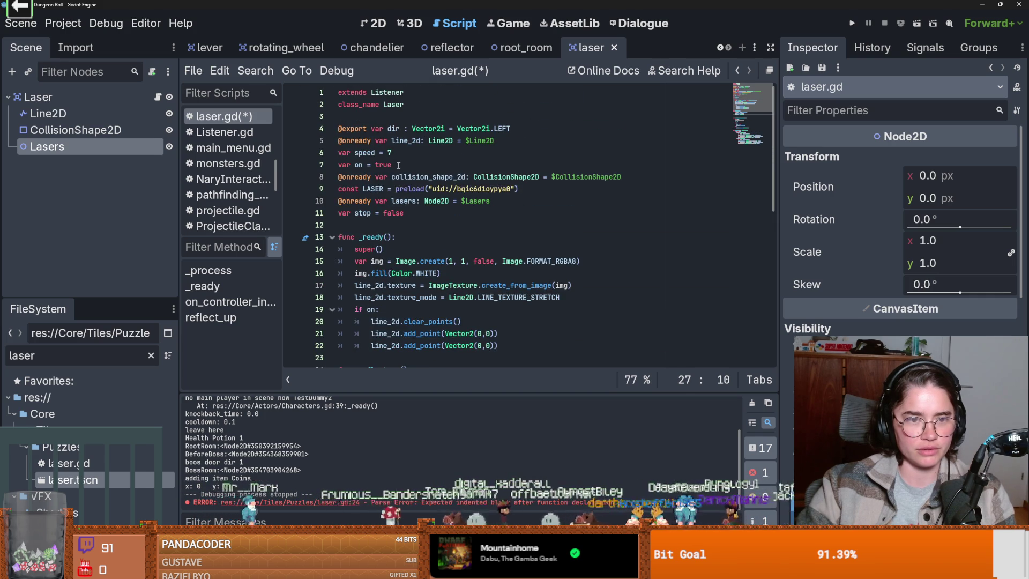
click(397, 164)
scroll(402, 215, down, 4)
click(414, 249)
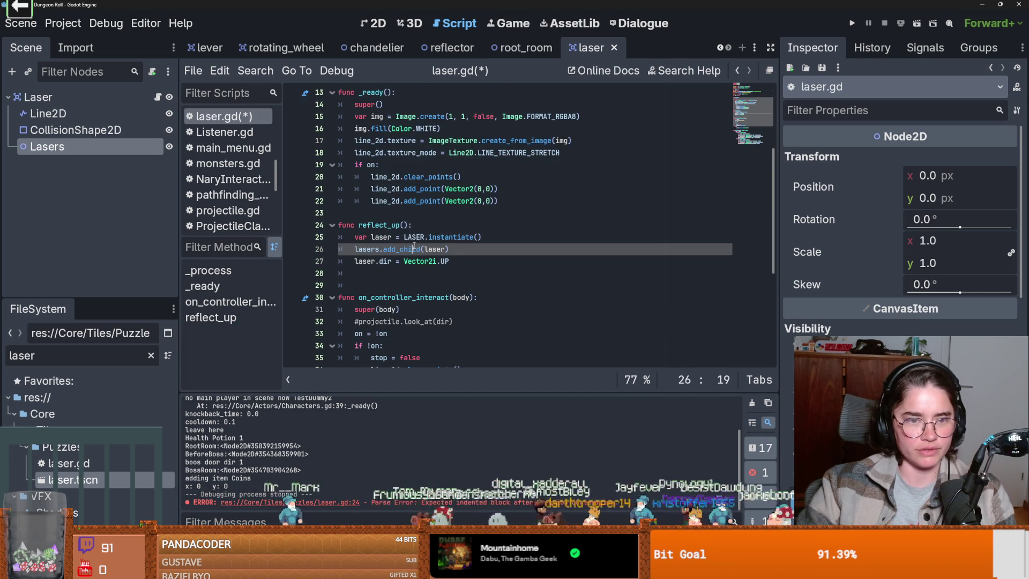
key(ctrl+s)
key(Down)
key(End)
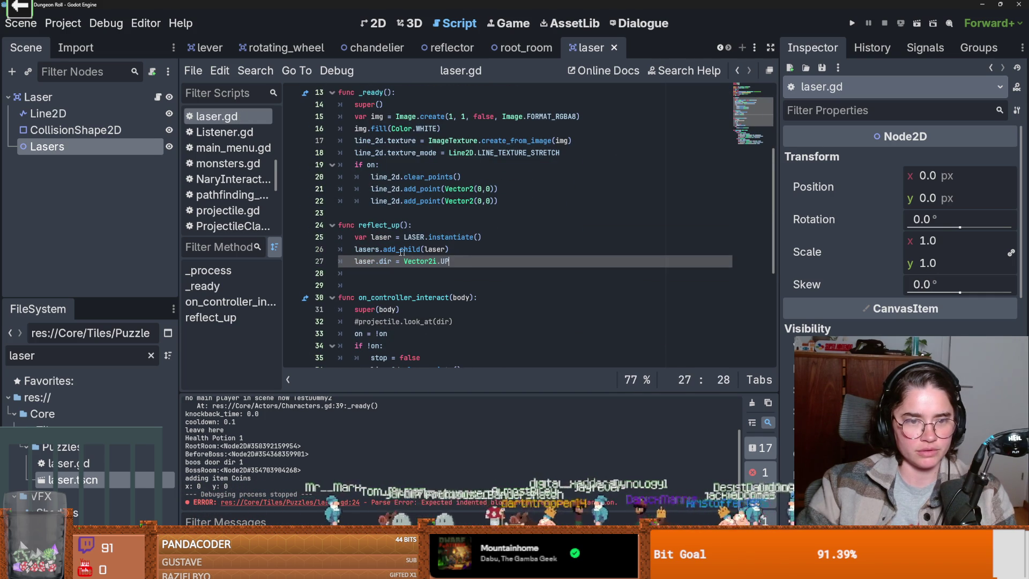
click(381, 261)
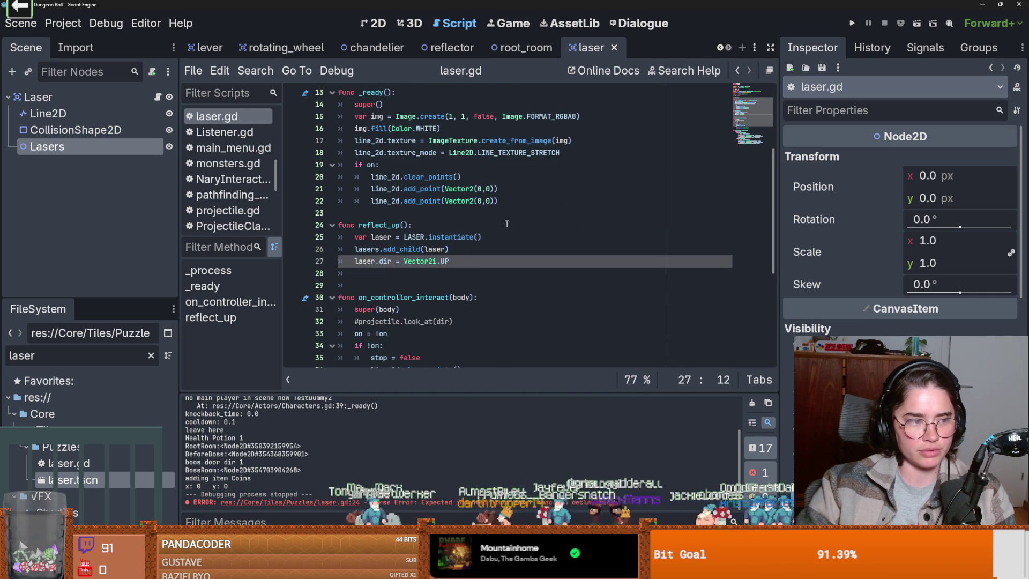
click(852, 24)
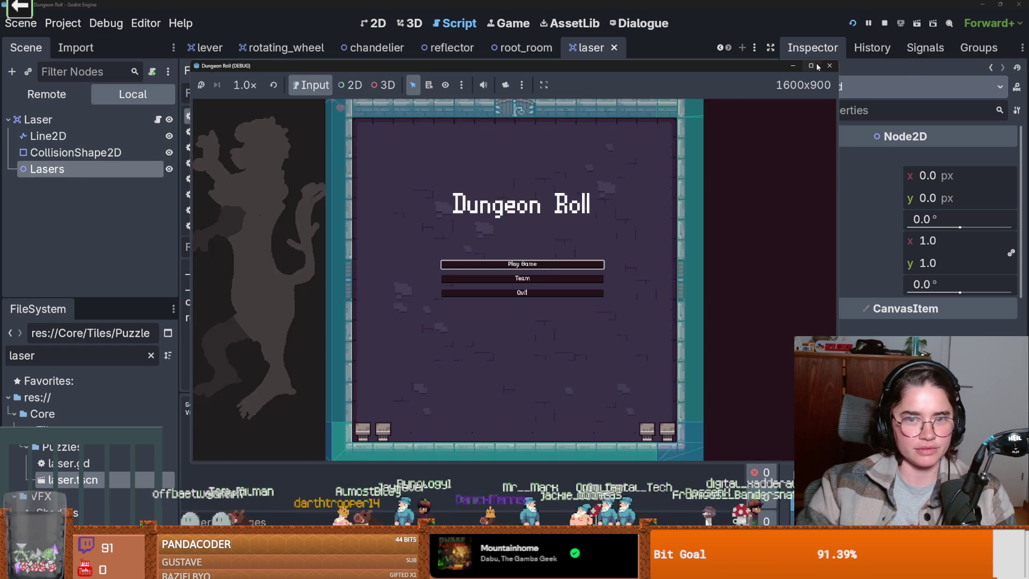
click(811, 65)
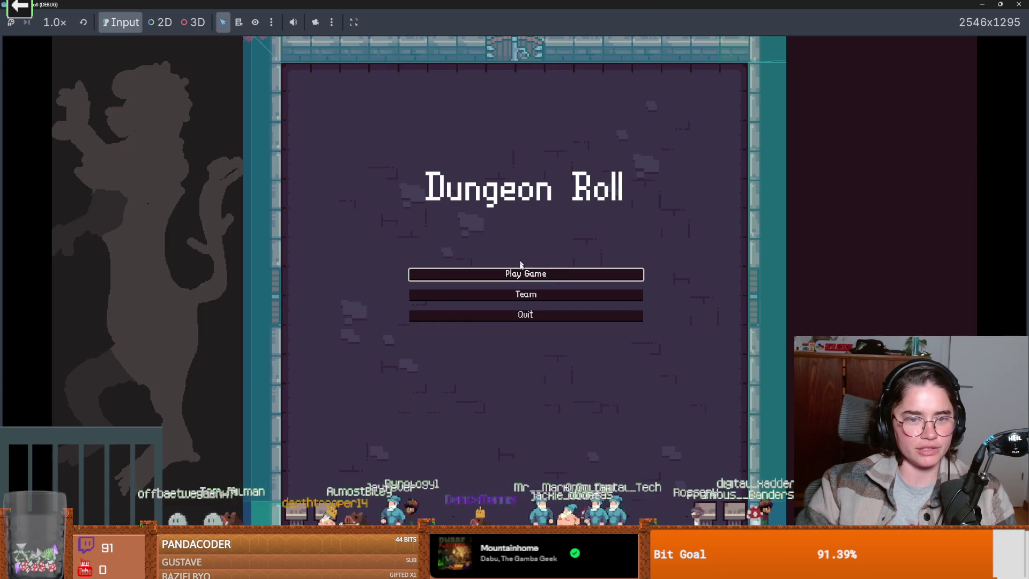
click(517, 271)
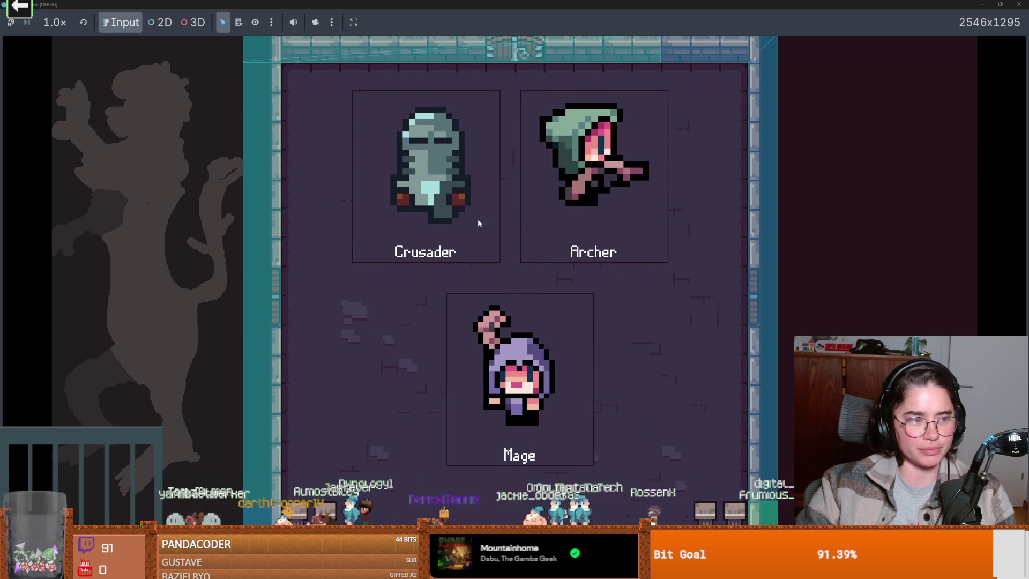
click(470, 200)
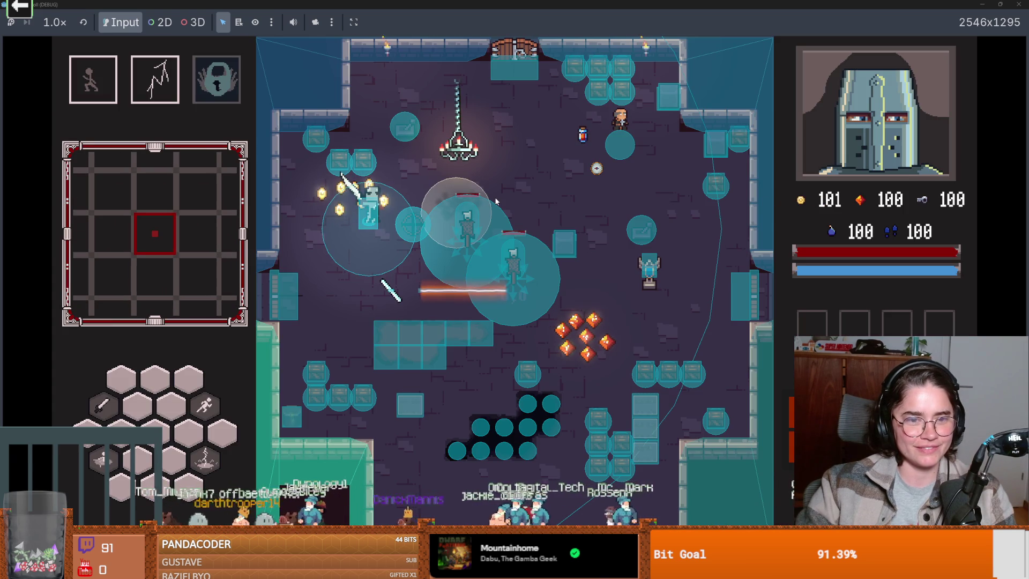
key(super+Down)
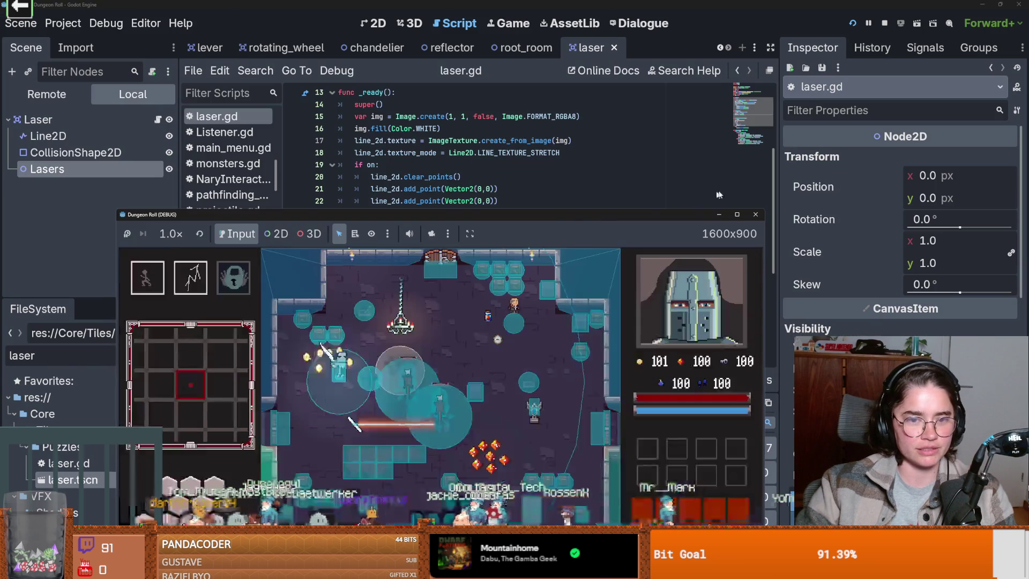
click(755, 214)
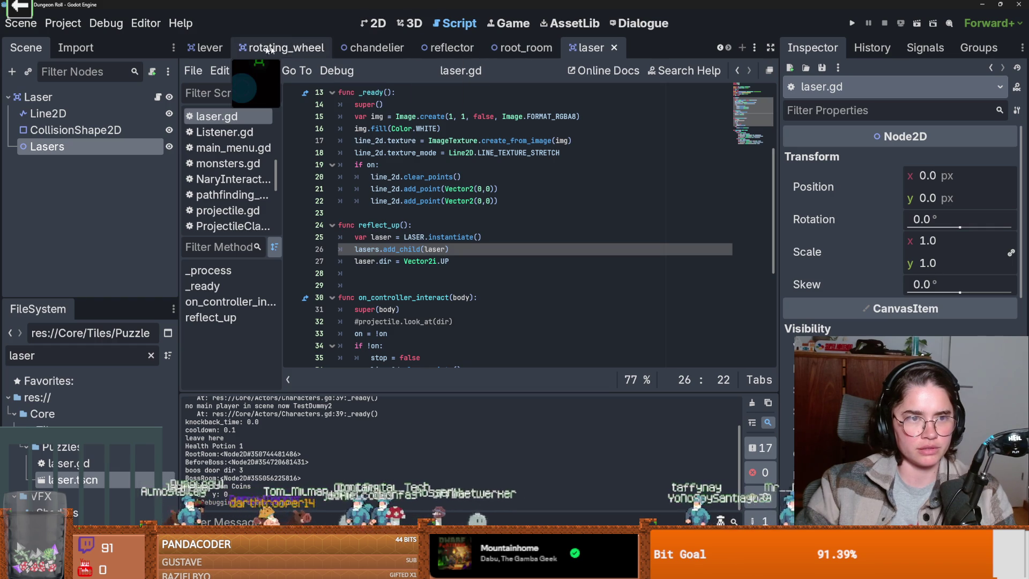
- Reset the Reflector's rotation to 0° in root_room, test-run a Crusader game, then stop it
click(523, 47)
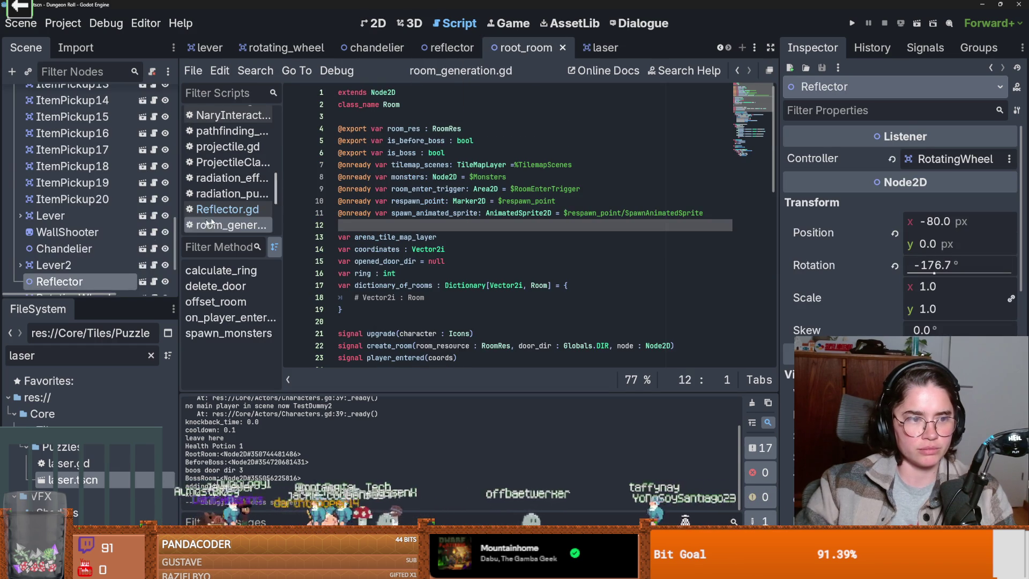
scroll(80, 225, down, 3)
click(71, 212)
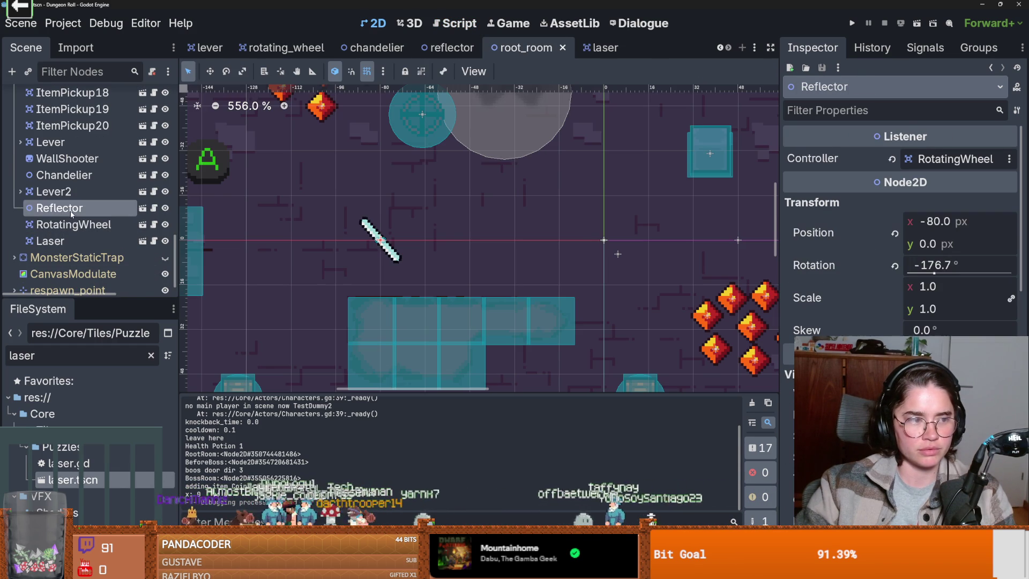
click(893, 265)
key(F5)
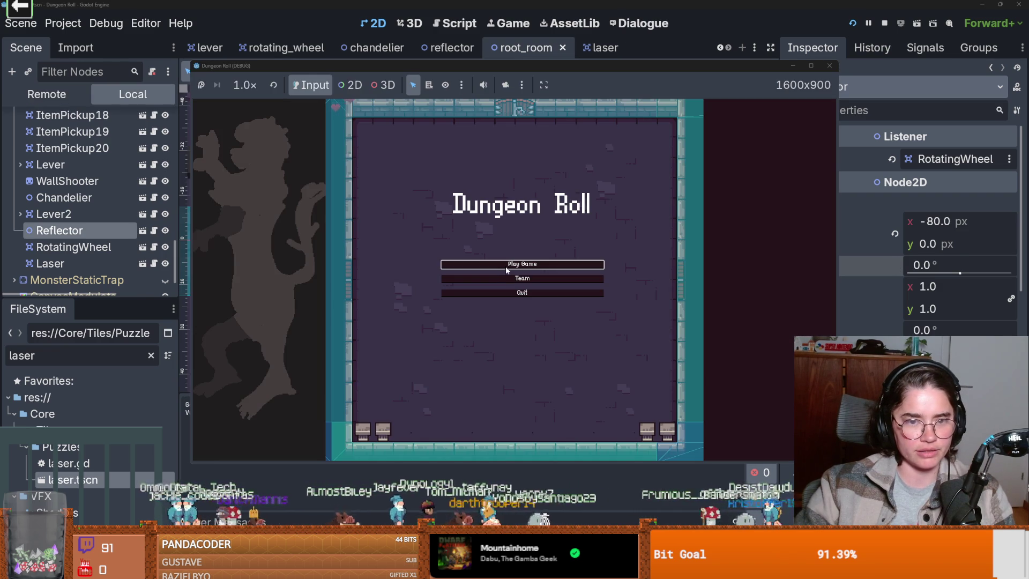
click(531, 267)
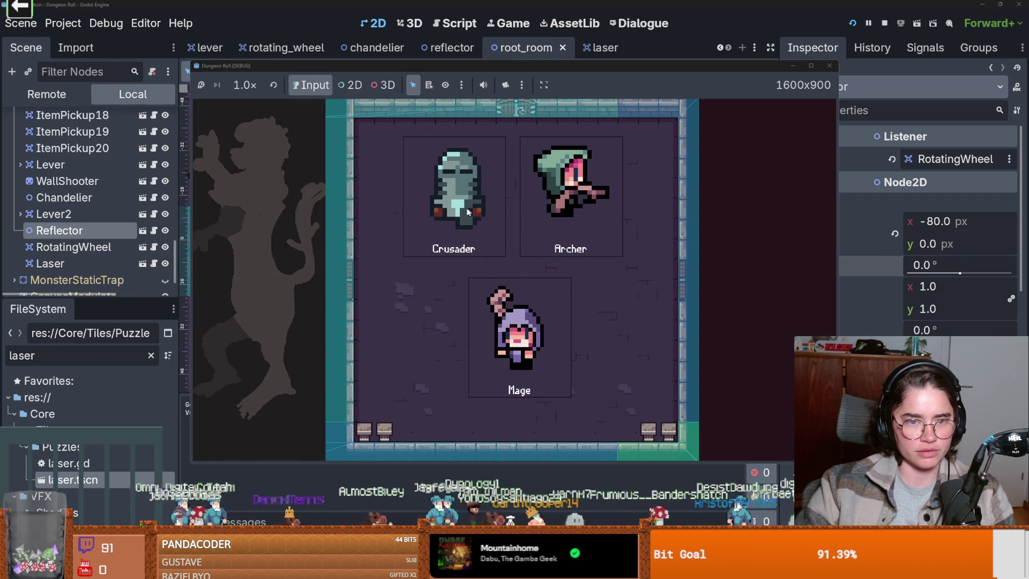
click(463, 201)
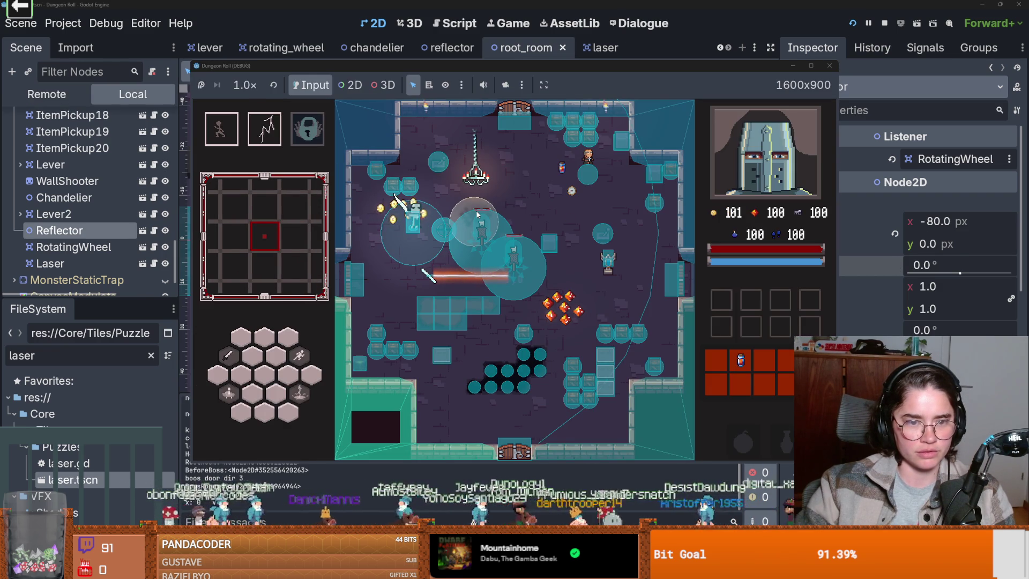
click(884, 23)
- Copy area.stop = true above area.reflect_up() in Reflector.gd and save
click(433, 51)
drag(371, 225, 437, 225)
key(ctrl+c)
click(436, 261)
key(Return)
key(ctrl+v)
key(ctrl+s)
click(591, 47)
key(End)
click(447, 47)
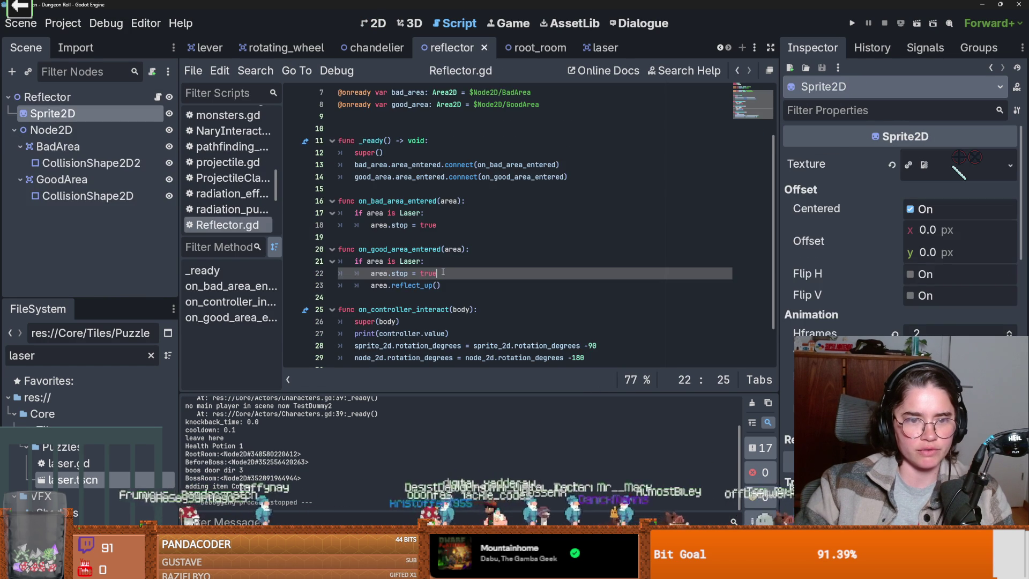
- Pass global_position to area.reflect_up(), then add a line after add_child in laser.gd
click(440, 285)
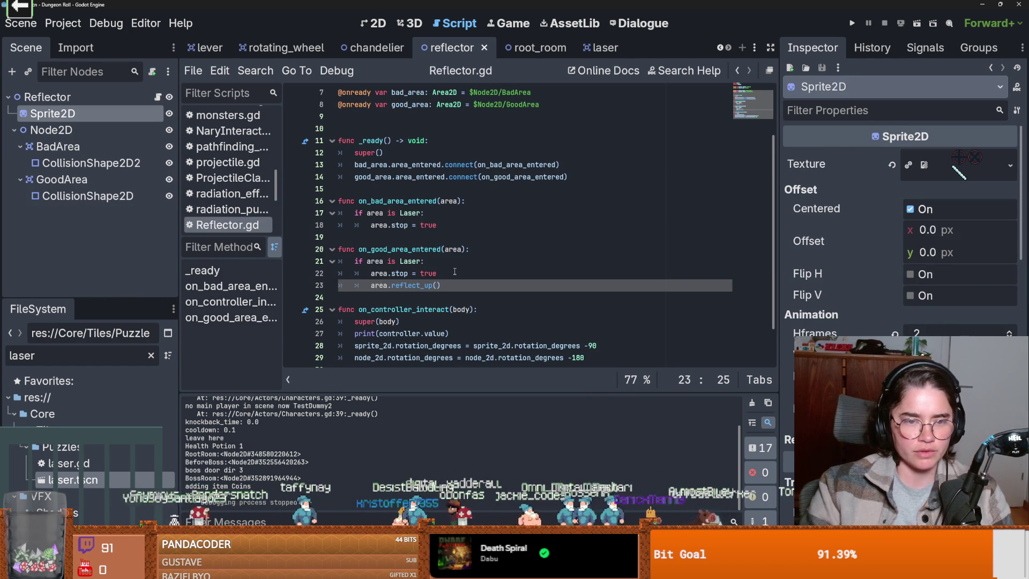
text(global)
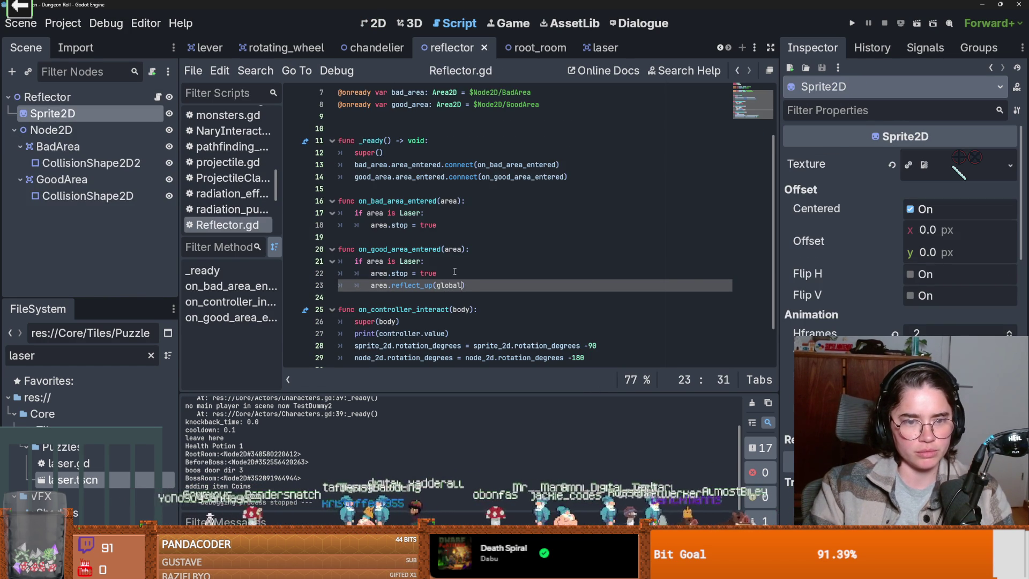
key(Return)
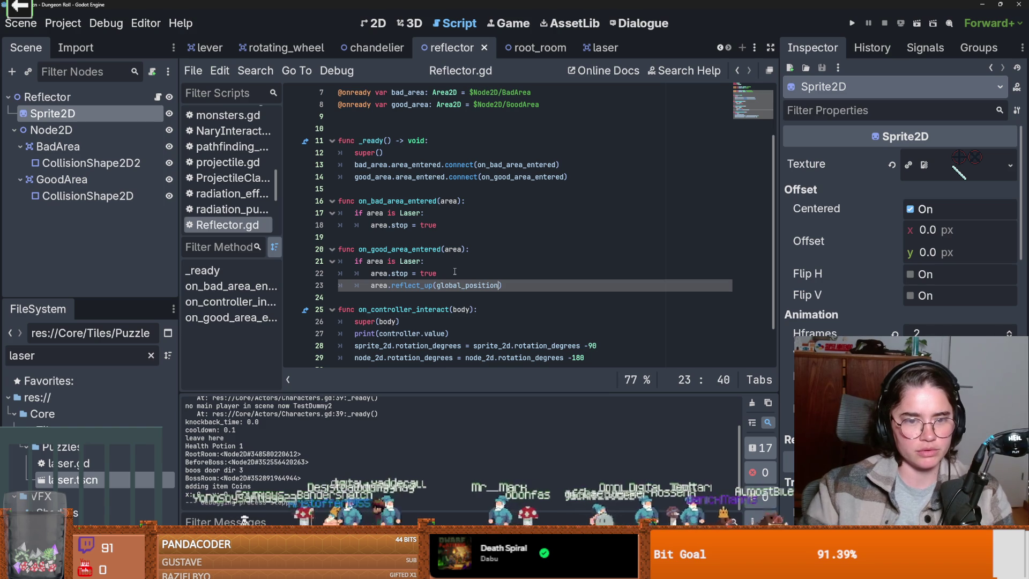
click(600, 49)
key(Return)
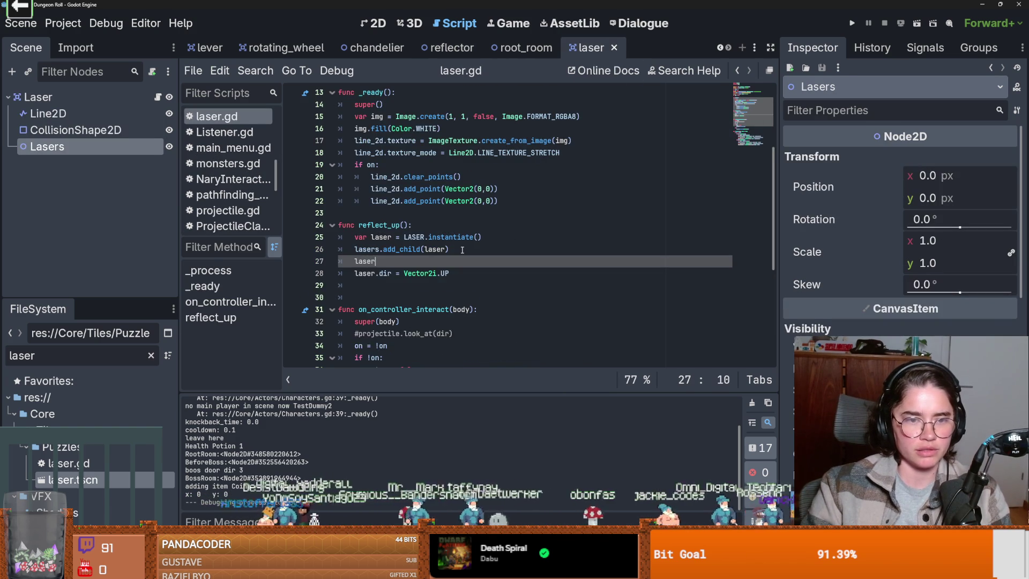
- Give reflect_up a pos parameter, set laser.global_position = pos, and launch a test run
text(laser.)
text(globl)
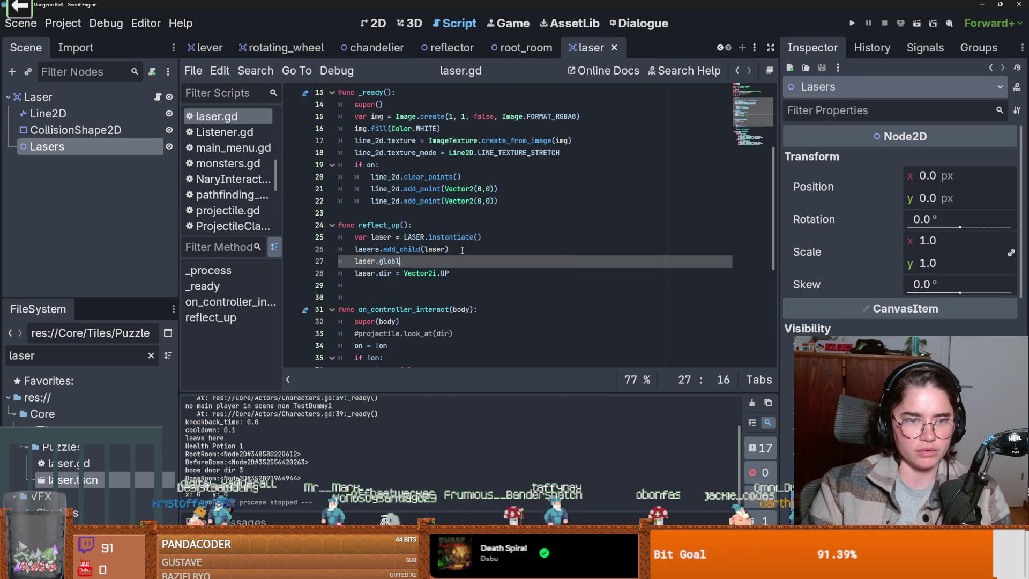
key(BackSpace)
text(al_position =)
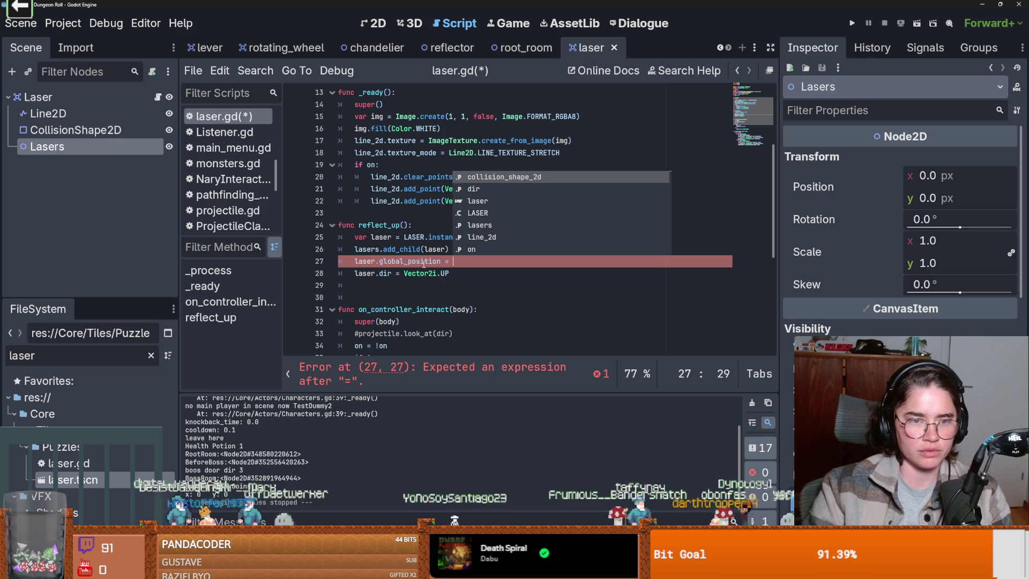
click(404, 225)
text(pos)
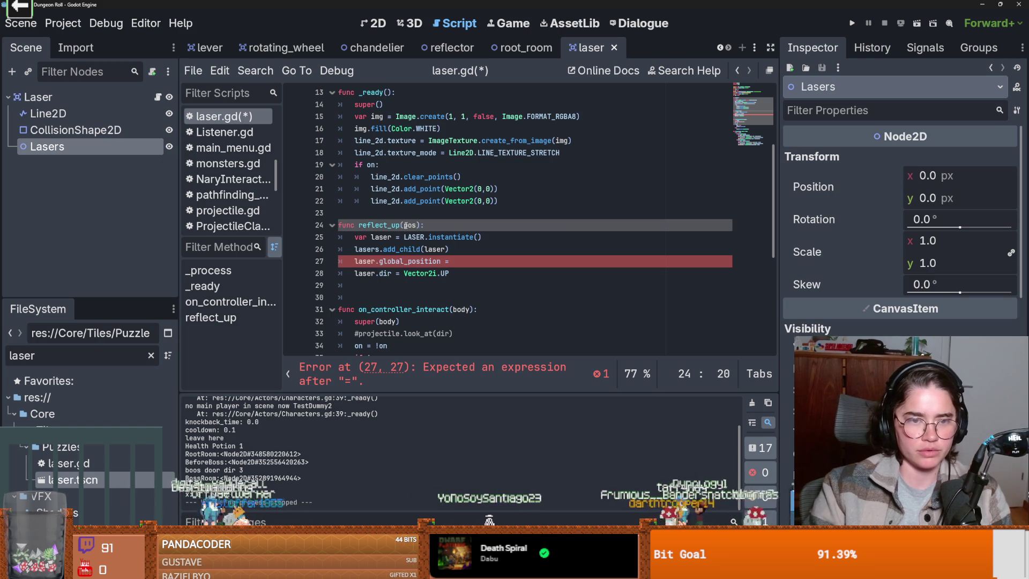
click(469, 262)
text(pos)
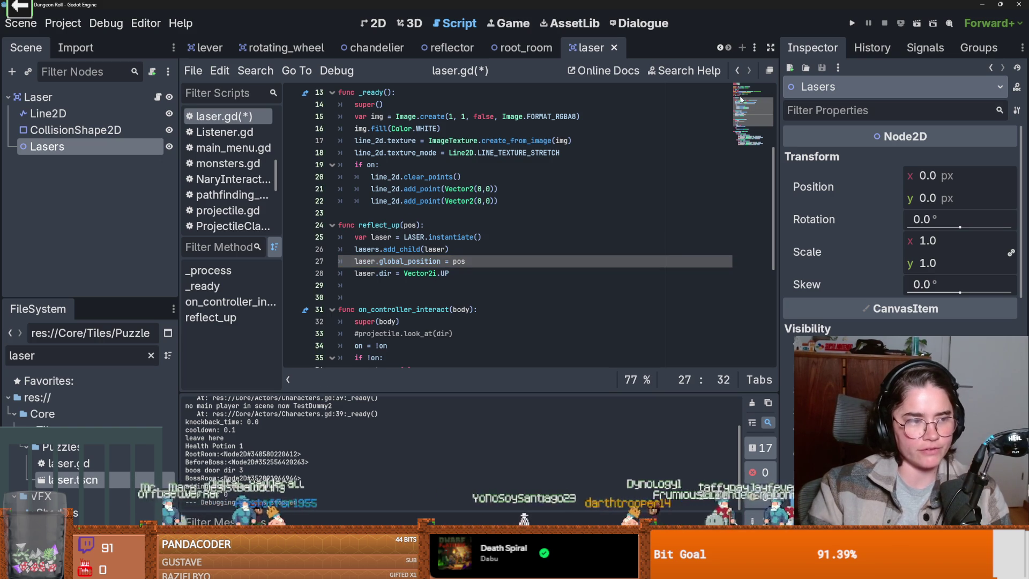
click(851, 23)
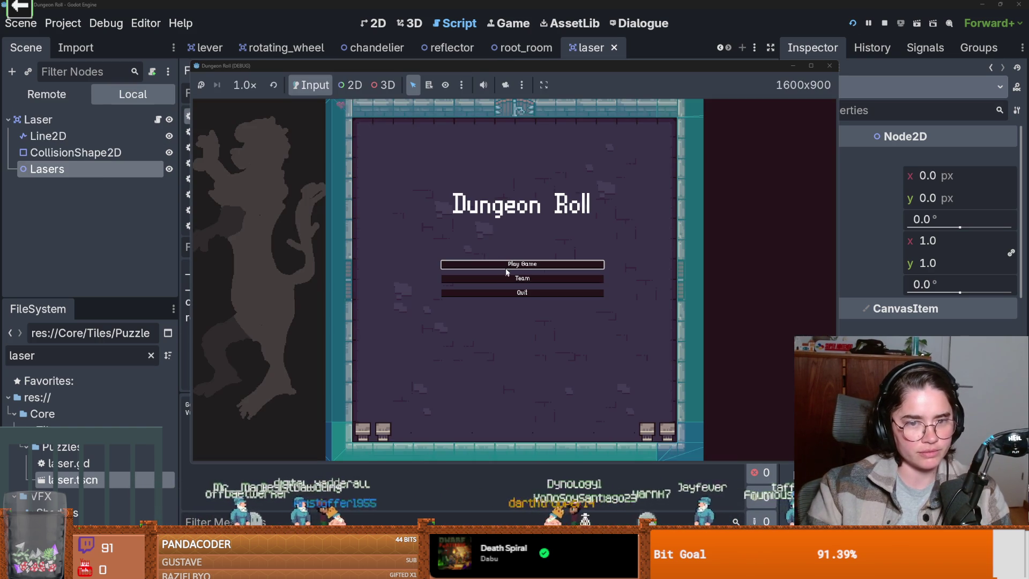
- Start Play Game as the Crusader in a maximized window, then restore it to 1600x900
click(506, 269)
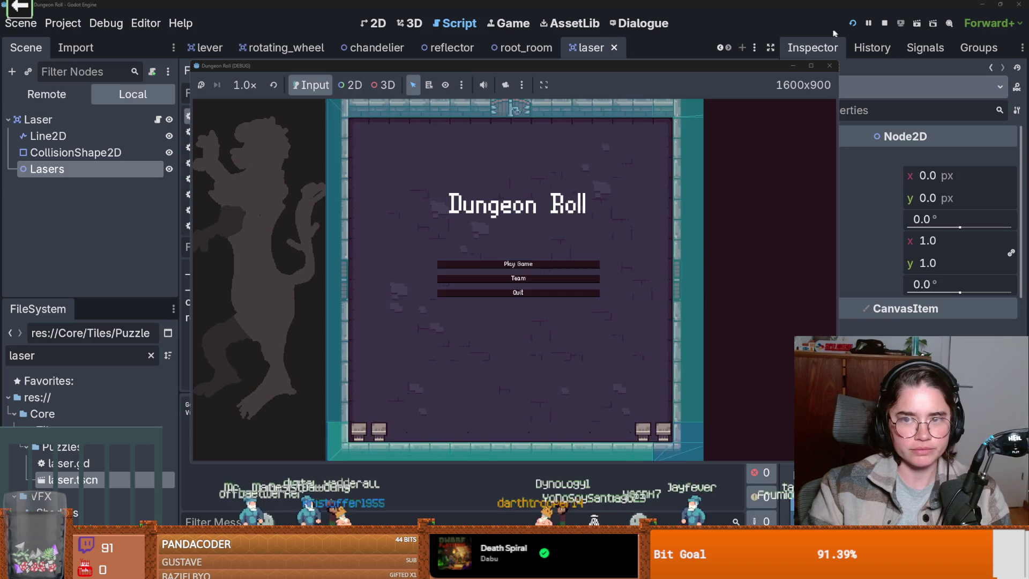
click(811, 65)
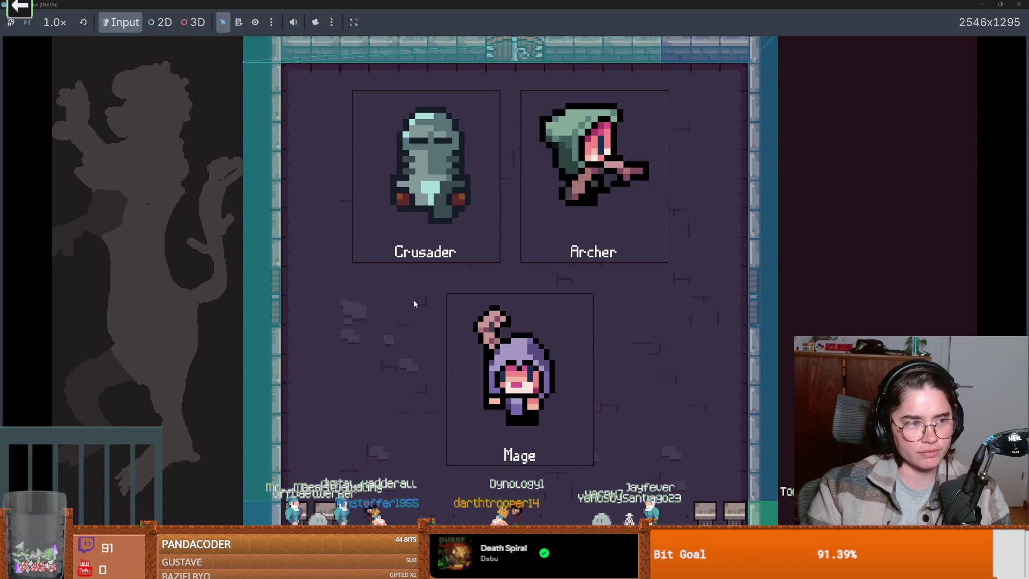
key(Return)
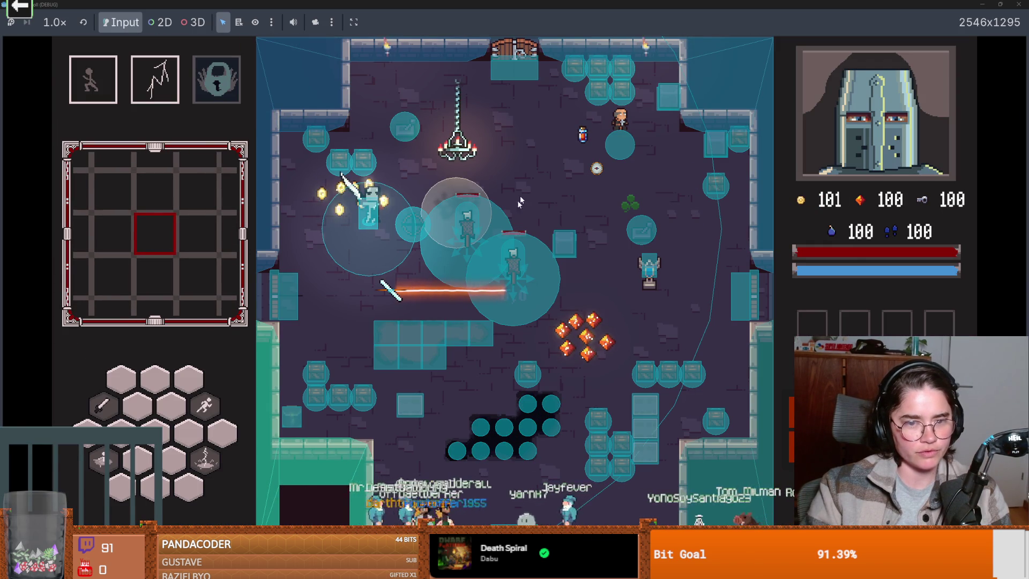
key(super+Down)
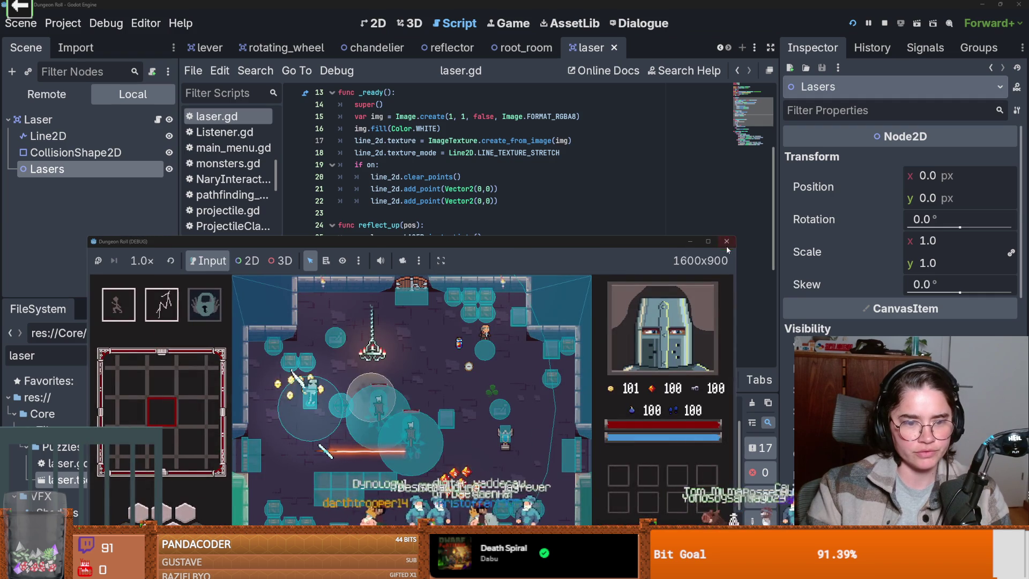
- Stop the game, move the laser.global_position = pos line above add_child, save, and rerun
key(alt+F4)
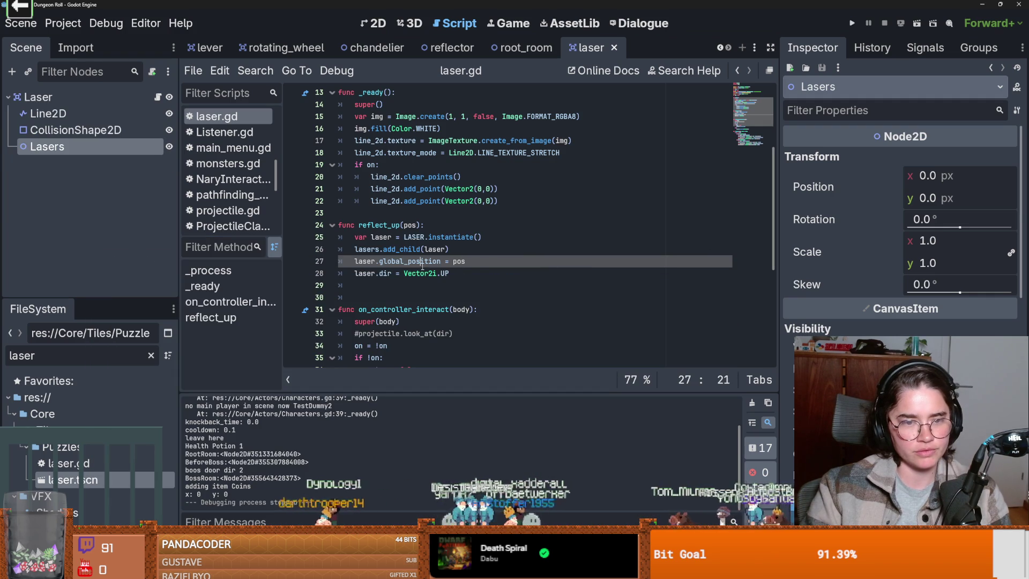
drag(465, 261, 354, 261)
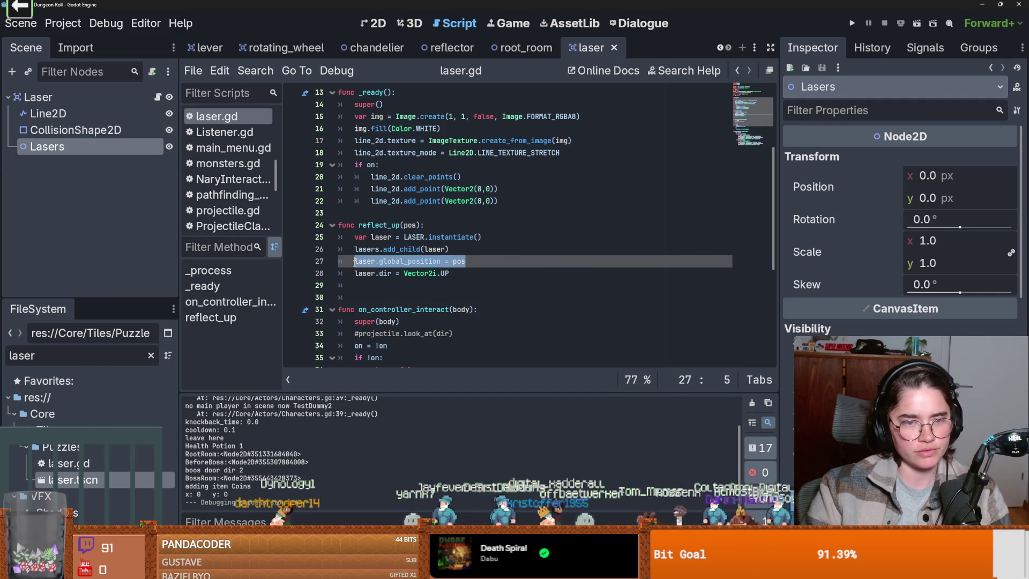
key(alt+Up)
click(453, 274)
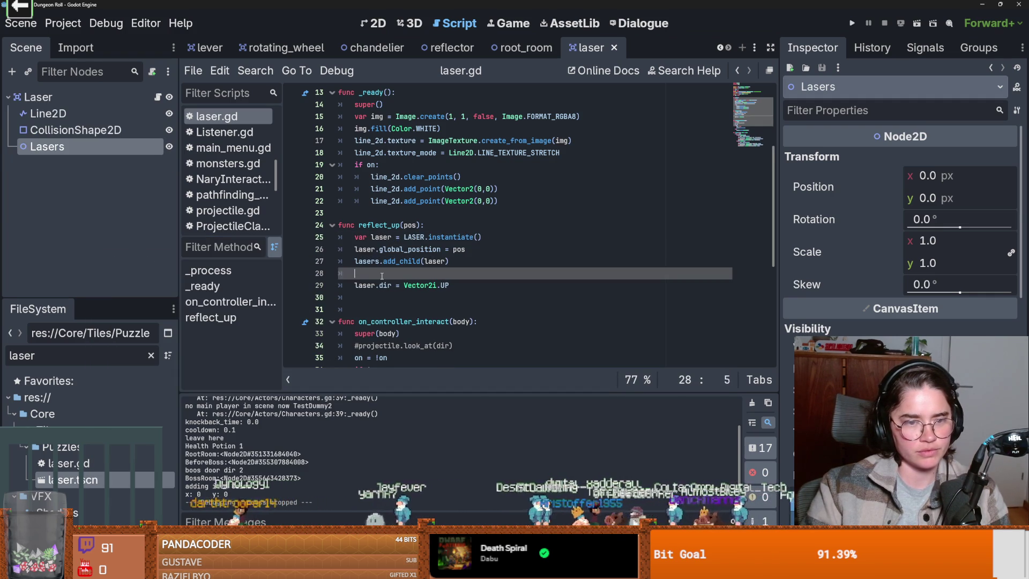
key(Up)
key(ctrl+s)
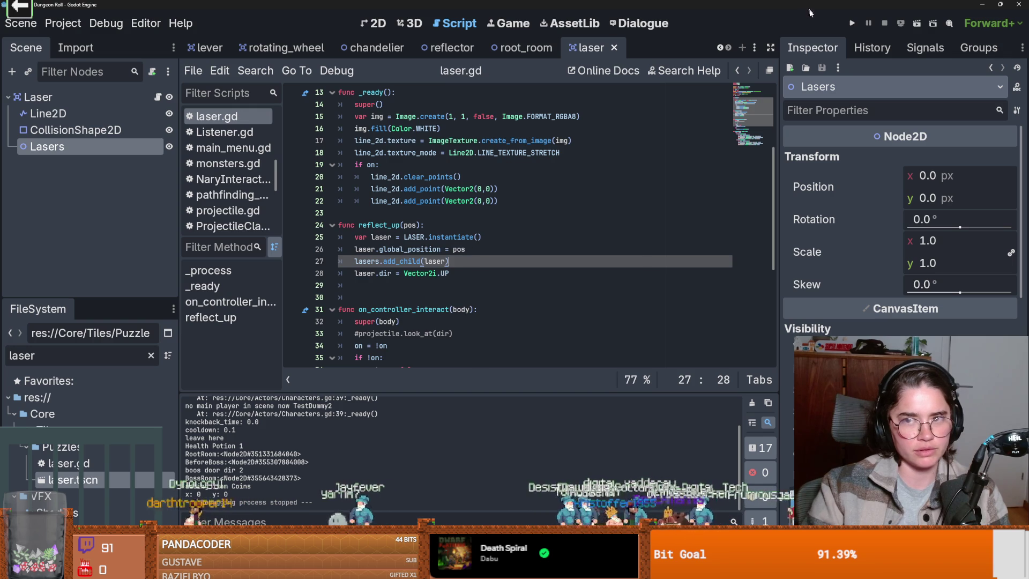
click(852, 23)
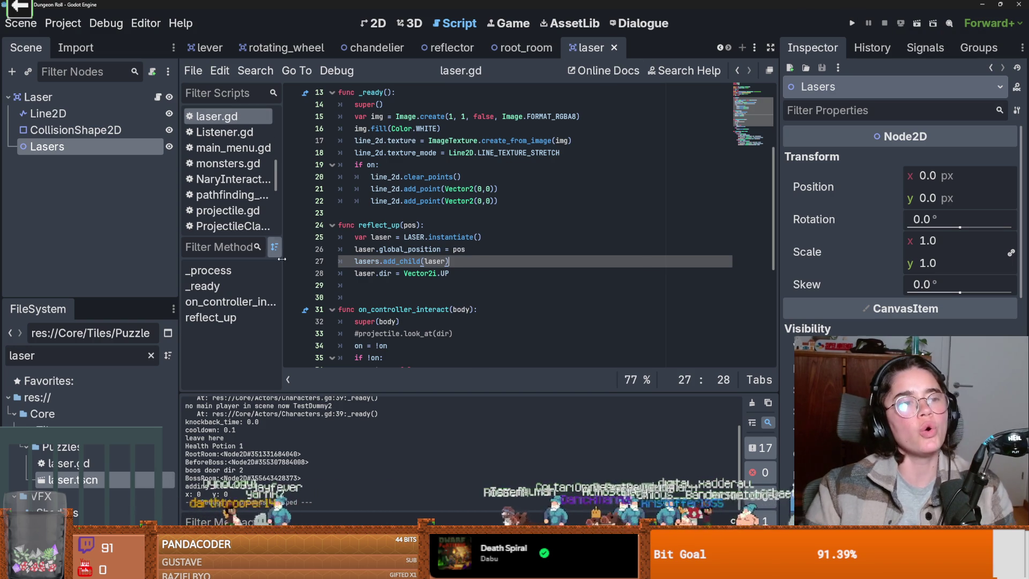
click(293, 177)
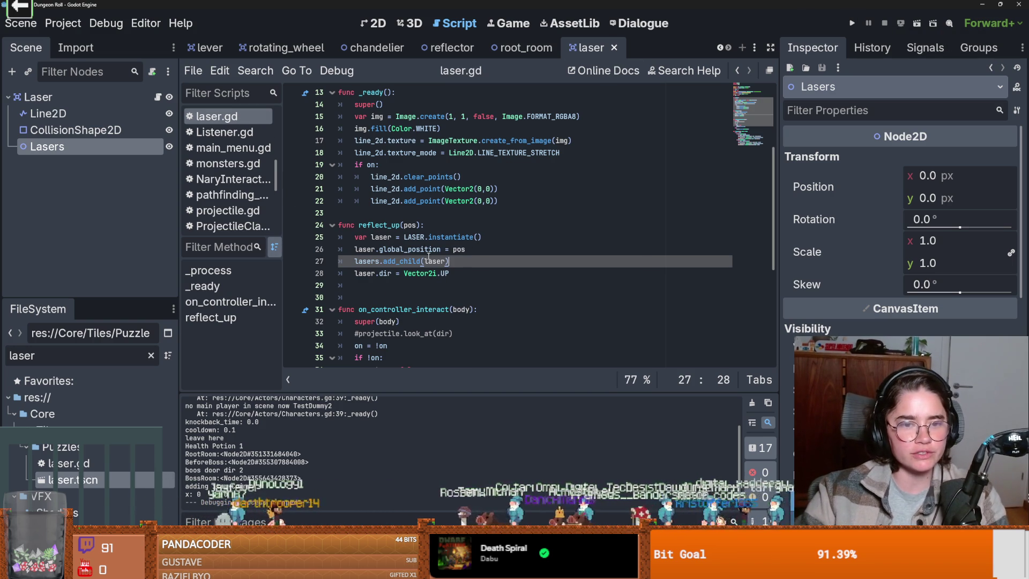
- Delete the laser.global_position = pos line and its leftover empty line from reflect_up
click(473, 250)
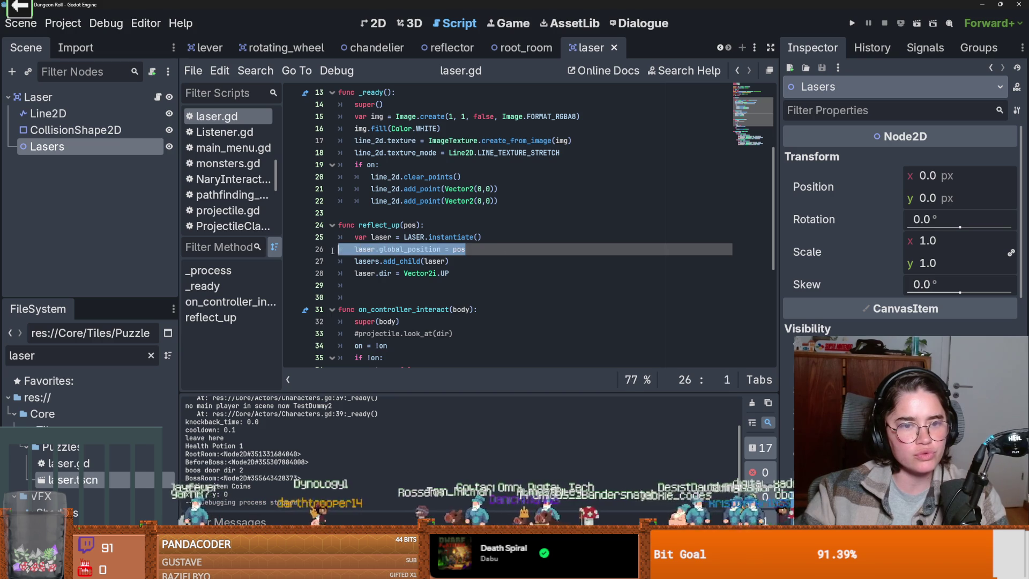
drag(466, 249, 354, 249)
key(BackSpace)
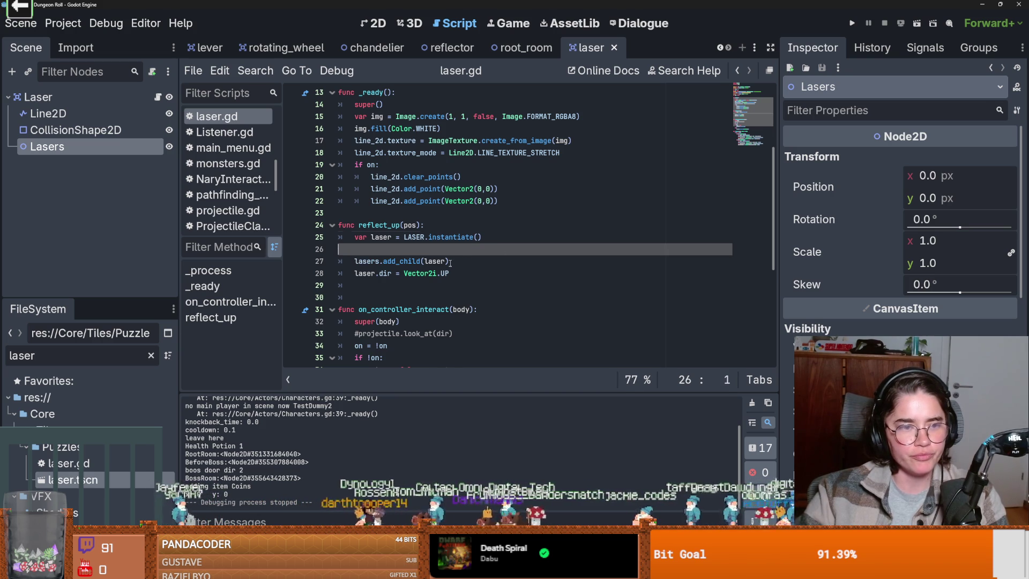
key(Delete)
click(459, 254)
key(ctrl+z)
key(ctrl+y)
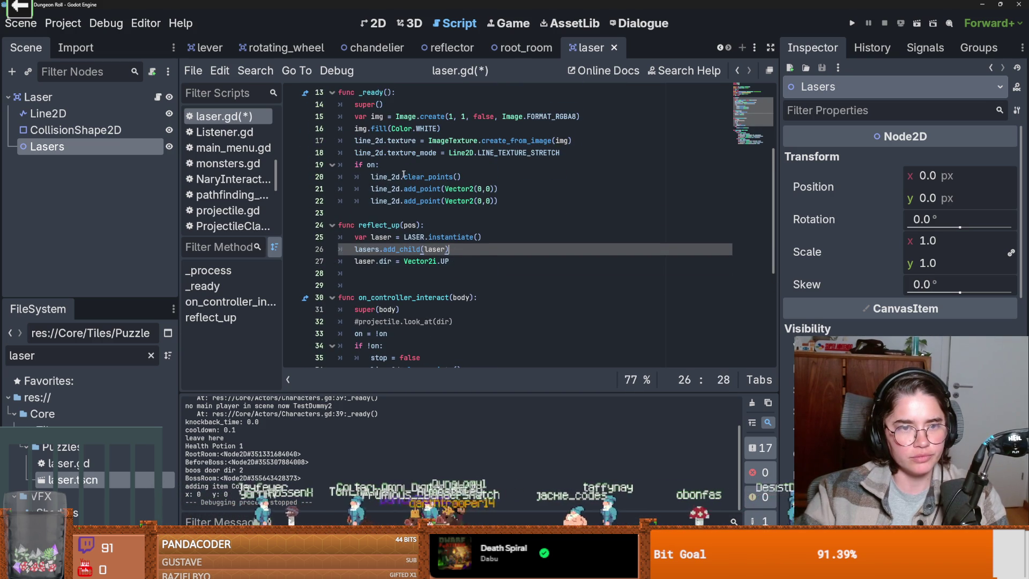
- Insert two blank lines above func reflect_up, after _ready
double_click(422, 188)
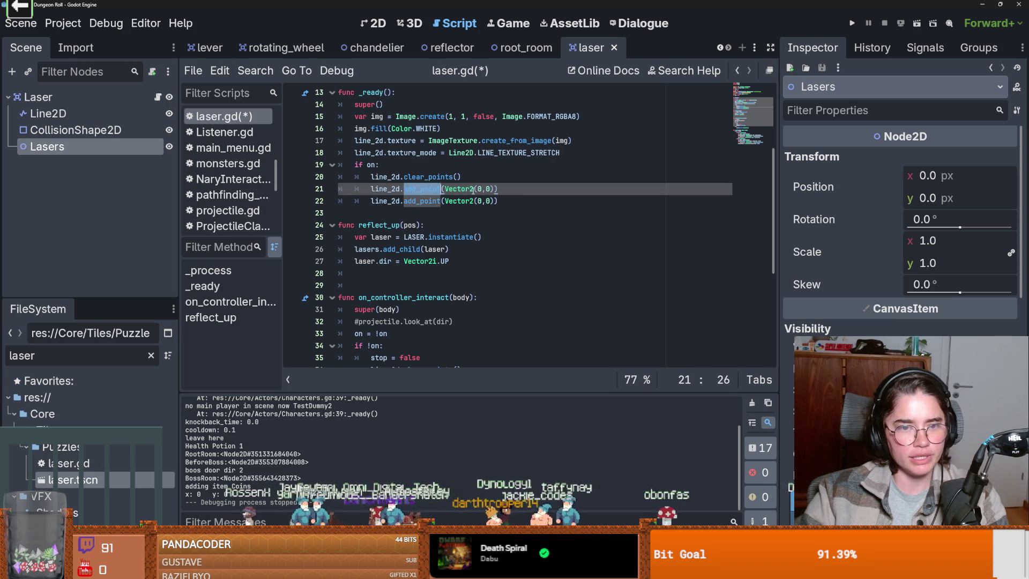
click(474, 189)
click(403, 212)
key(Return)
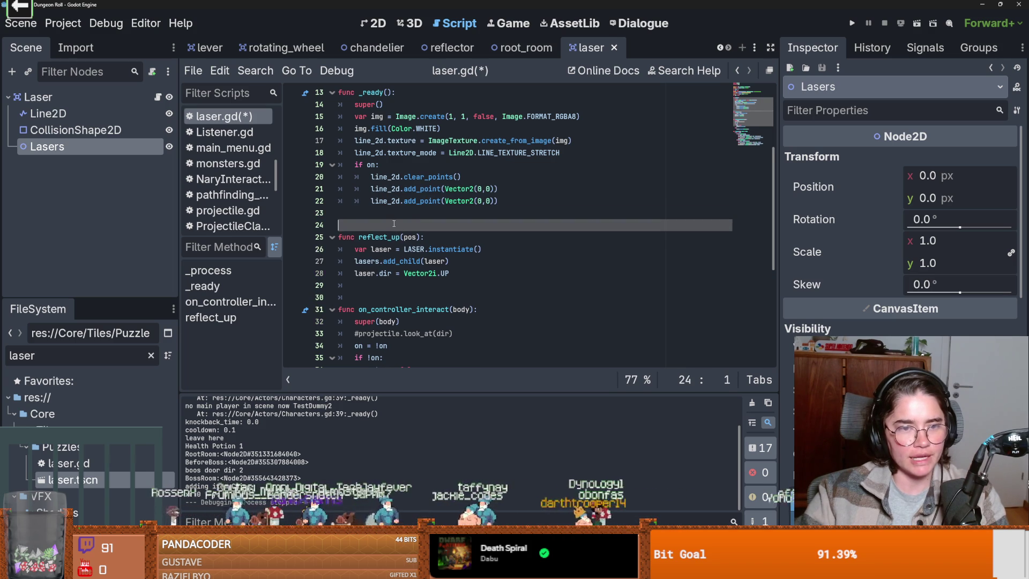
key(Return)
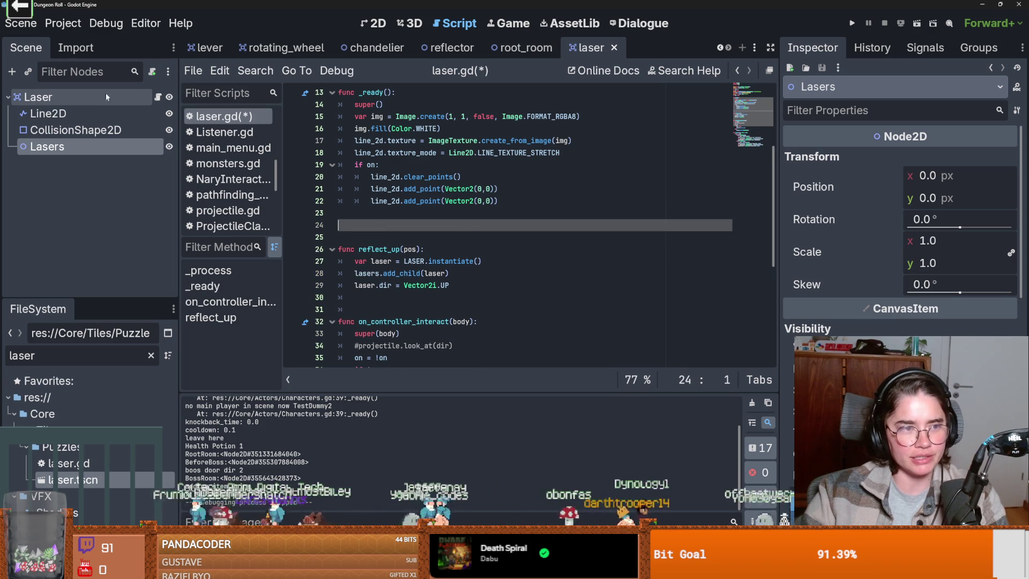
- Check the Line2D points, then start a new func set_up_line(): in the Laser script
click(48, 114)
click(157, 97)
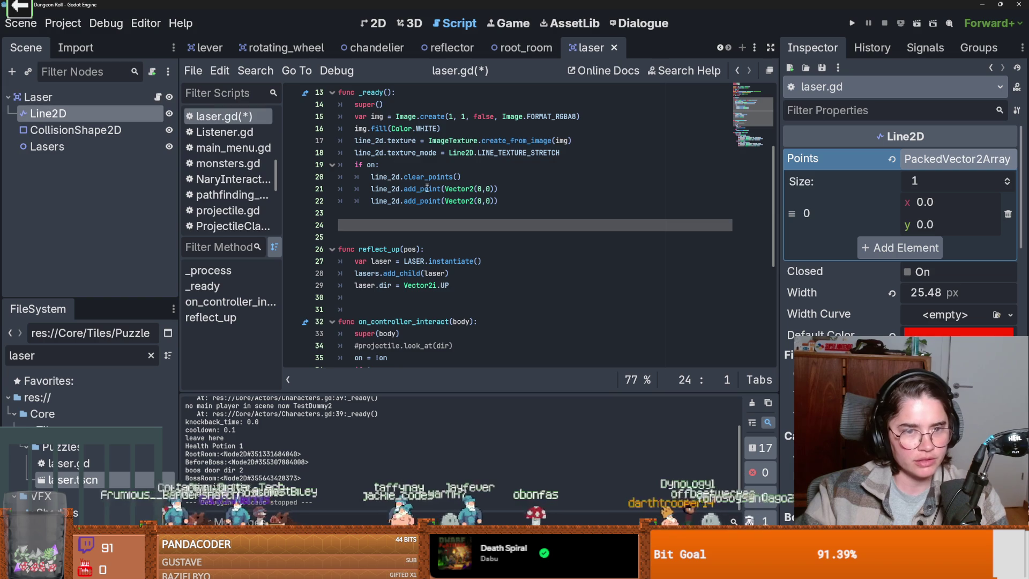
text(func set_up_line()
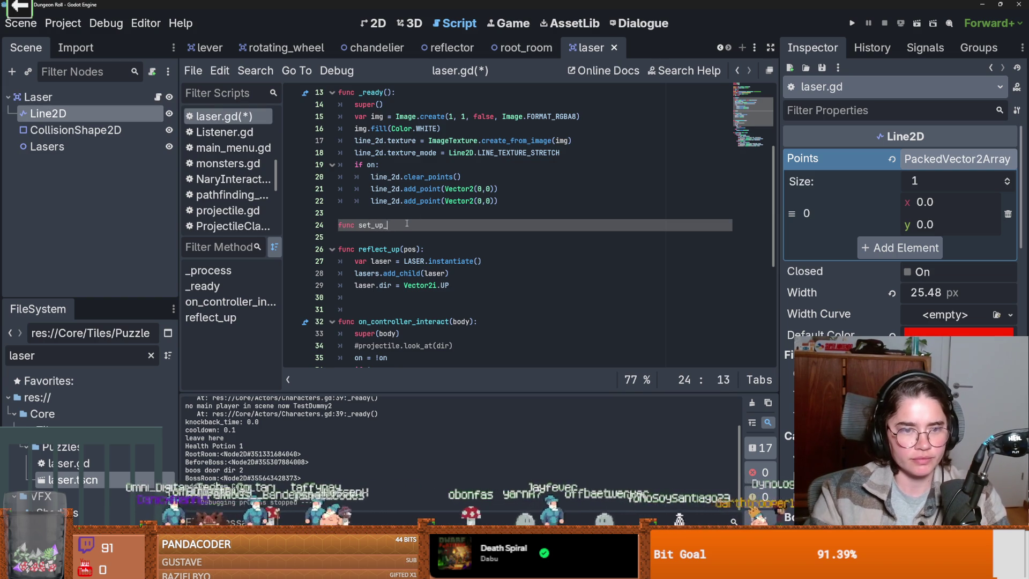
text():)
key(Return)
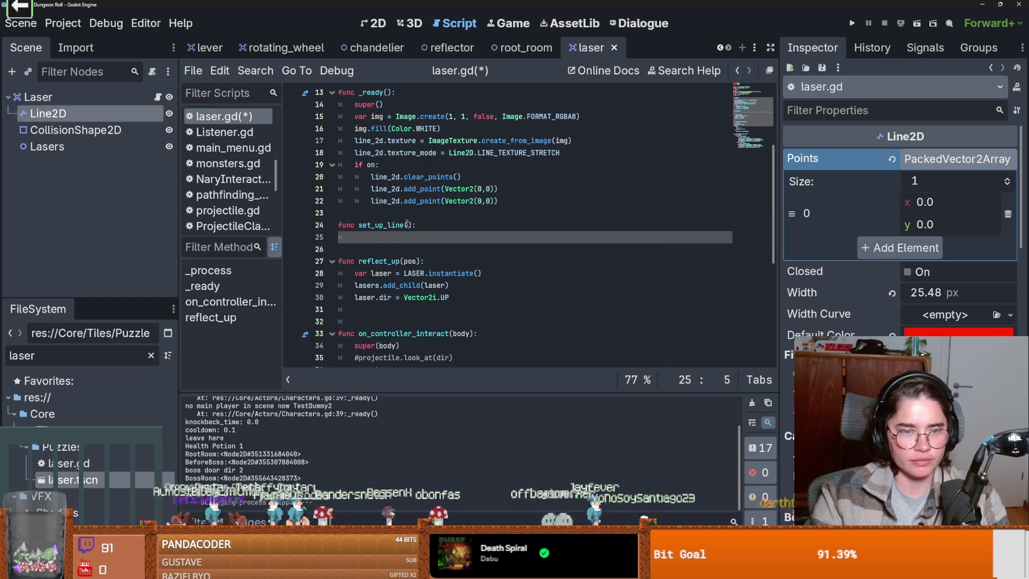
- Copy the clear_points and add_point lines from _ready into set_up_line's body
click(522, 200)
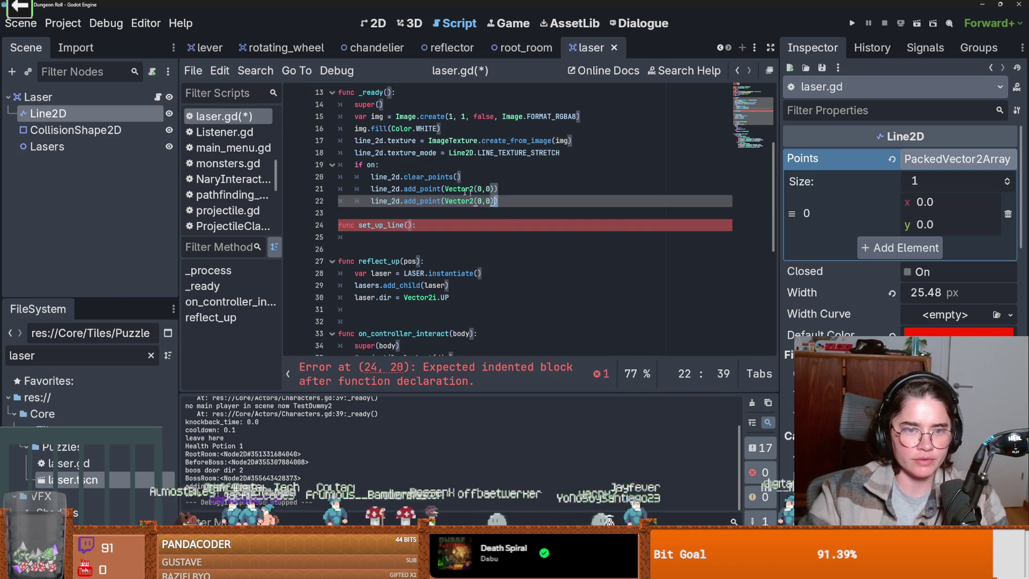
key(Up)
shift+click(368, 177)
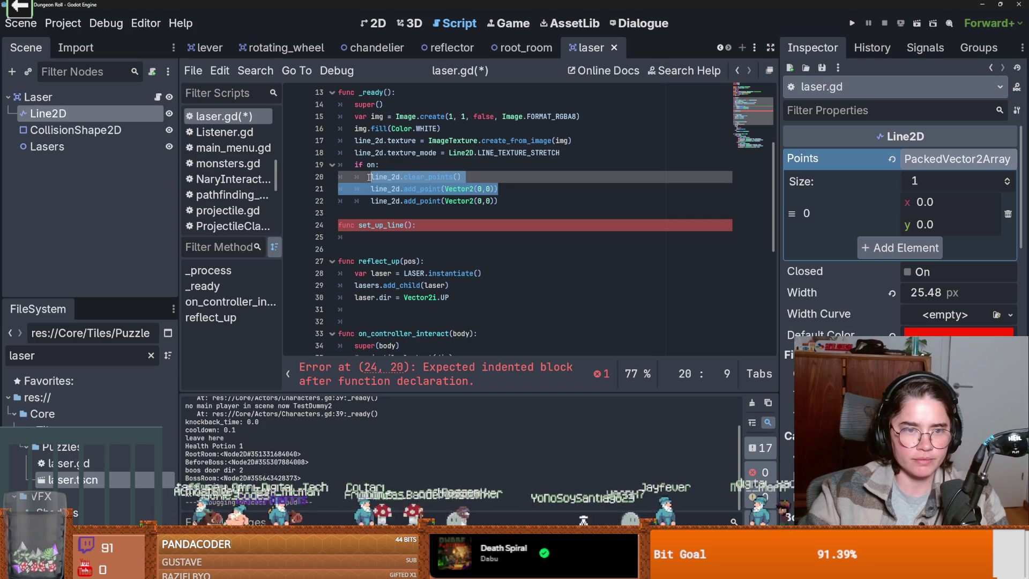
key(ctrl+c)
click(366, 236)
key(ctrl+v)
- Add a pos parameter to set_up_line and fix the body's indentation
click(409, 225)
text(pos)
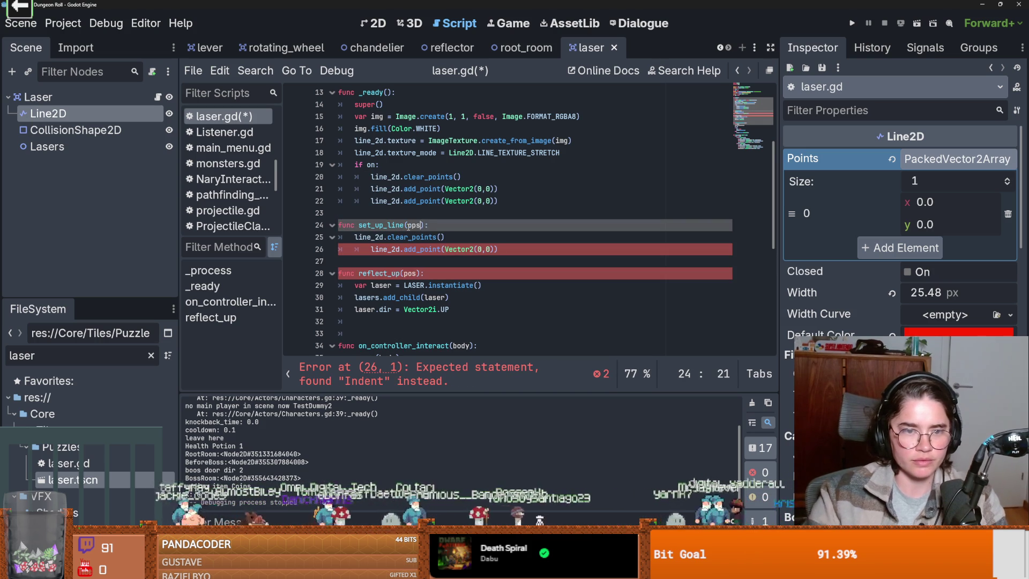
double_click(410, 225)
text(po)
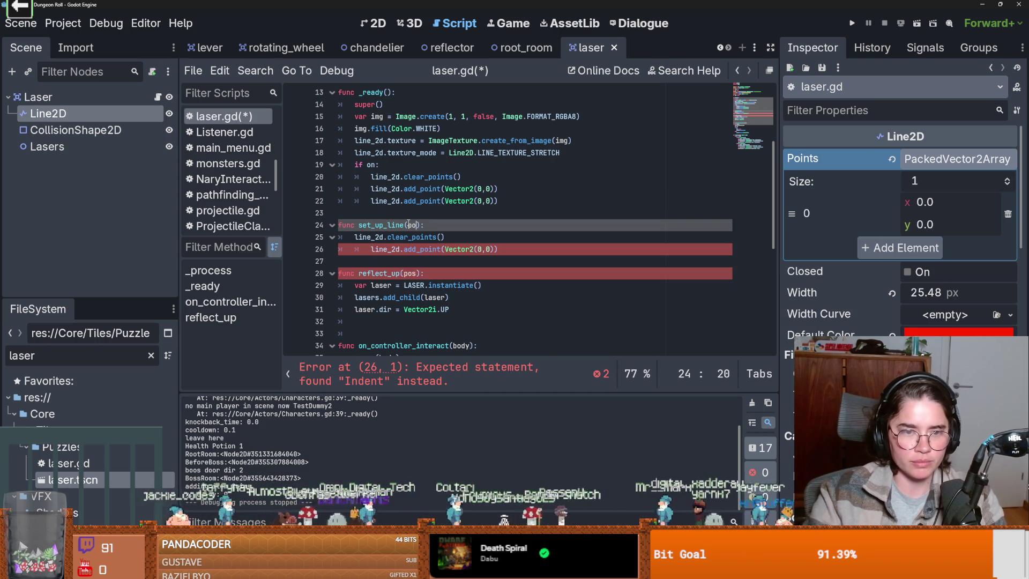
key(Down)
key(Down)
key(shift+Tab)
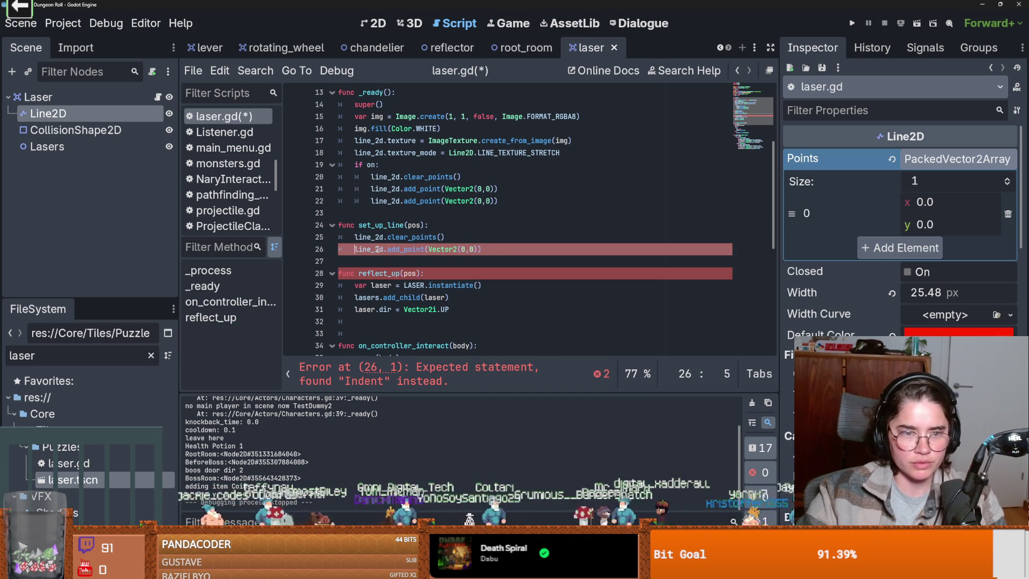
key(Up)
key(Up)
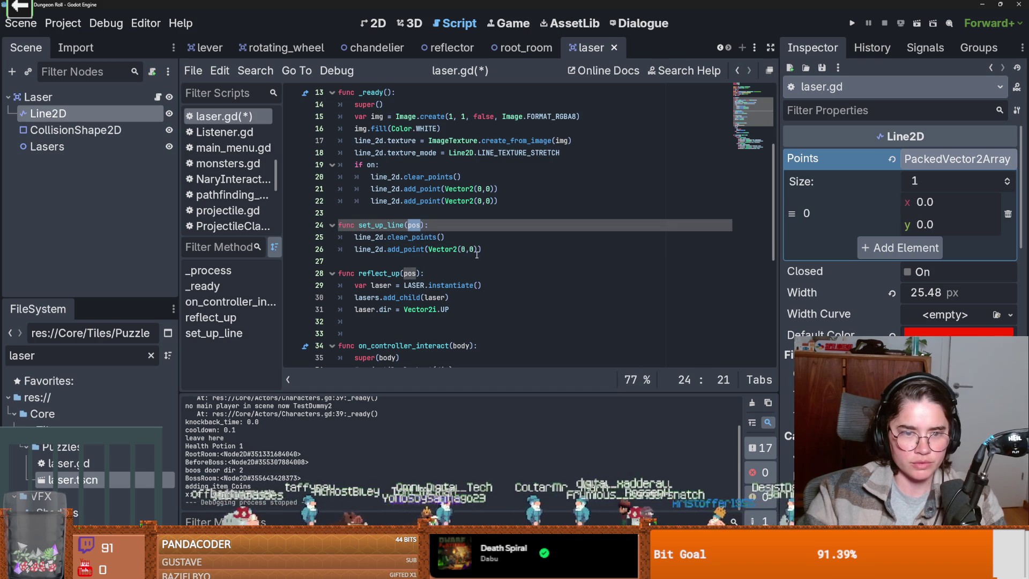
- Duplicate the add_point line so set_up_line adds two points
drag(461, 249, 474, 249)
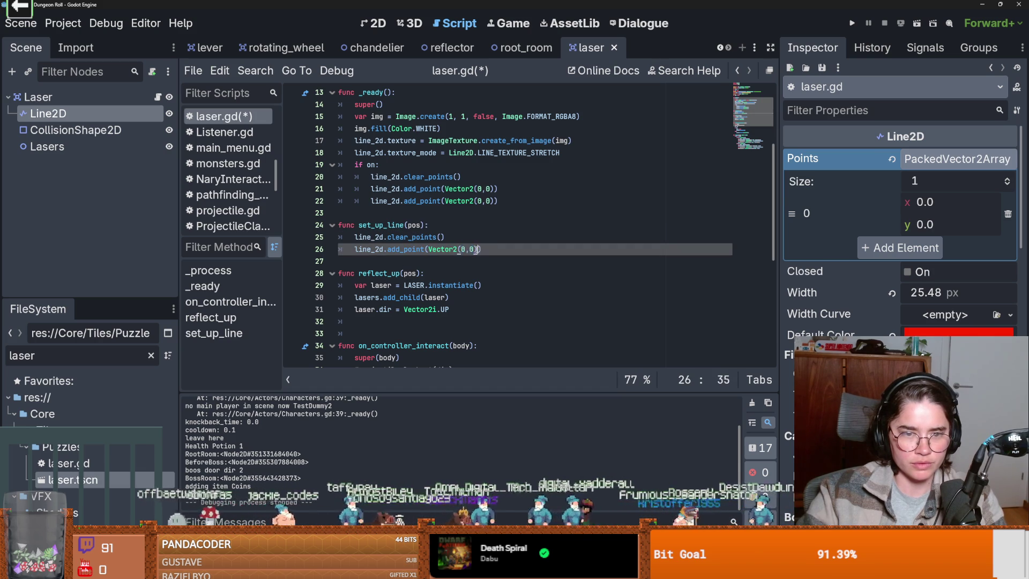
click(451, 236)
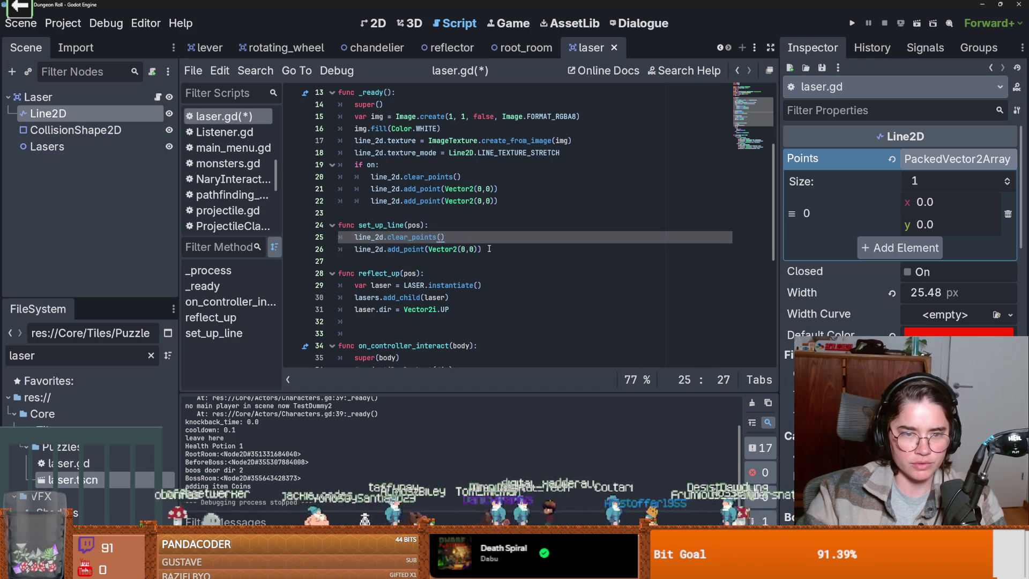
drag(488, 248, 355, 249)
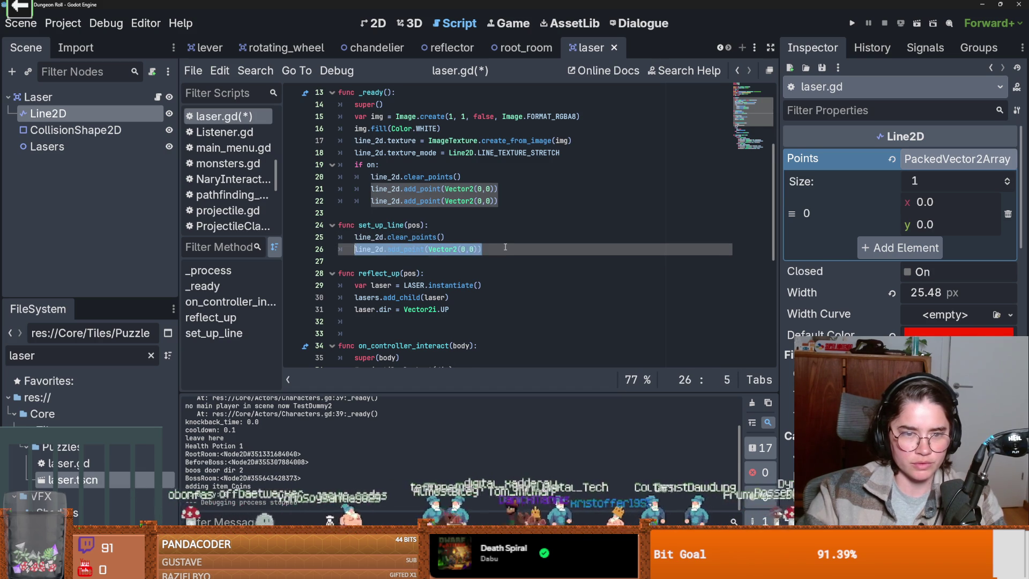
key(ctrl+c)
key(End)
key(Return)
key(ctrl+v)
- Replace Vector2(0,0) with pos in both add_point calls
double_click(416, 225)
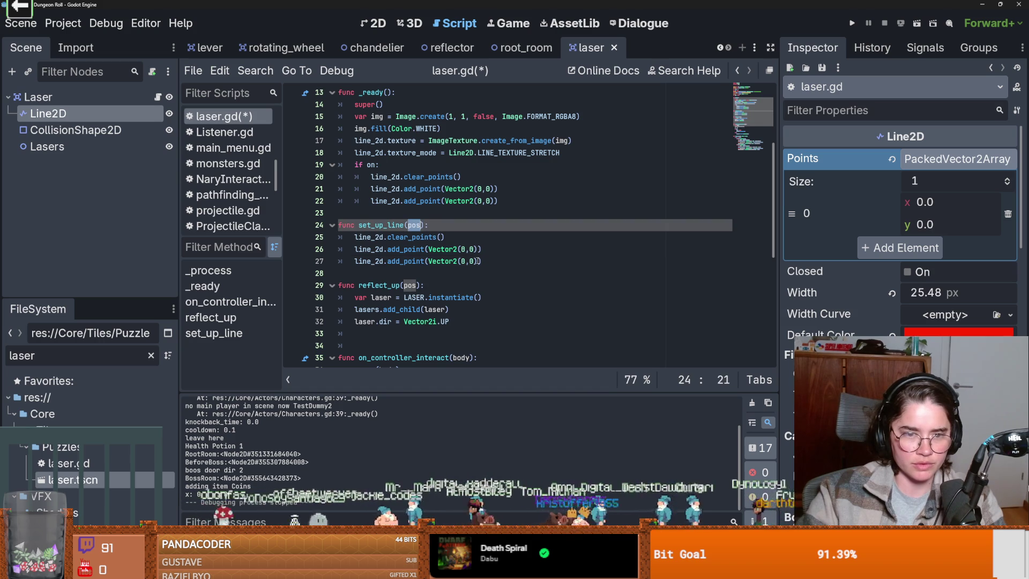
key(ctrl+c)
drag(477, 261, 428, 261)
key(ctrl+v)
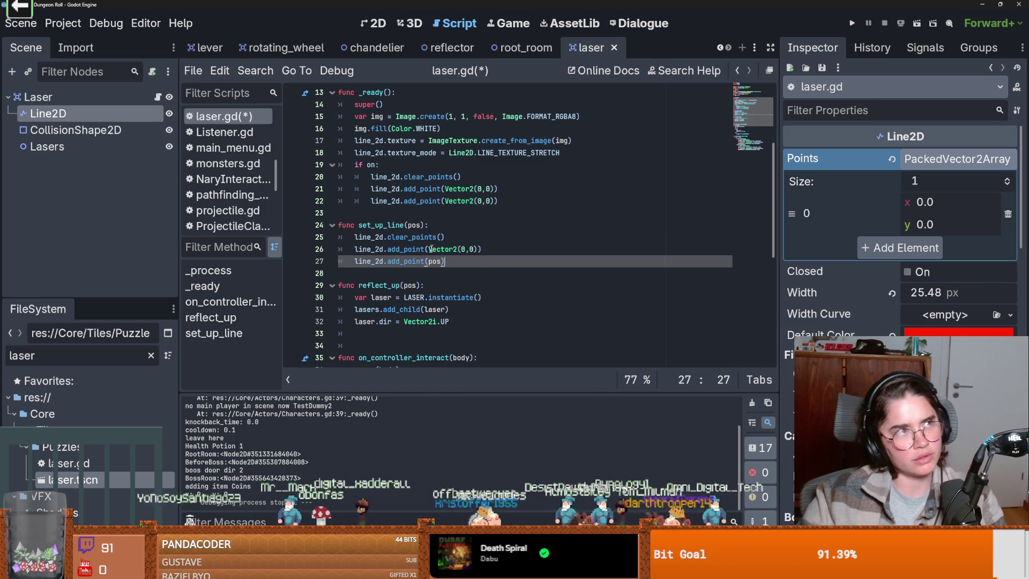
click(474, 249)
drag(474, 250, 428, 250)
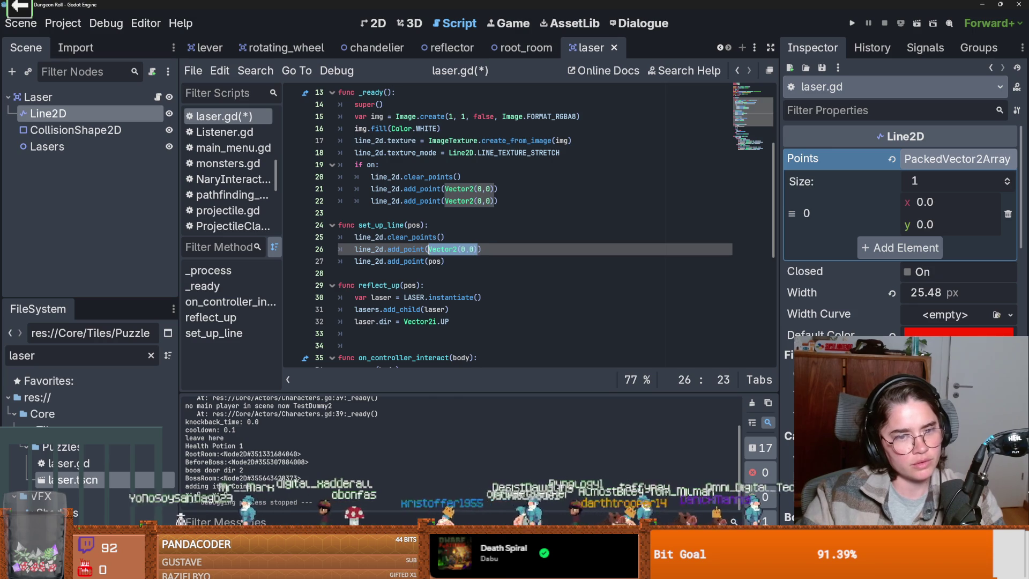
key(ctrl+v)
click(445, 250)
- Call laser.set_up_line(pos) after add_child in reflect_up and run the project
drag(425, 225, 360, 227)
click(469, 310)
key(Return)
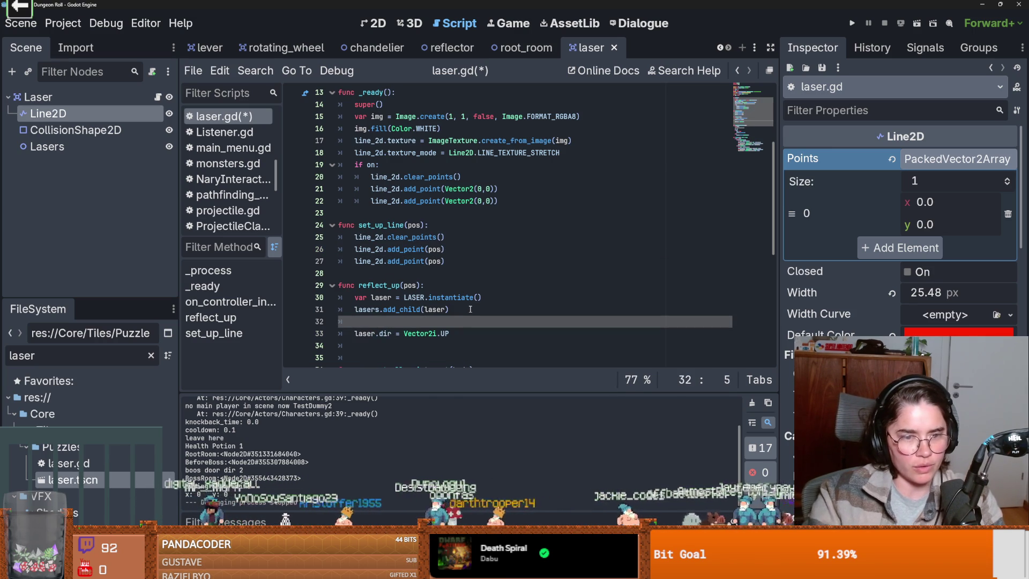
text(las)
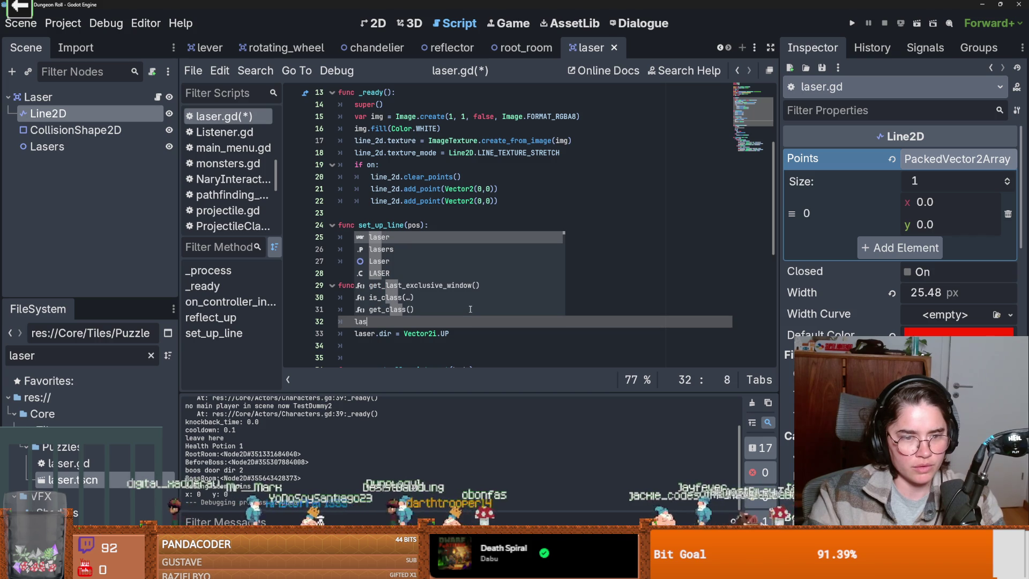
text(er.set_up_line(pos)
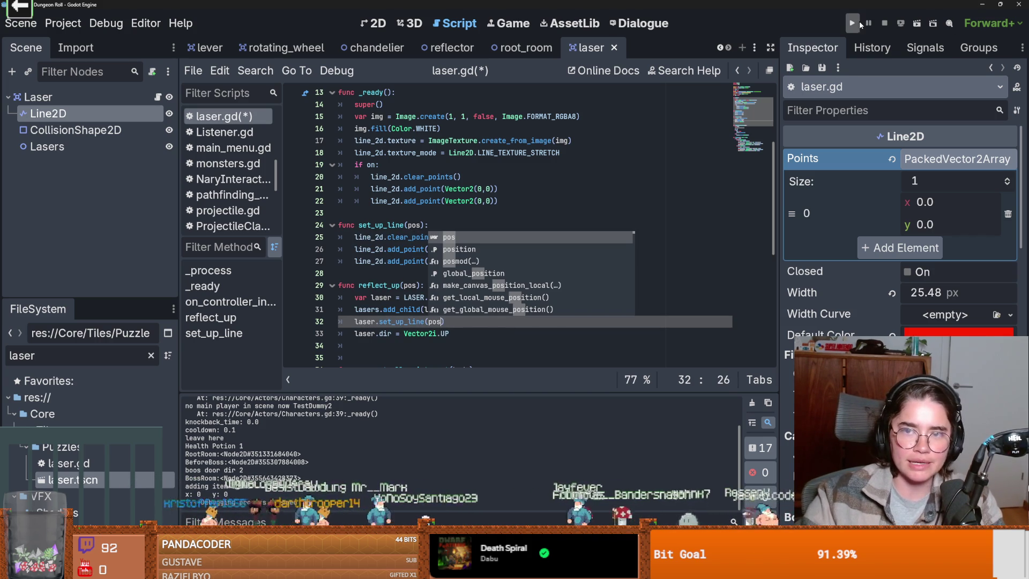
click(853, 23)
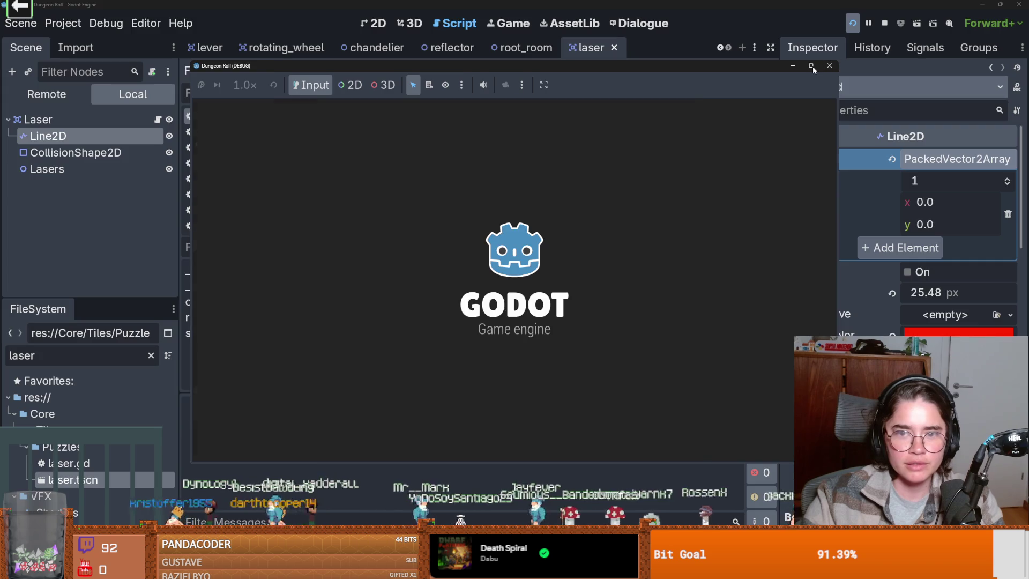
- Maximize the game, play as the Crusader, and see the new vertical laser beside the original
click(811, 66)
click(512, 274)
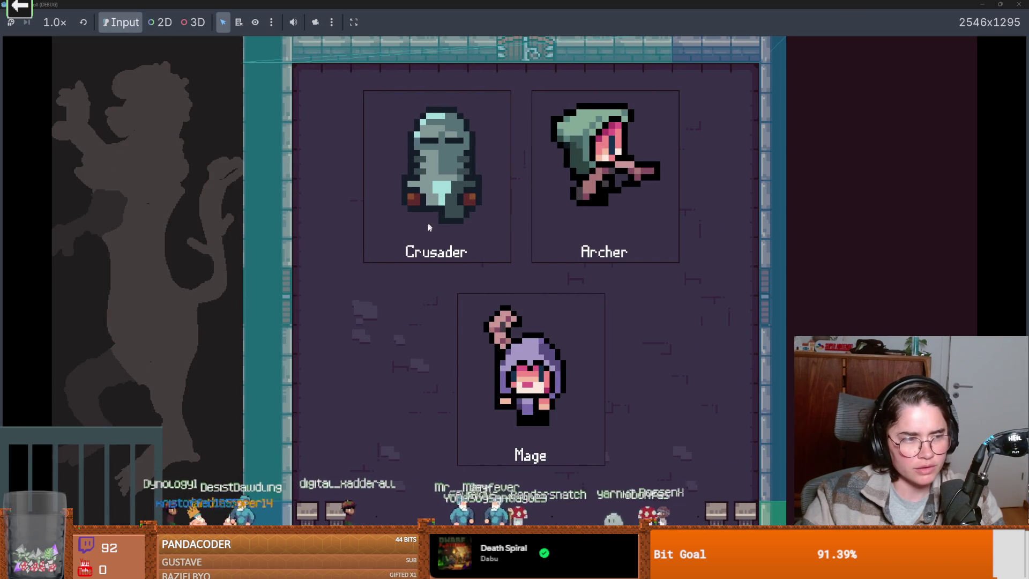
click(432, 247)
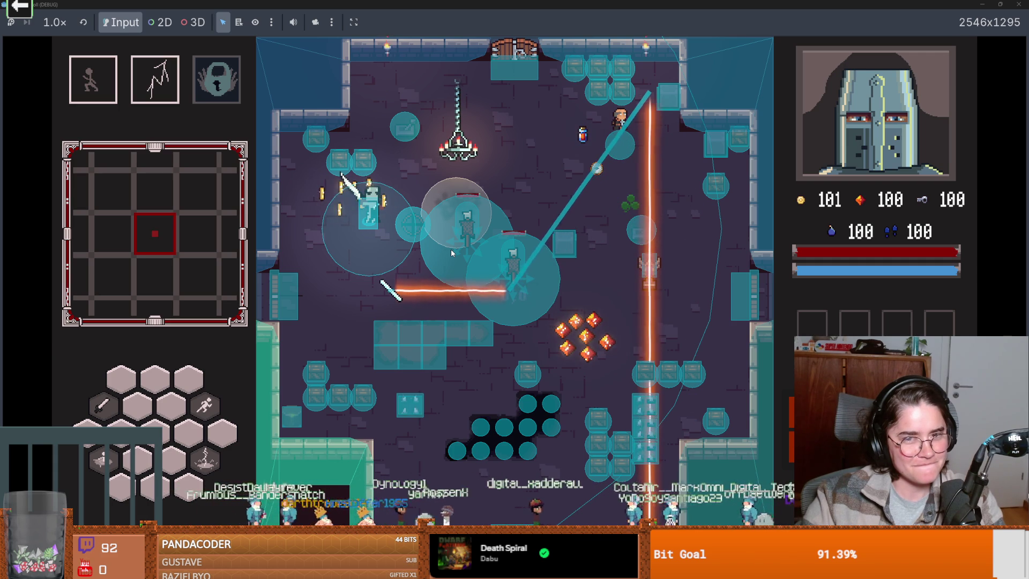
double_click(450, 4)
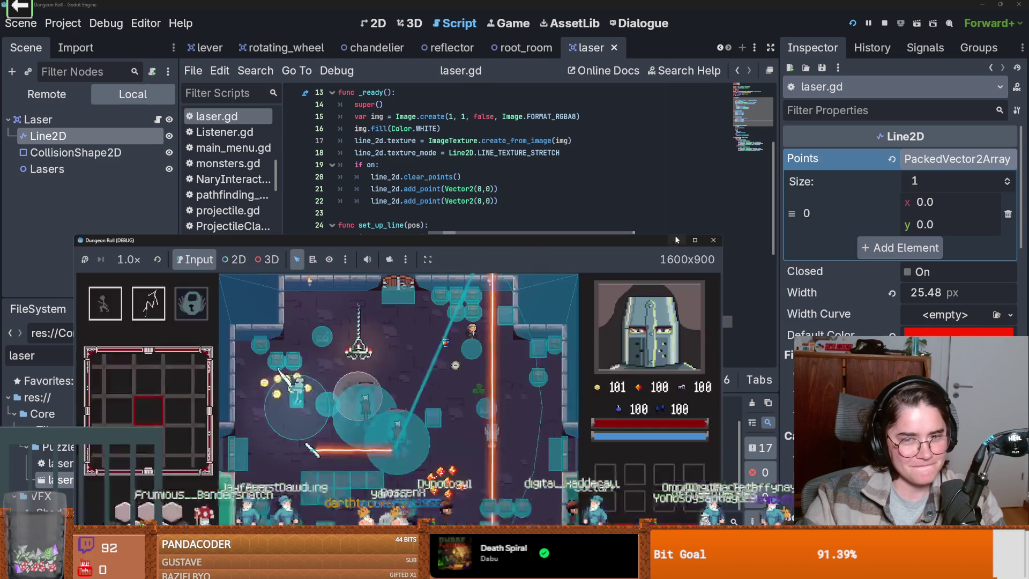
- Stop the game and open the reflector scene's script via the root_room and reflector tabs
key(F8)
key(Escape)
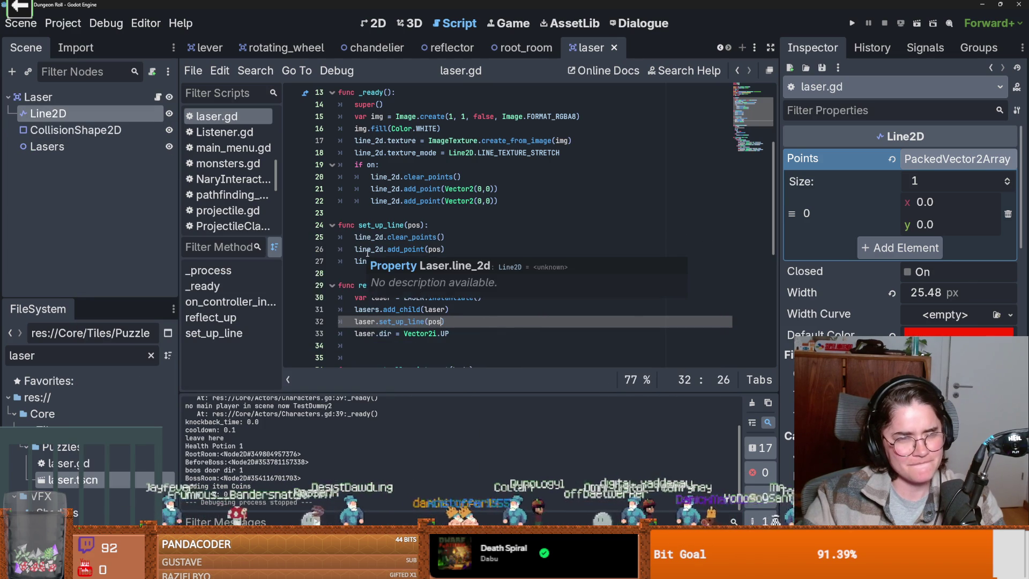
scroll(311, 139, up, 1)
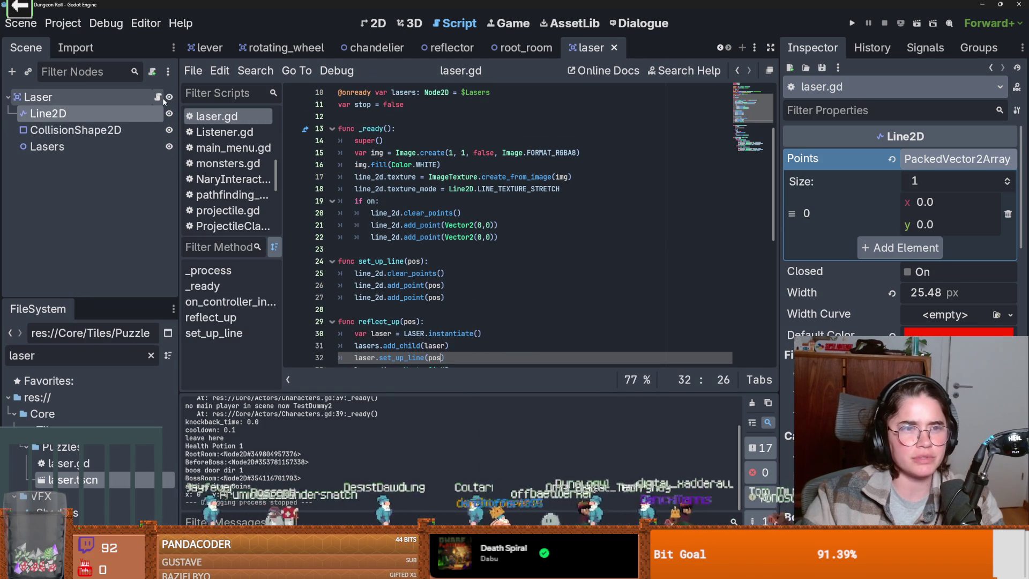
click(525, 47)
scroll(121, 206, up, 5)
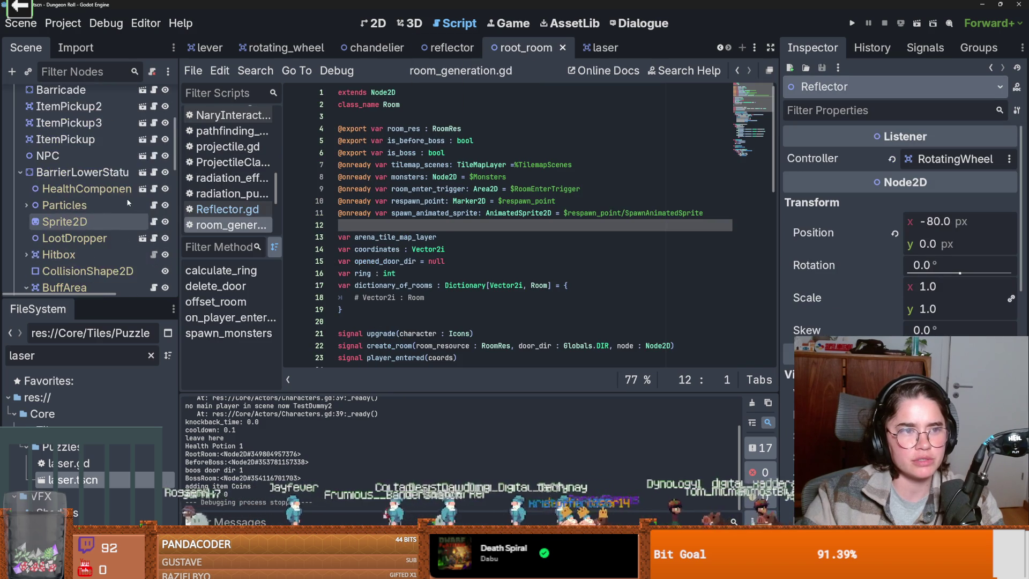
scroll(130, 203, up, 3)
click(447, 47)
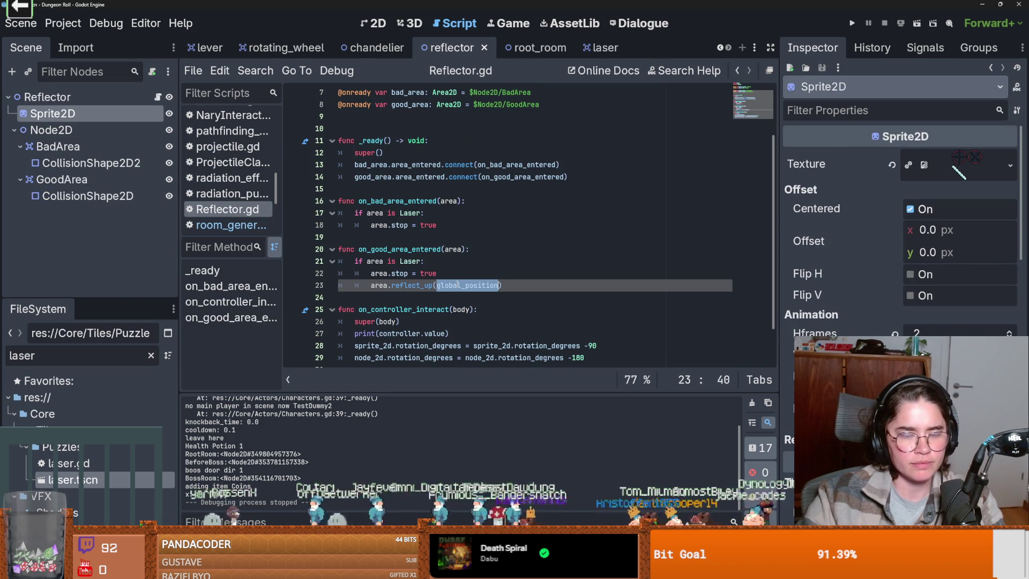
- Try position instead of global_position in reflect_up, then restore global_position and save Reflector.gd
text(position)
key(ctrl+s)
key(ctrl+z)
key(ctrl+y)
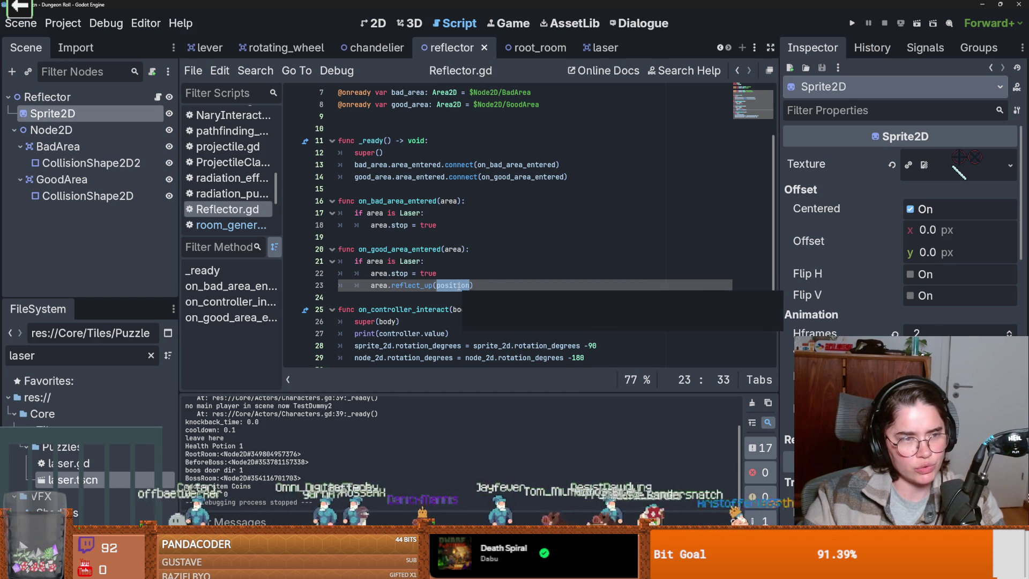
click(457, 286)
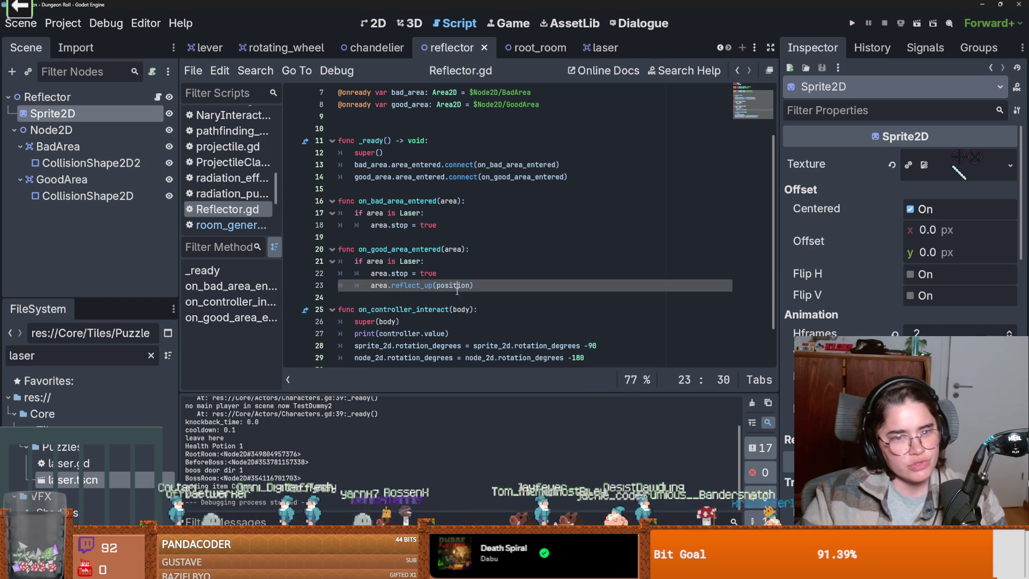
key(ctrl+y)
key(ctrl+s)
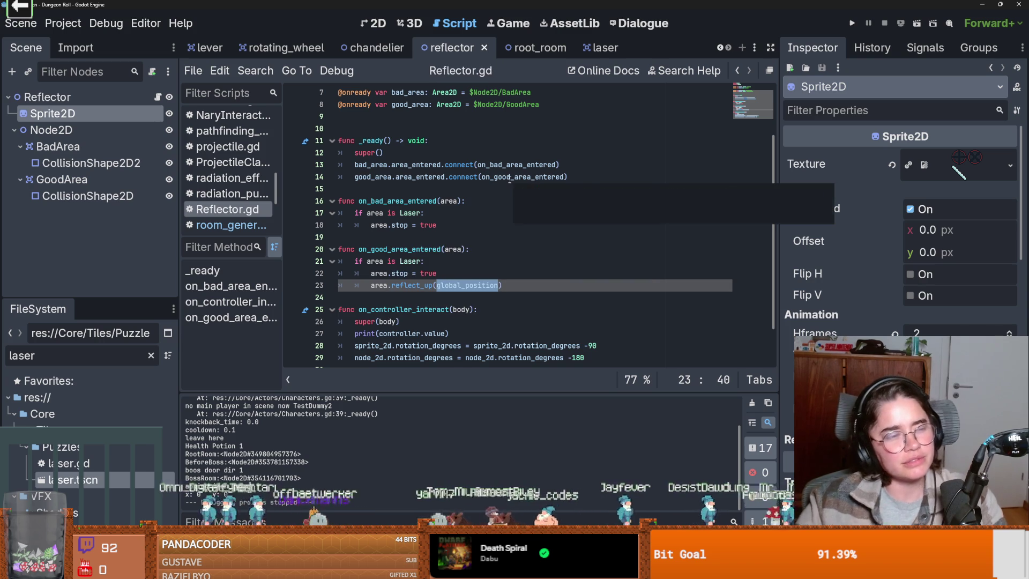
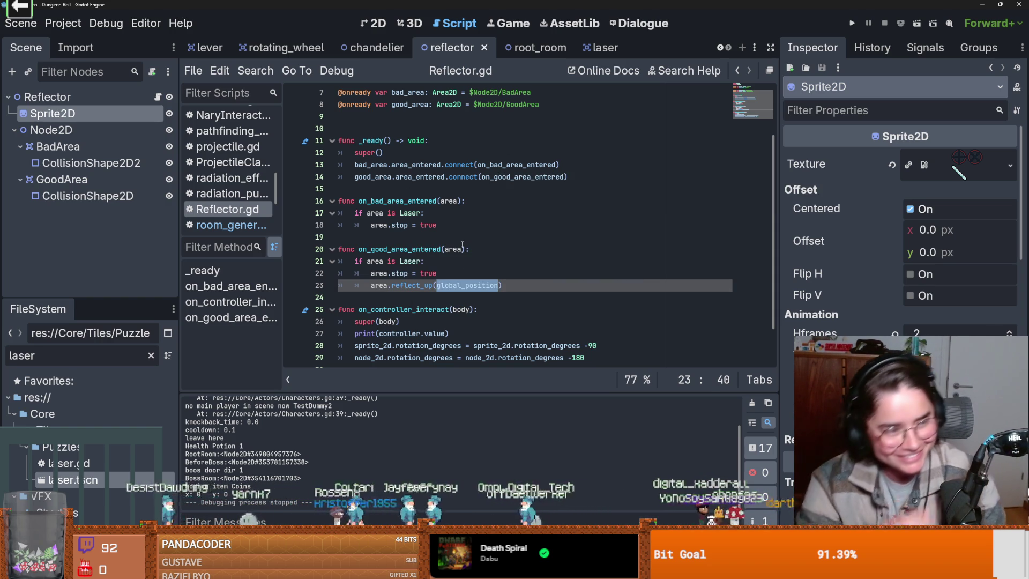
- Save the reflector scene with Ctrl+S
click(458, 265)
double_click(466, 285)
key(ctrl+s)
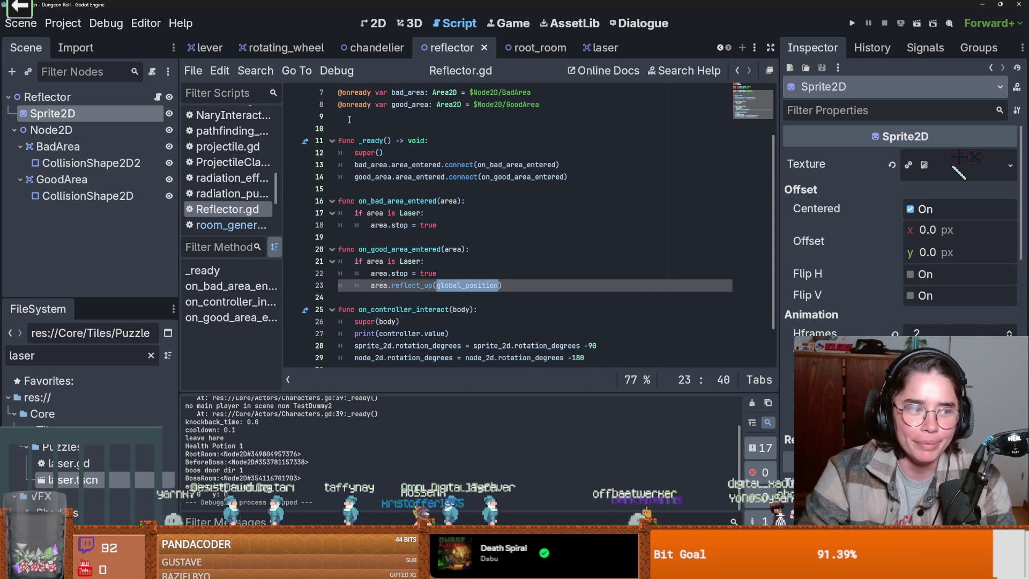
- In the laser scene's laser.gd, inspect how pos is used in set_up_line and reflect_up
click(585, 49)
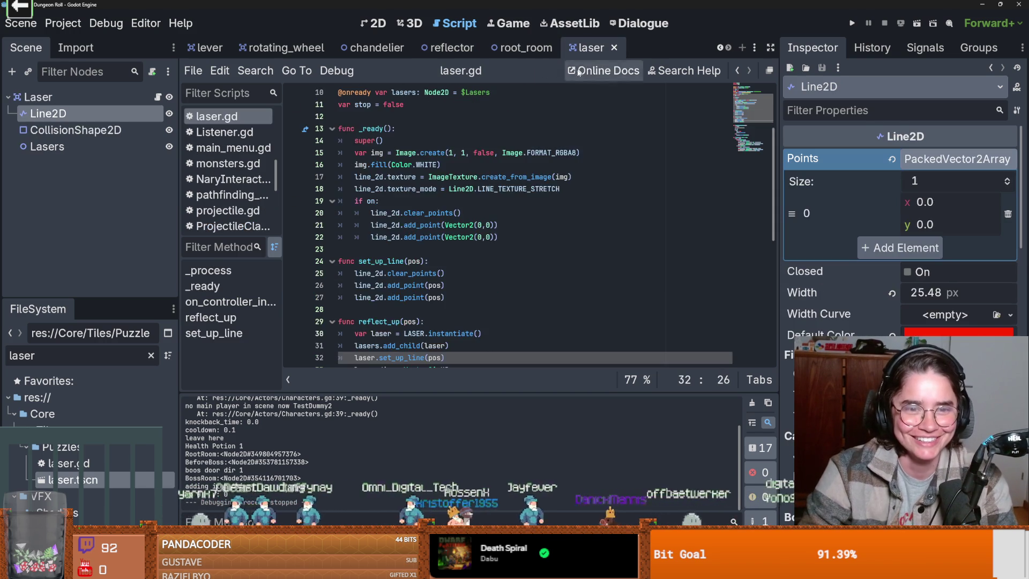
scroll(453, 265, down, 1)
click(453, 285)
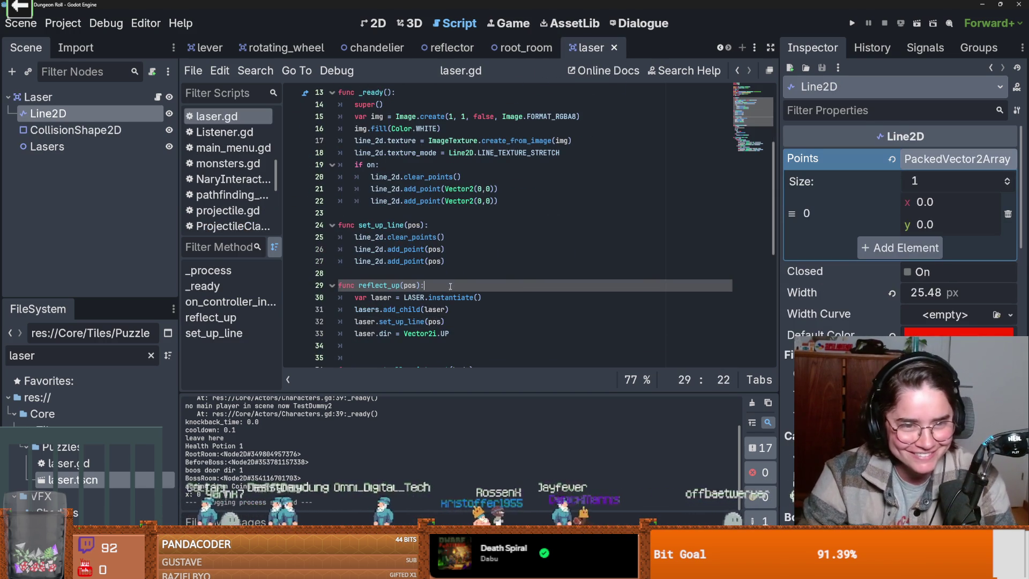
double_click(435, 261)
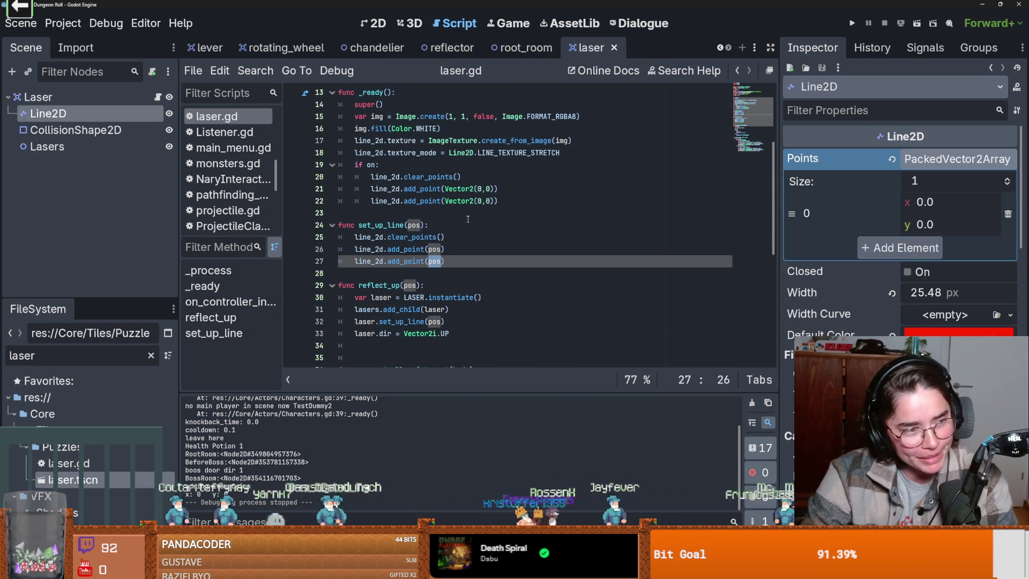
double_click(432, 249)
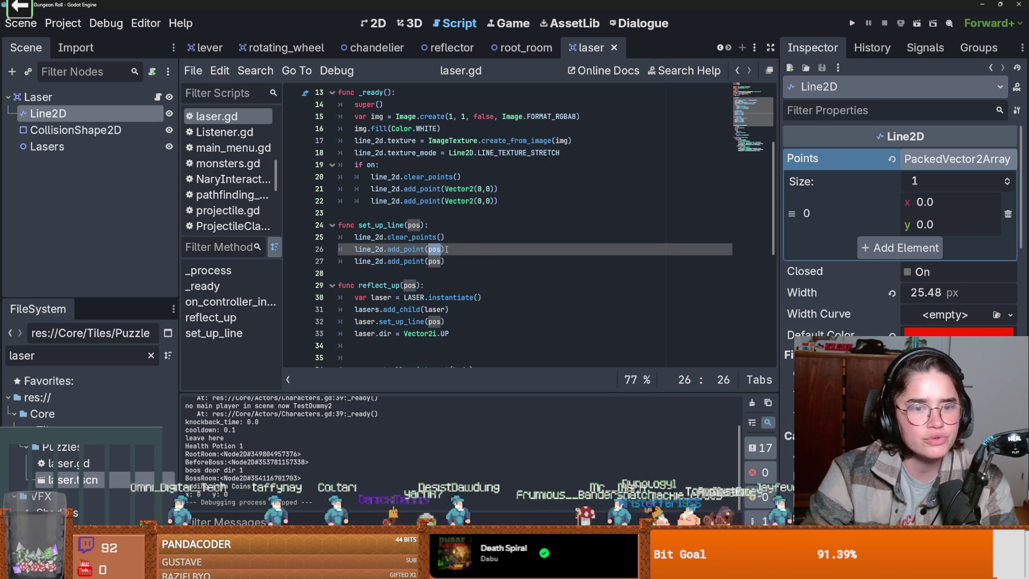
- Review reflect_up's laser instantiation, Lasers container and Vector2i.UP direction lines
scroll(459, 262, up, 2)
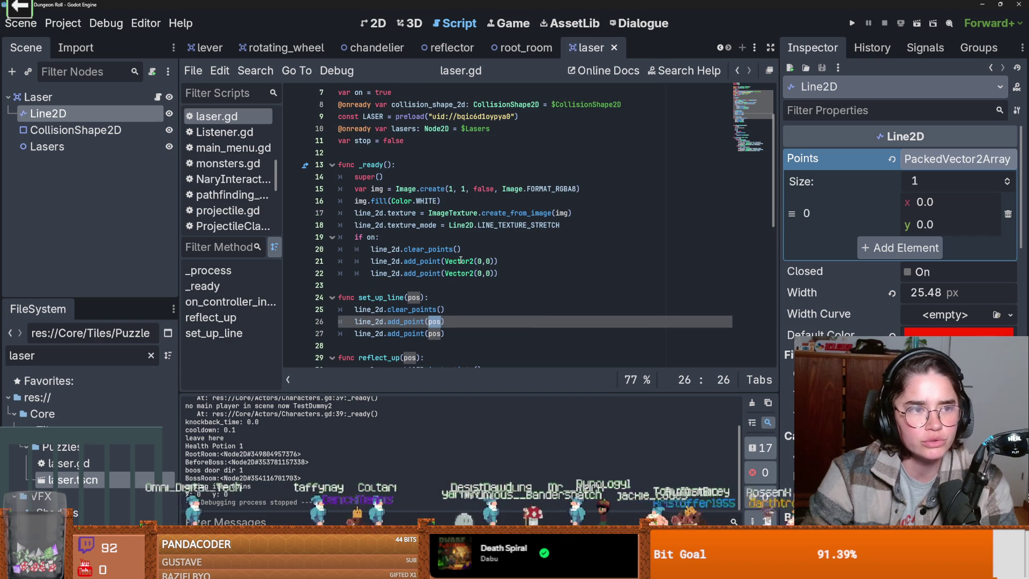
scroll(468, 259, down, 2)
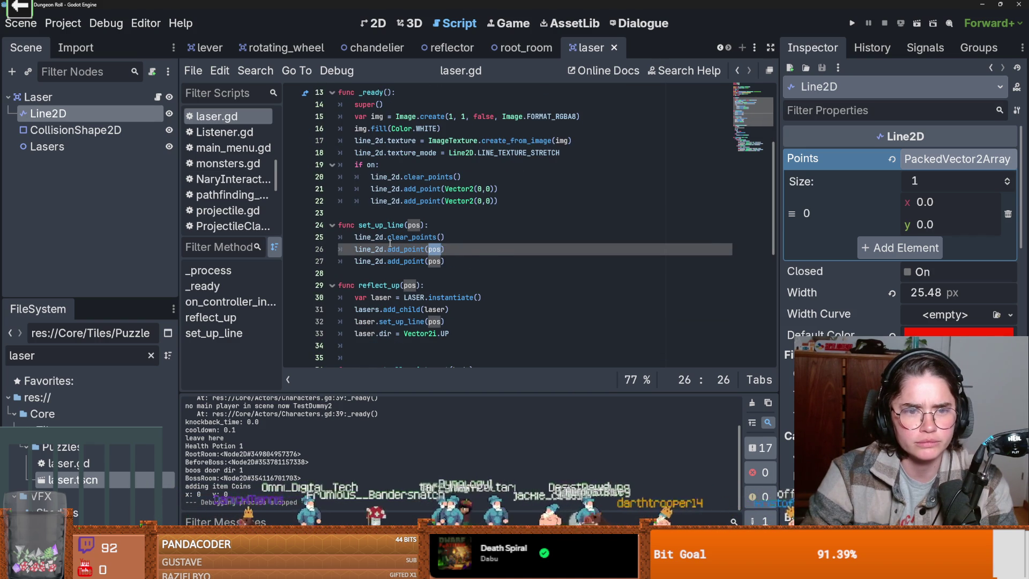
scroll(389, 246, down, 1)
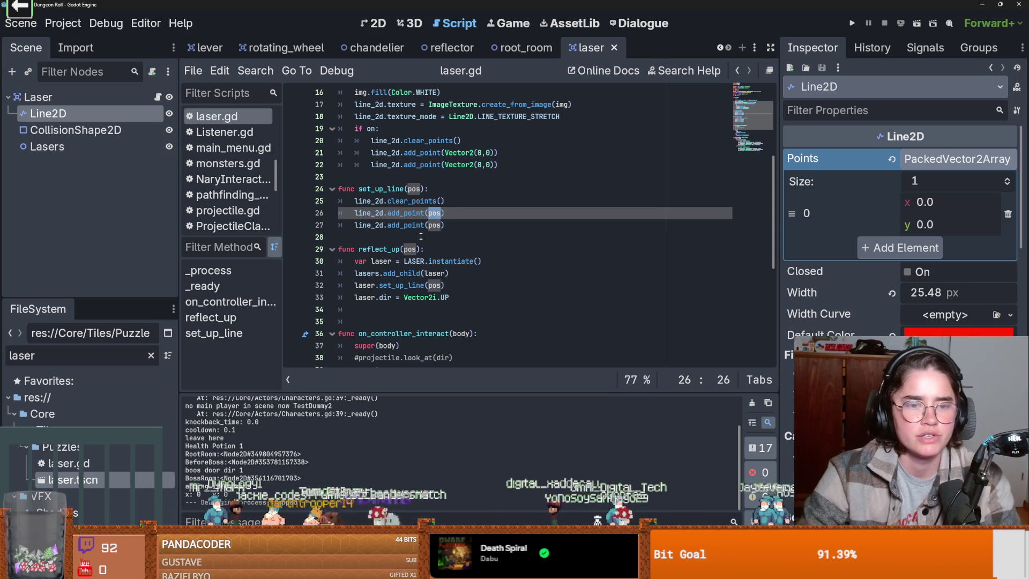
scroll(407, 241, down, 1)
double_click(407, 261)
double_click(367, 237)
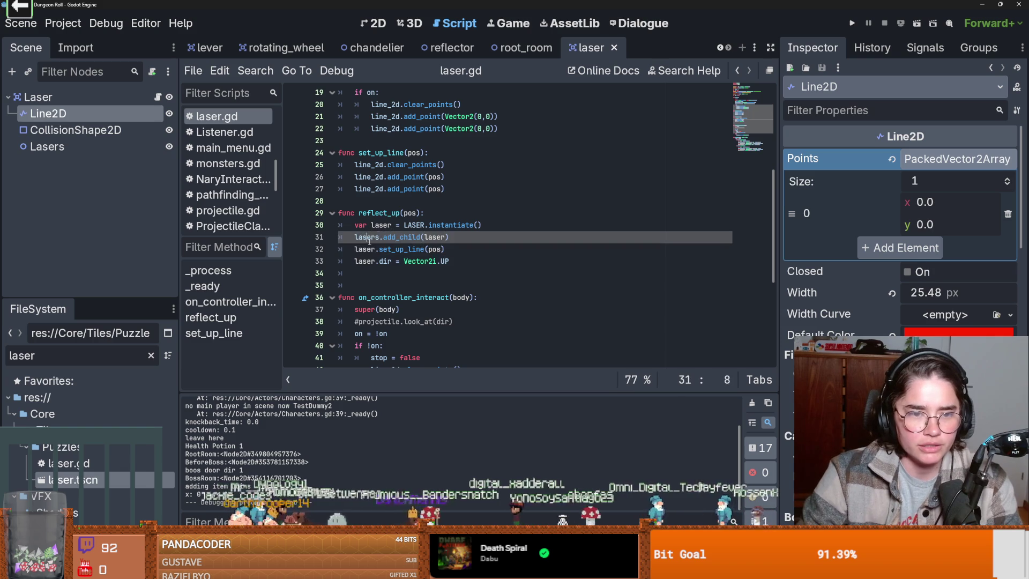
drag(371, 236, 374, 249)
click(374, 249)
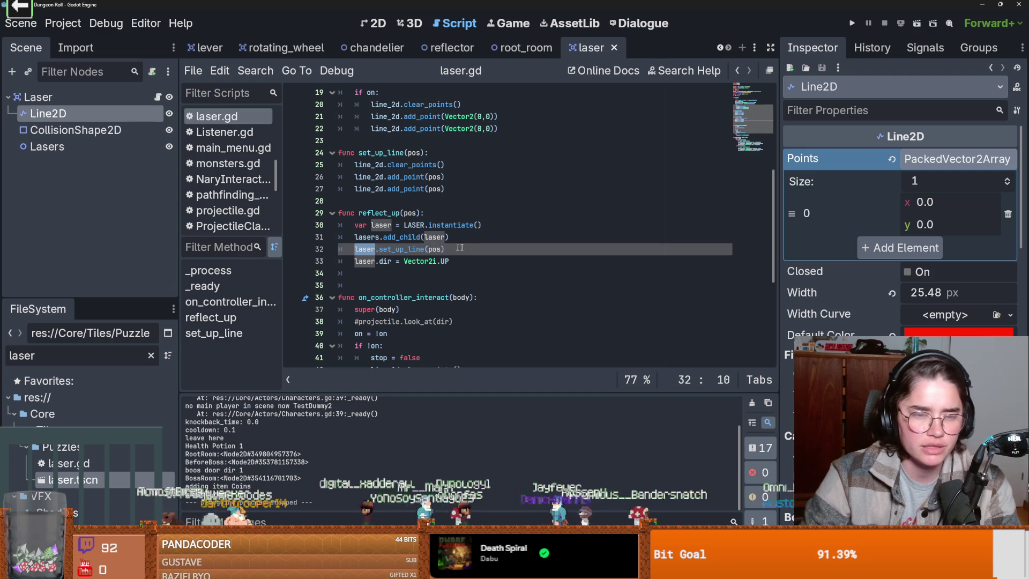
- Add 'laser.global_position = pos' in reflect_up above the set_up_line call
key(Home)
key(Return)
key(Up)
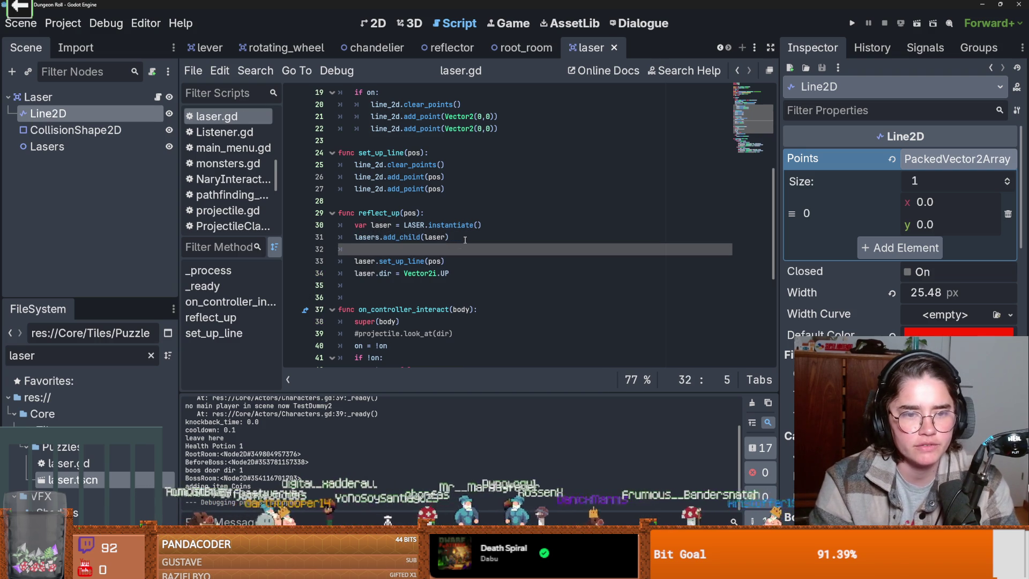
text(laser)
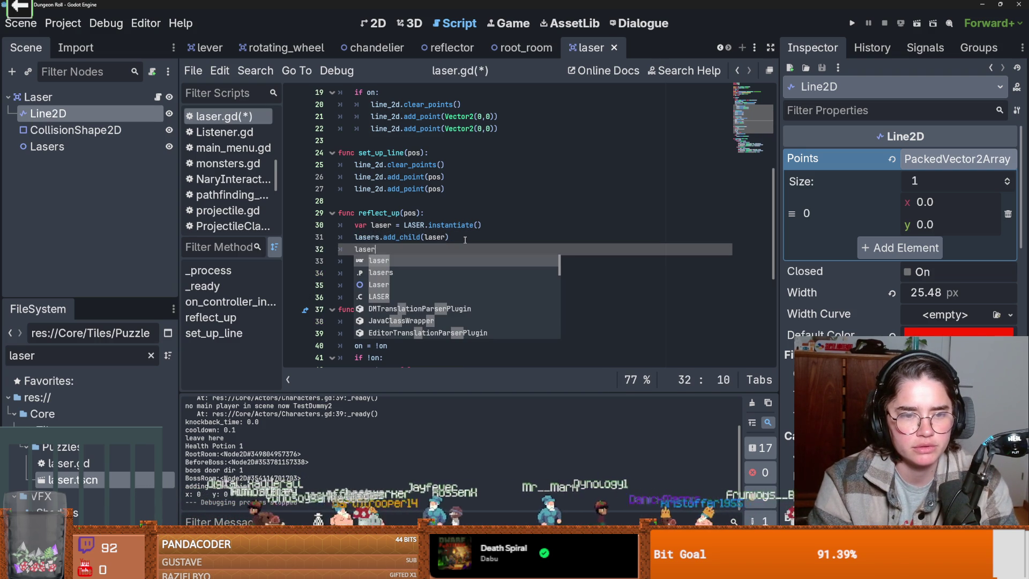
text(.glo)
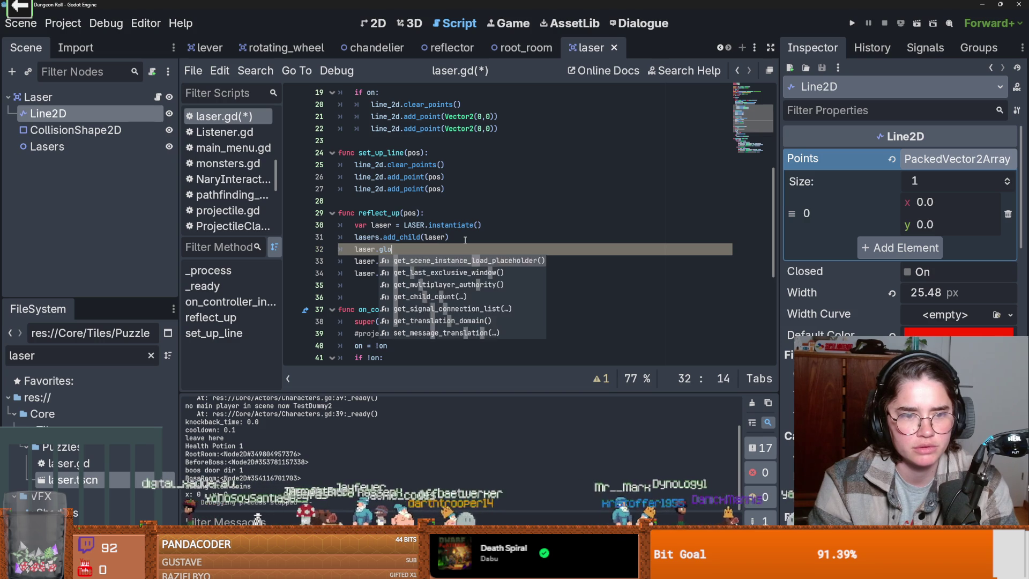
key(BackSpace)
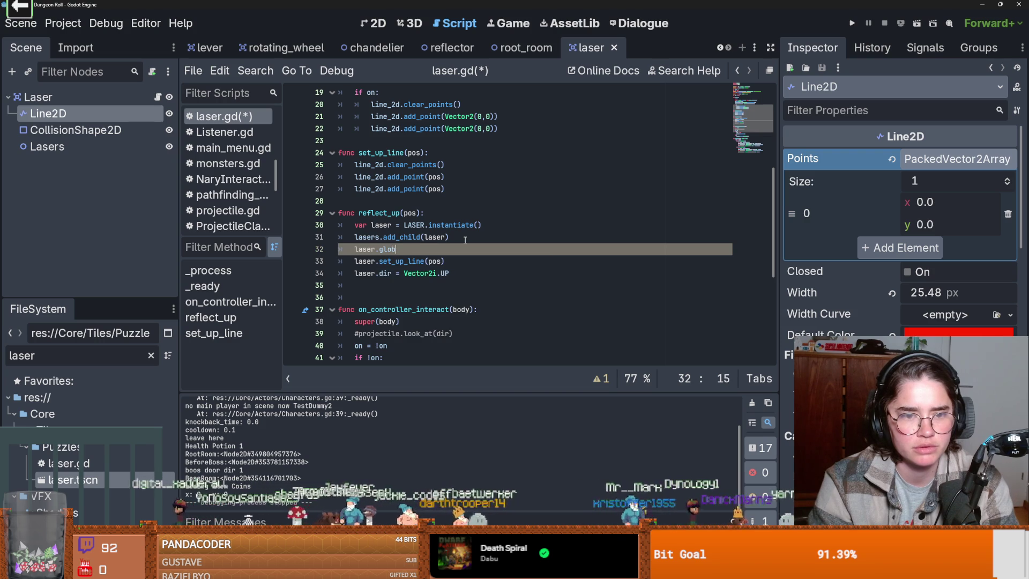
text(lob)
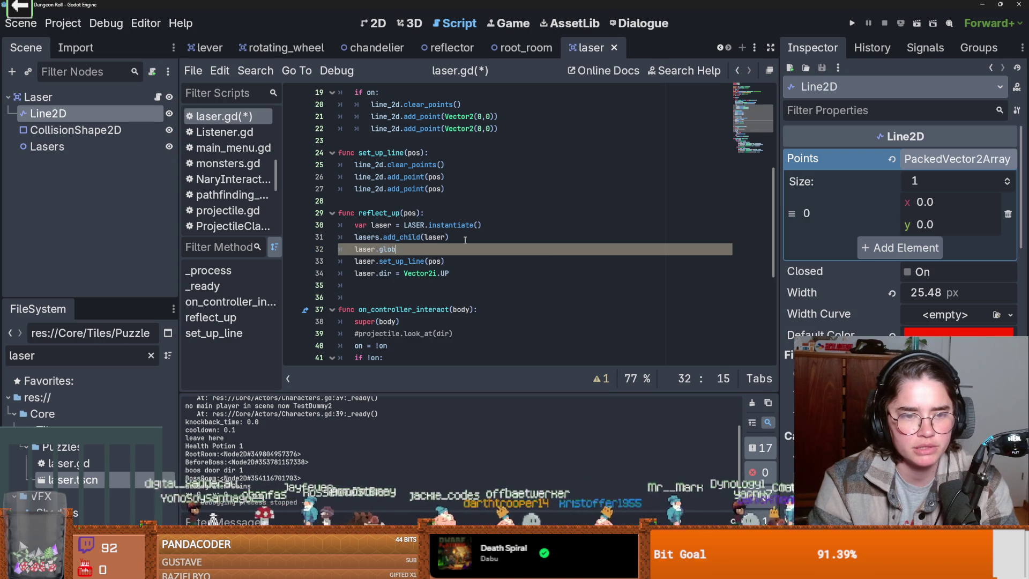
text(al_)
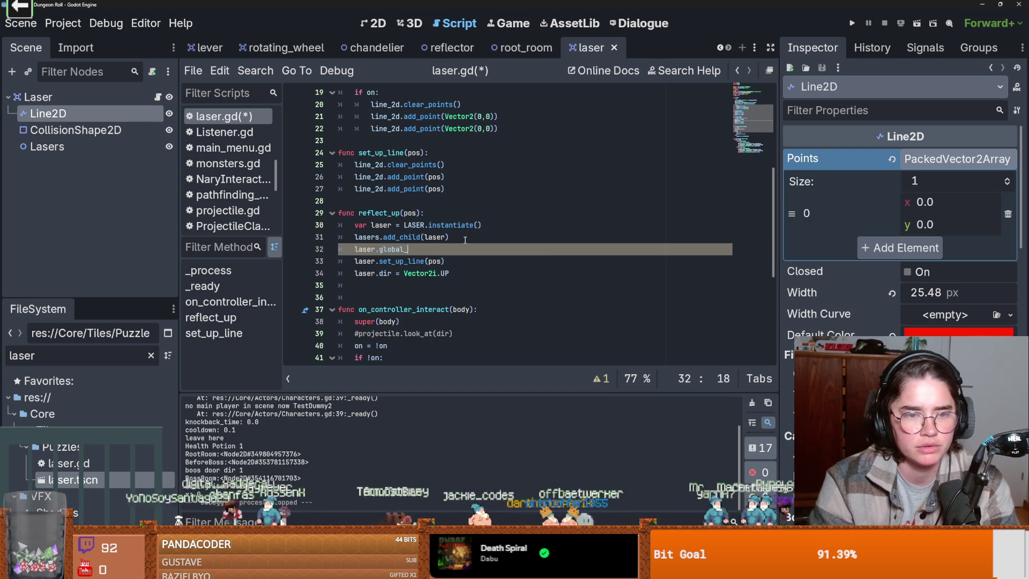
text(position = pos)
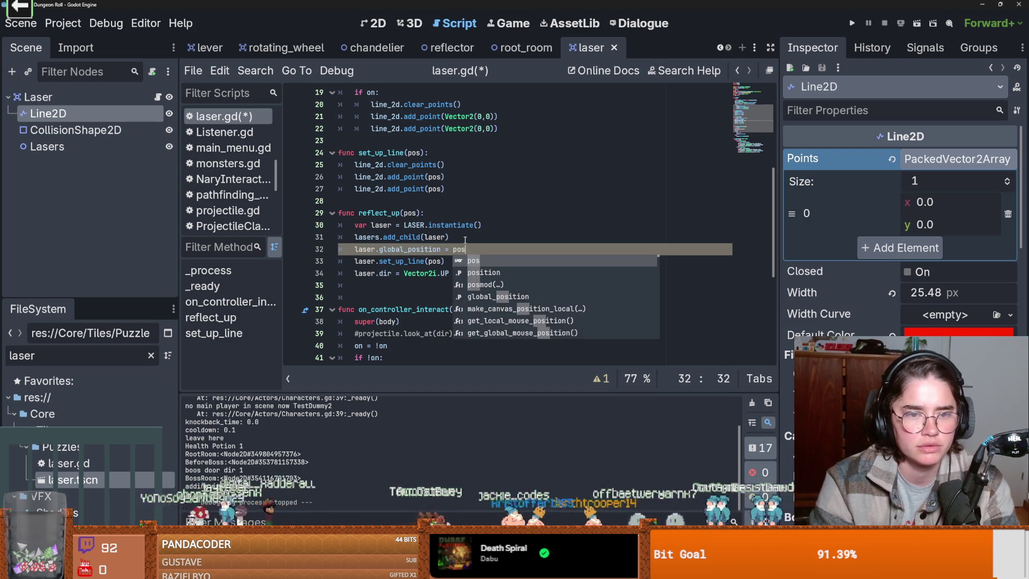
key(Escape)
key(ctrl+Left)
key(ctrl+Left)
key(ctrl+Left)
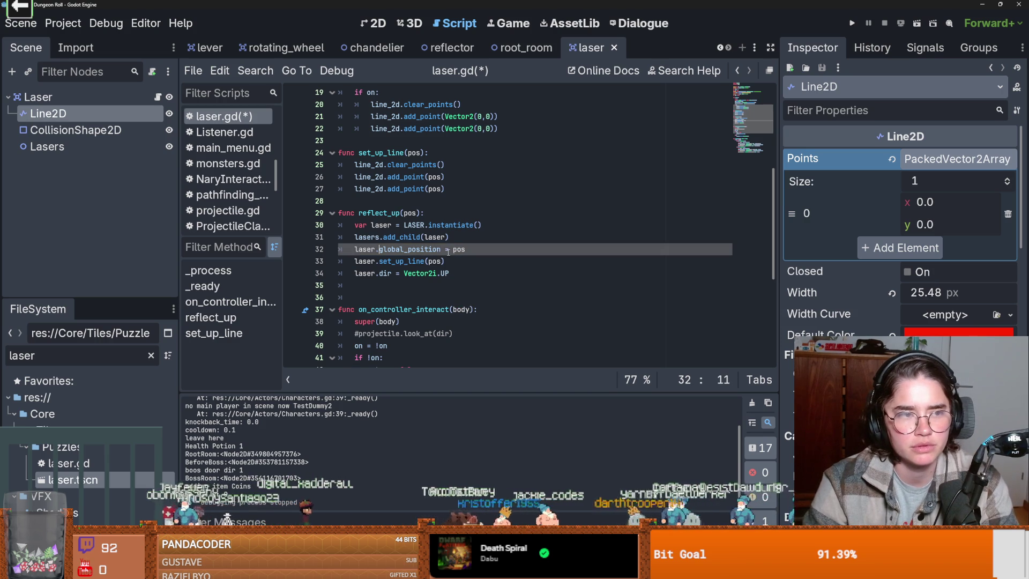
- Copy the Vector2(0,0) add_point lines from _ready into set_up_line and fix indentation
click(442, 261)
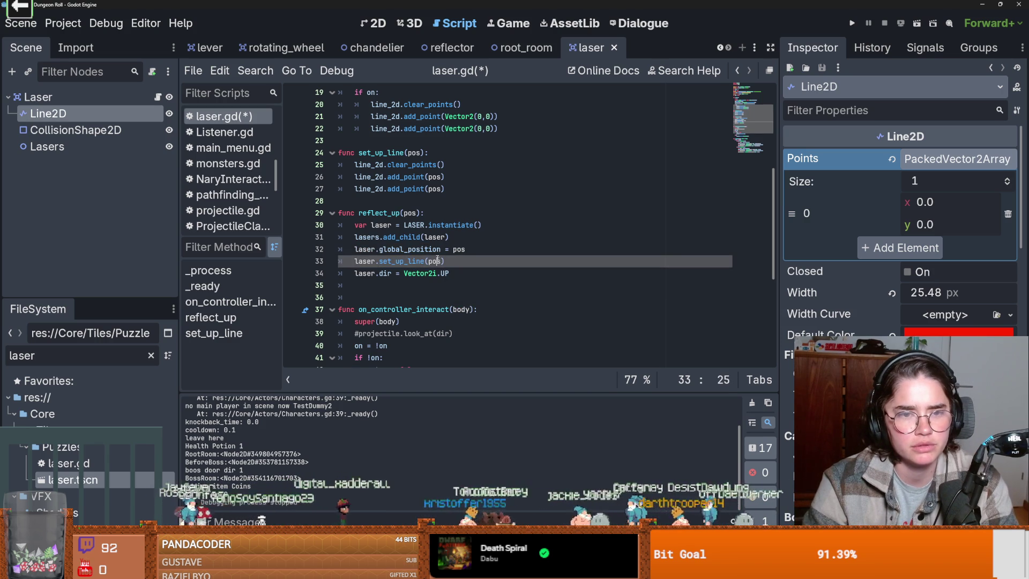
click(430, 188)
scroll(513, 201, up, 2)
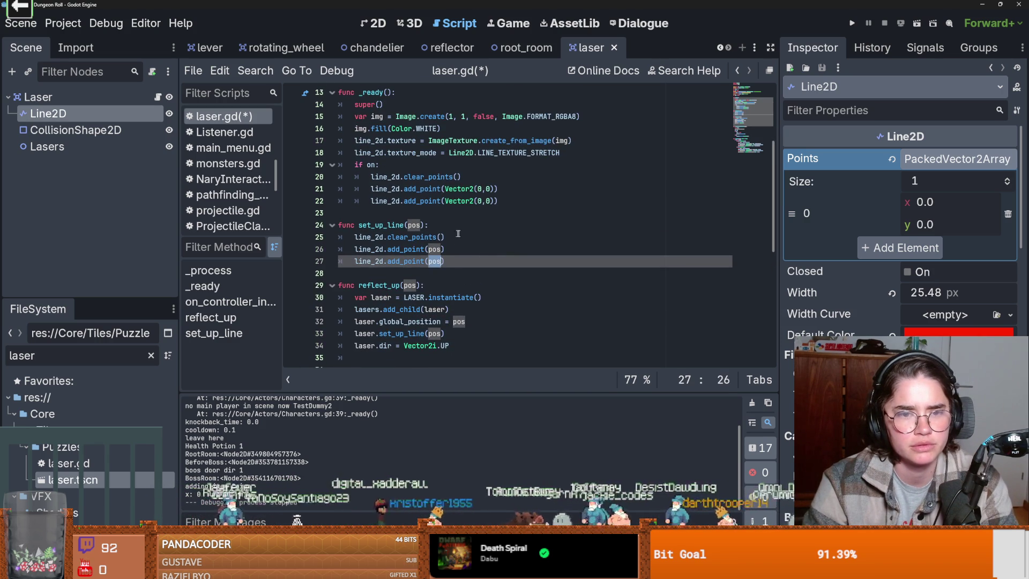
drag(513, 202, 371, 177)
key(ctrl+c)
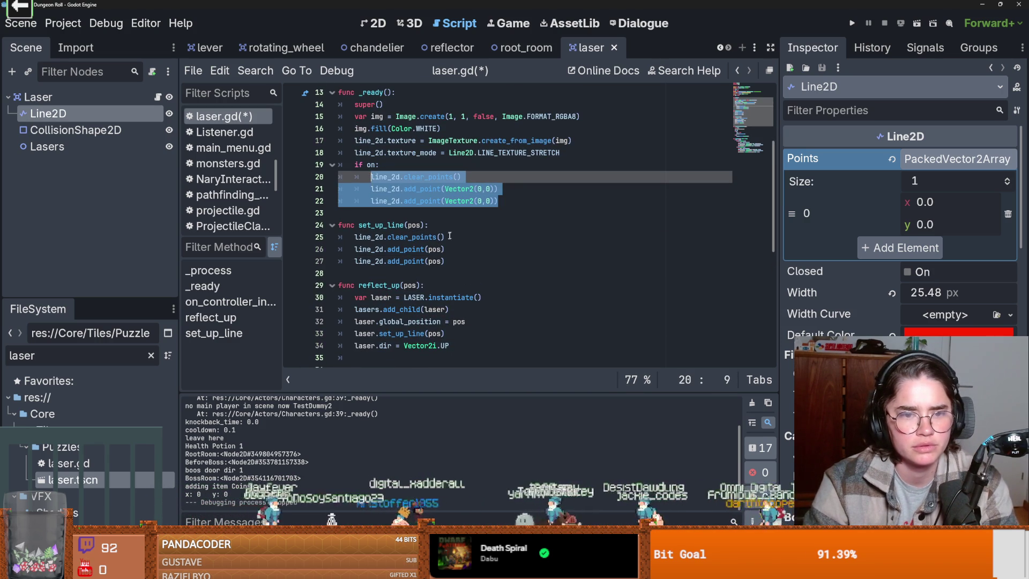
click(446, 230)
key(ctrl+v)
key(BackSpace)
click(370, 261)
key(BackSpace)
- Comment out set_up_line's old pos-based lines with Ctrl+K and recheck reflect_up
drag(444, 297, 388, 275)
key(ctrl+k)
scroll(387, 276, down, 3)
click(431, 273)
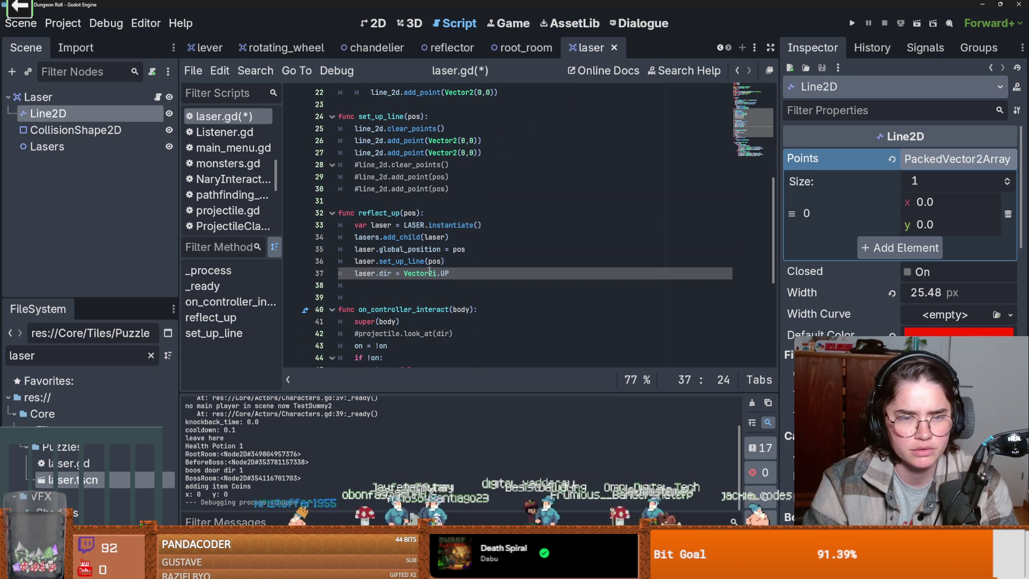
double_click(410, 249)
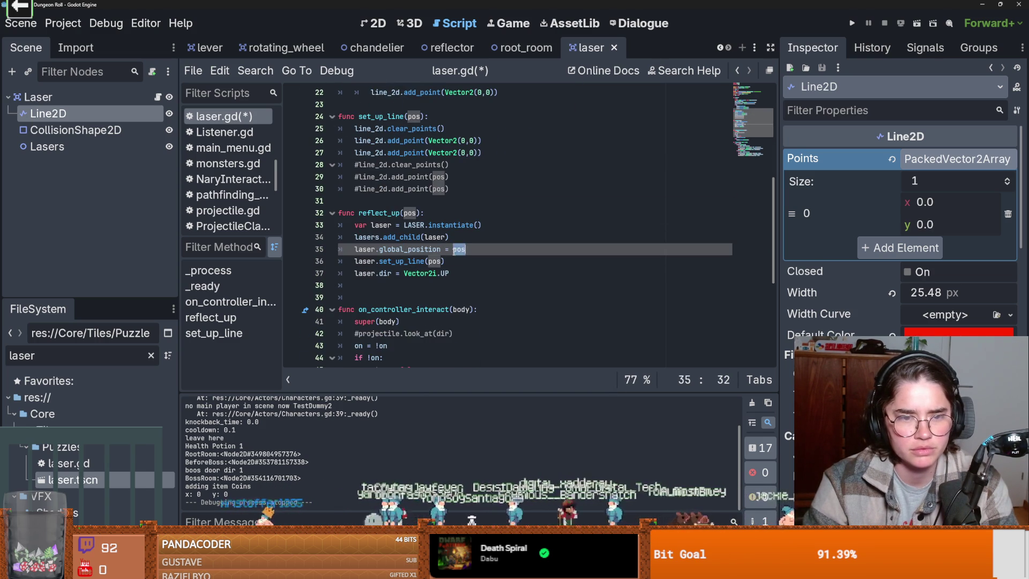
double_click(408, 250)
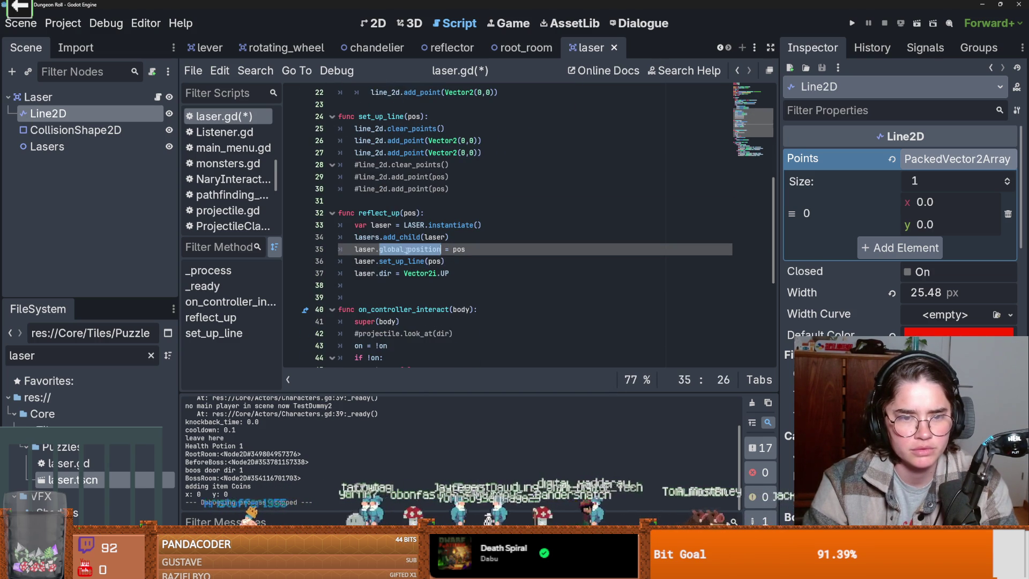
click(452, 264)
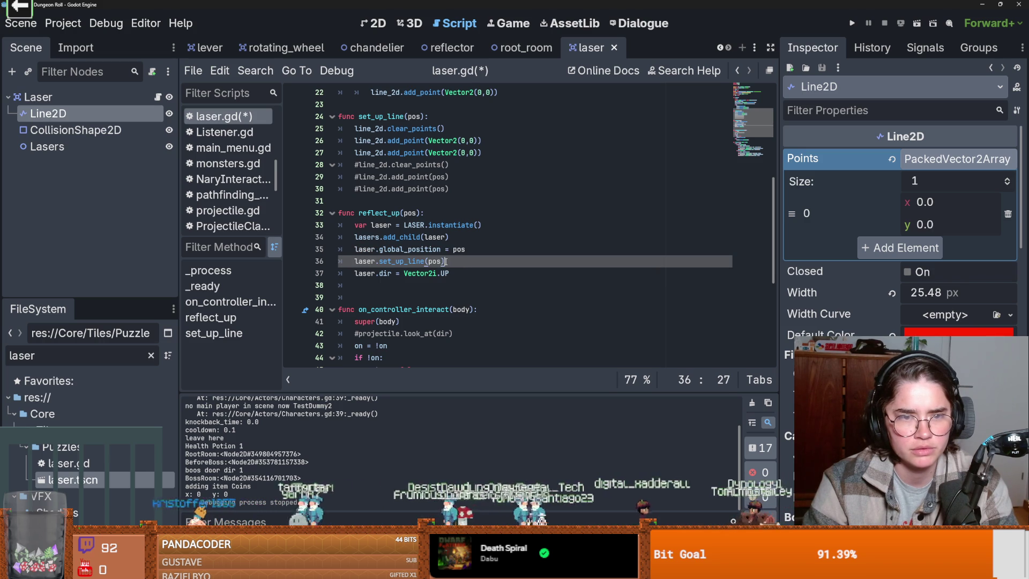
- Test-run the project via Play Game as the Crusader, then stop the game
click(849, 23)
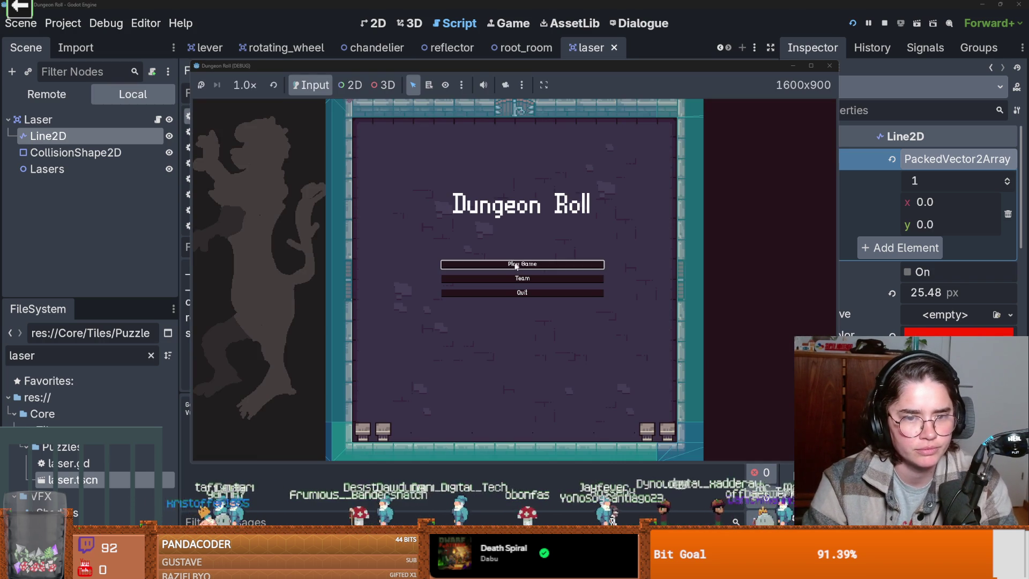
click(516, 265)
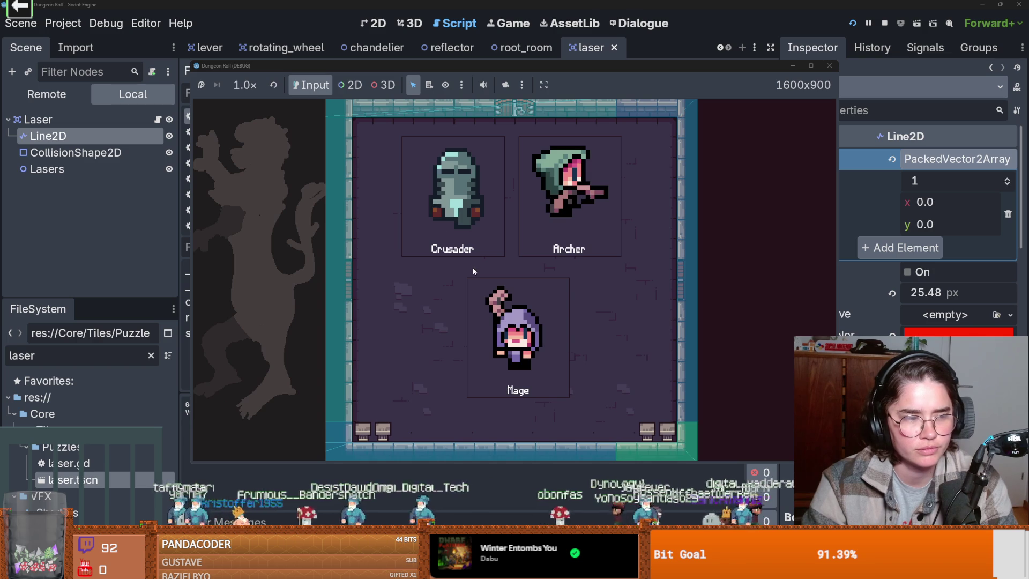
key(Return)
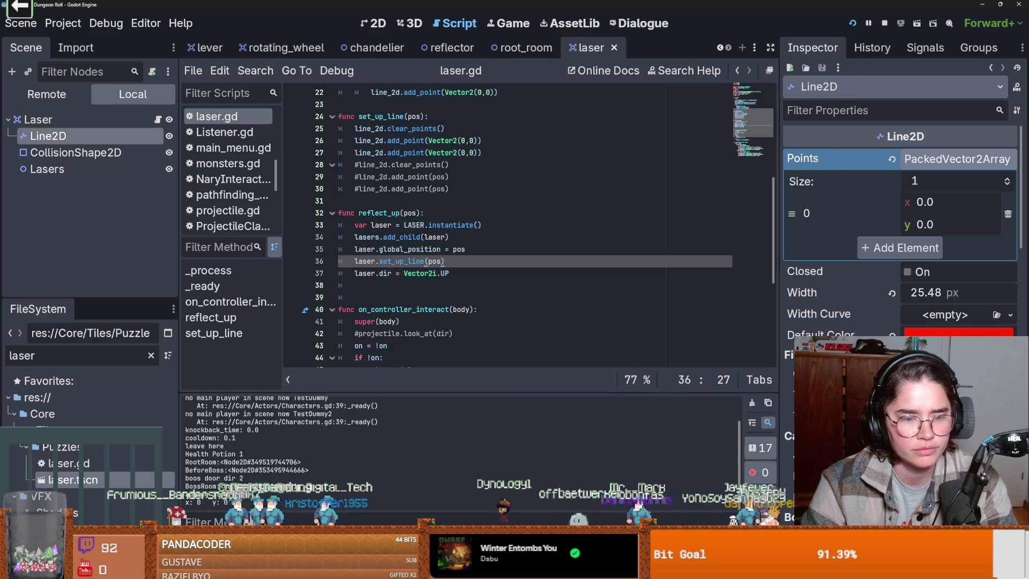
key(F8)
click(321, 428)
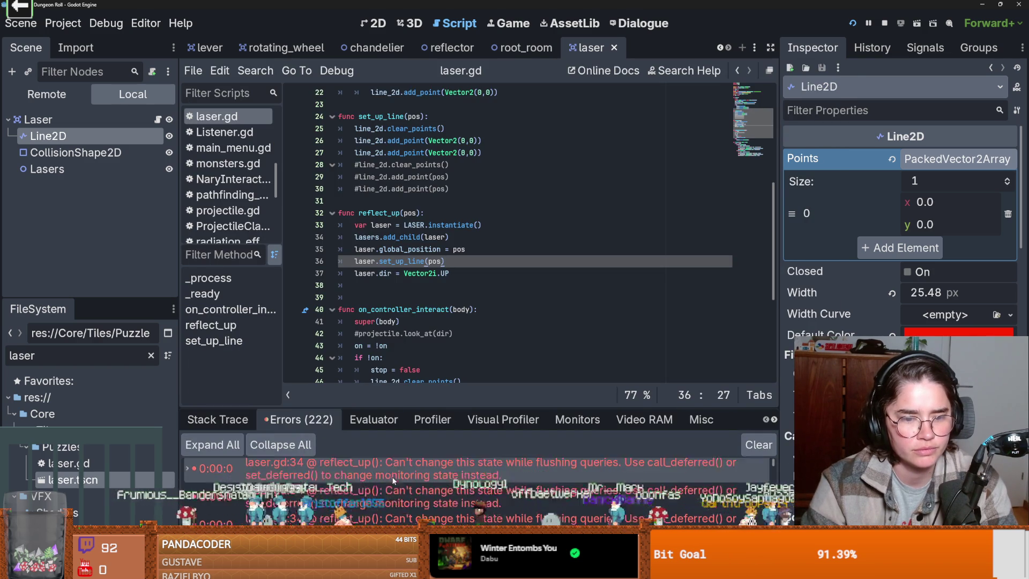
- Jump to the reflect_up error on line 34 and stop the running game
click(413, 505)
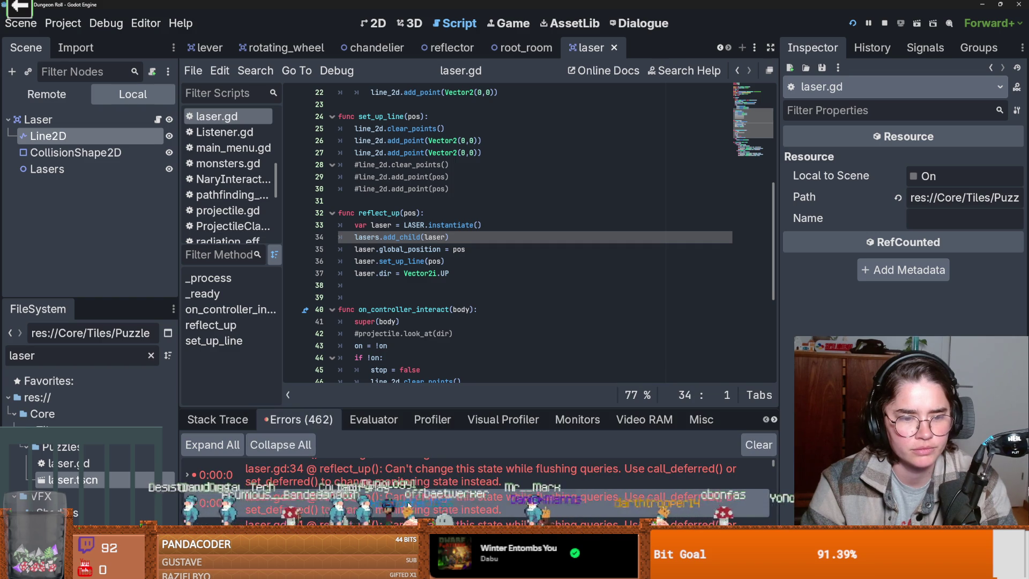
click(422, 238)
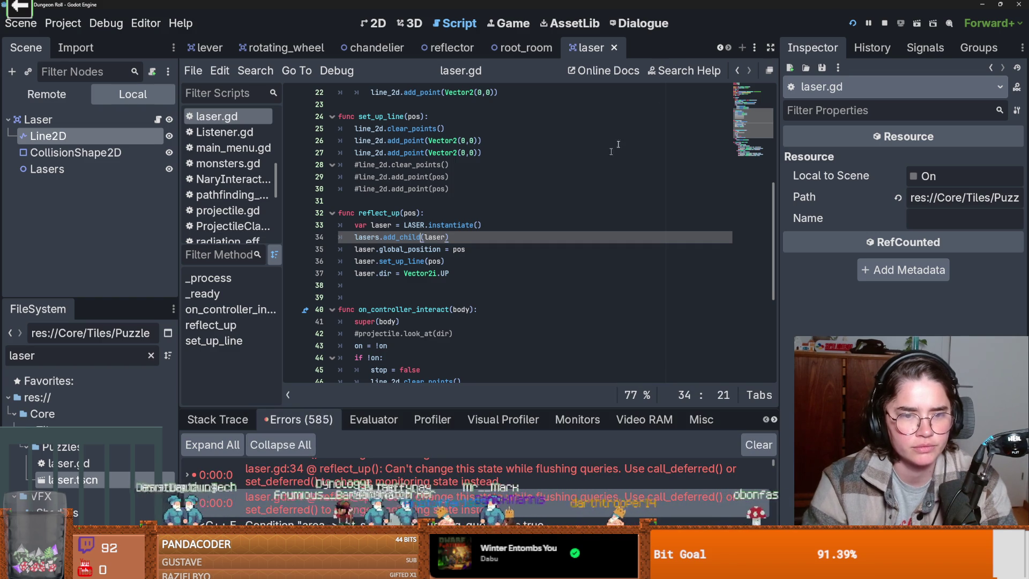
click(884, 23)
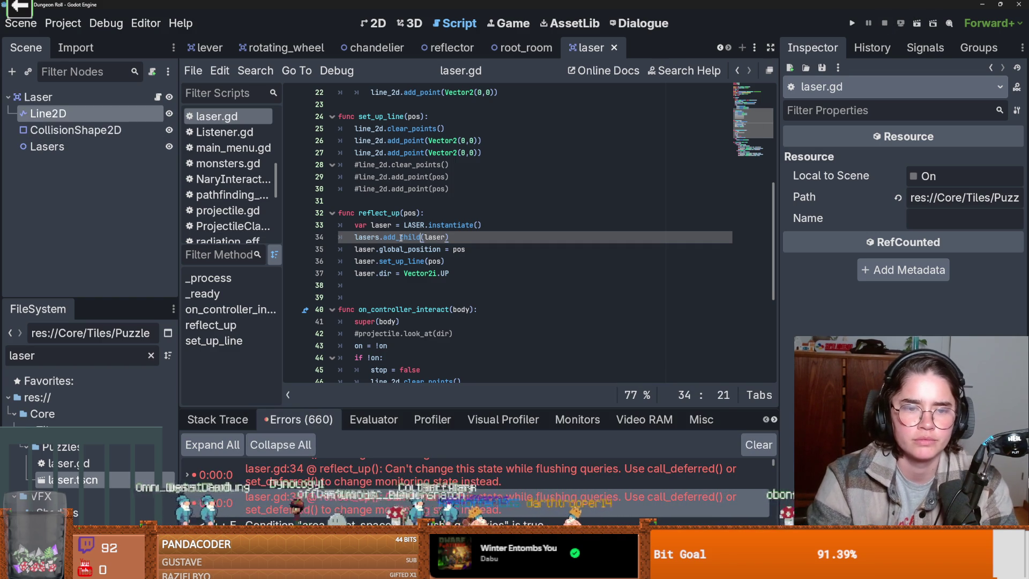
double_click(433, 239)
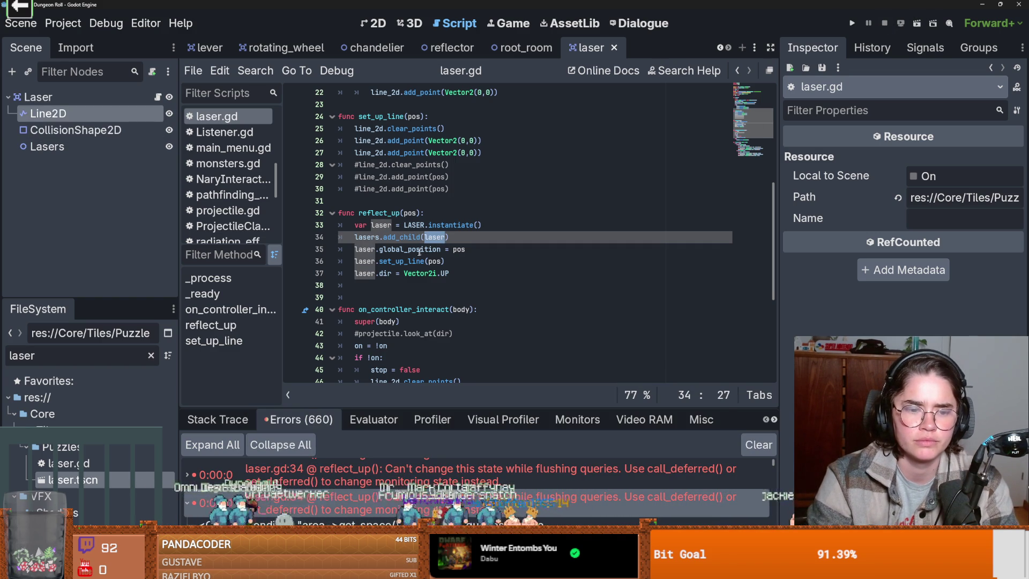
click(339, 237)
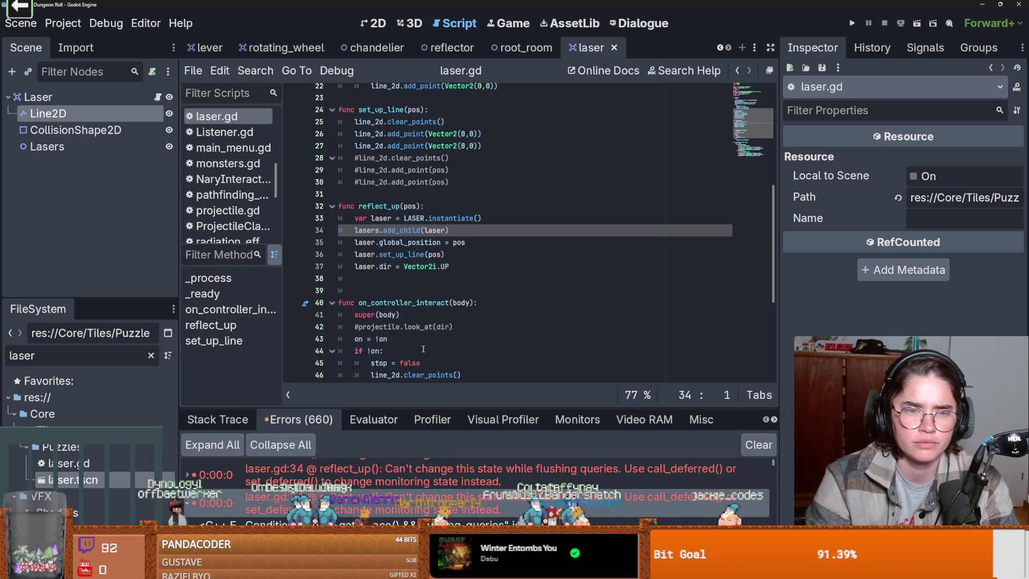
- Examine reflect_up's lasers container, new laser, set_up_line call and dir lines
scroll(423, 349, down, 2)
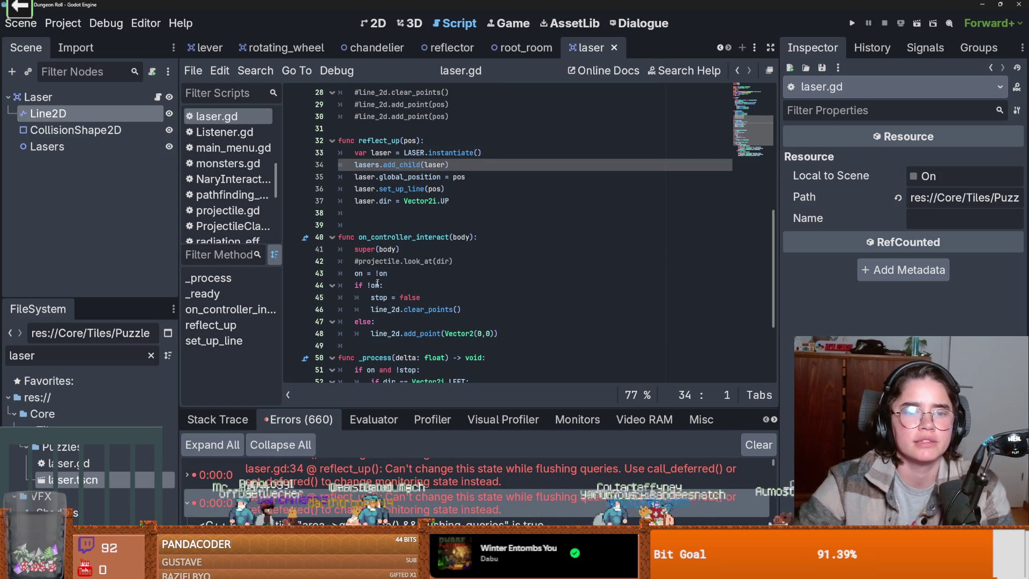
double_click(366, 166)
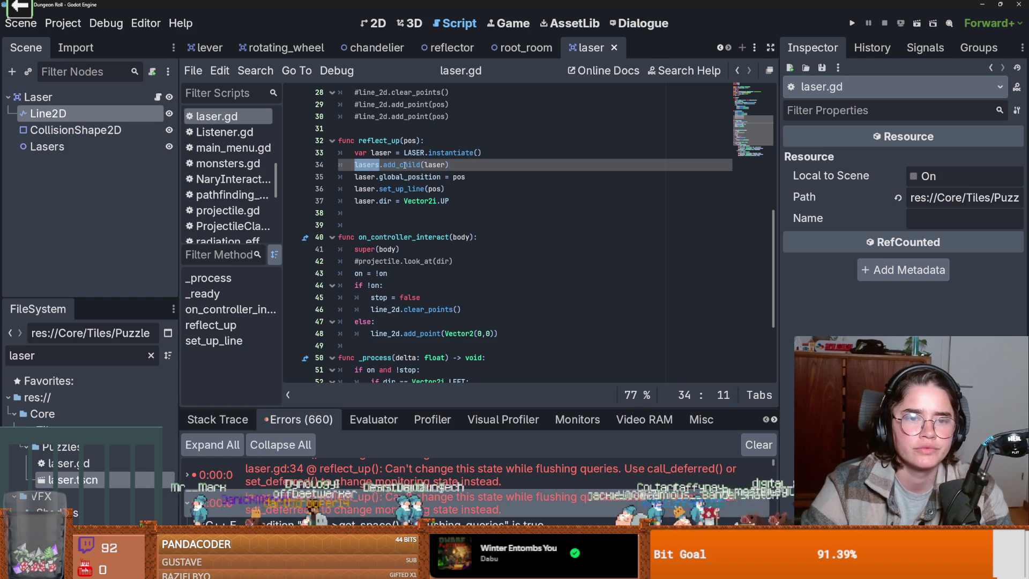
double_click(384, 152)
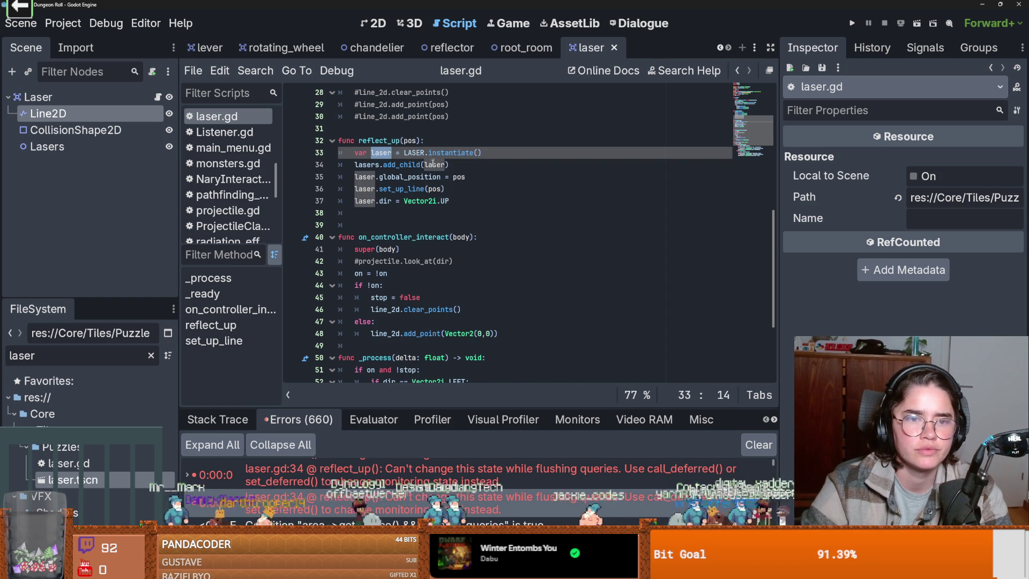
double_click(378, 188)
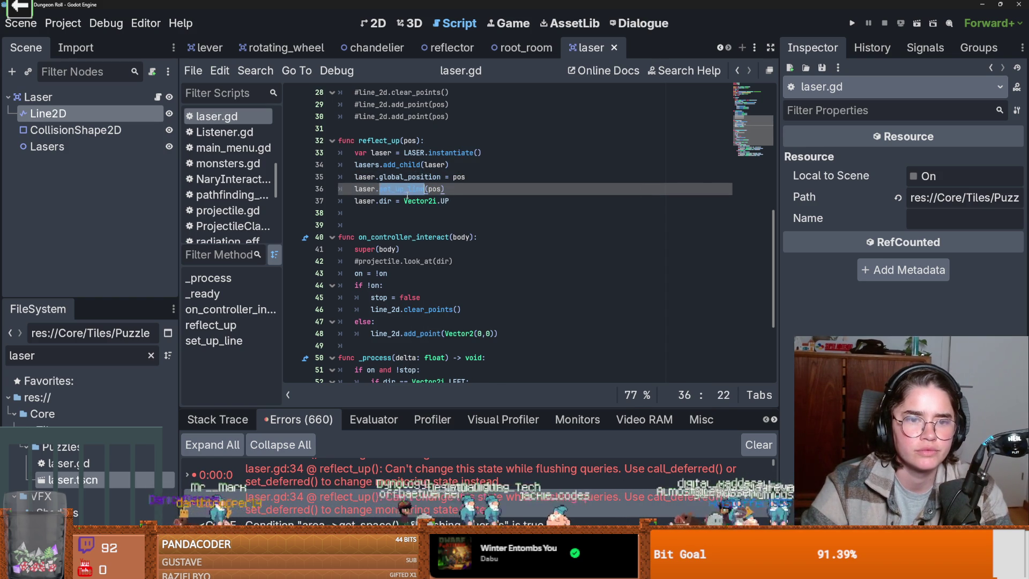
click(438, 201)
double_click(438, 201)
click(378, 201)
double_click(394, 201)
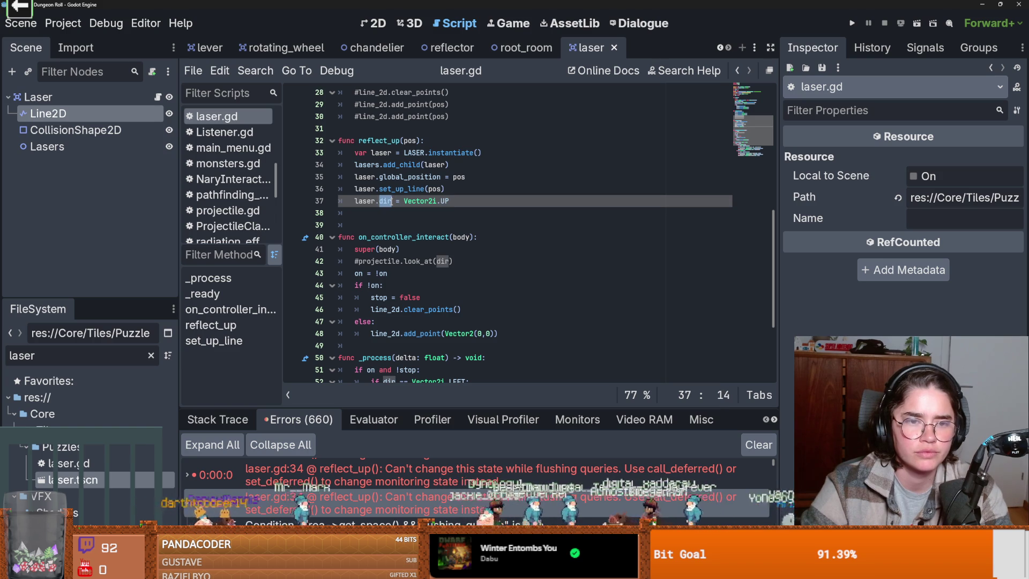
- Return to the first error's add_child call on line 34
scroll(439, 250, down, 1)
scroll(439, 251, up, 2)
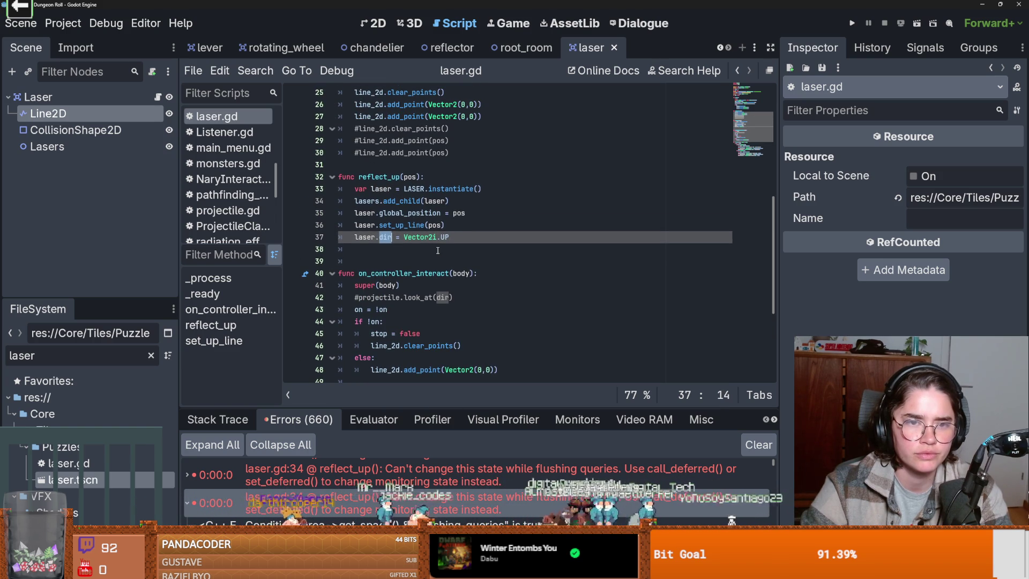
scroll(437, 250, up, 2)
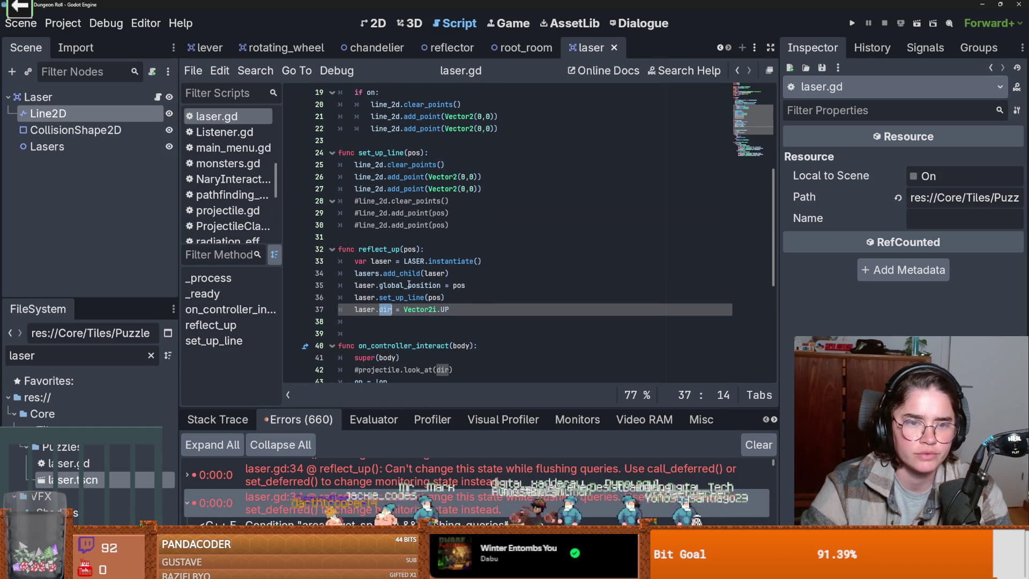
click(409, 284)
click(279, 472)
double_click(409, 237)
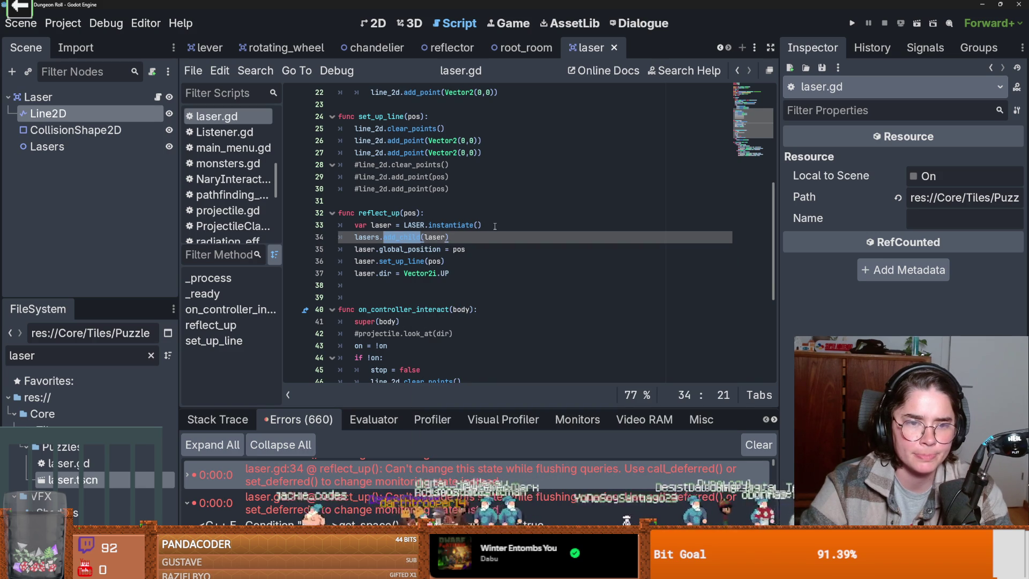
- Declare a new add_laser function below reflect_up and begin its body
click(380, 286)
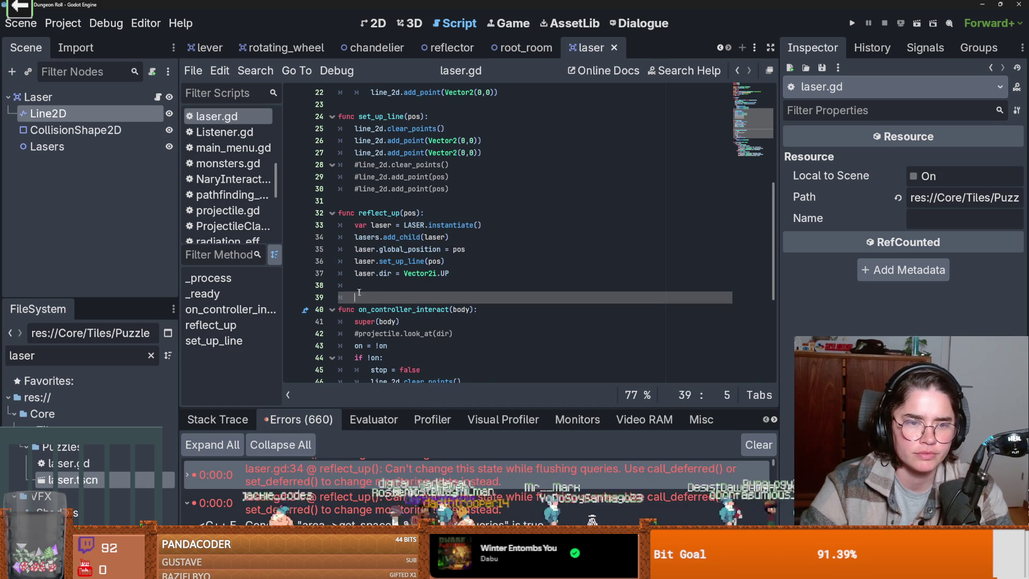
key(Return)
text(func add)
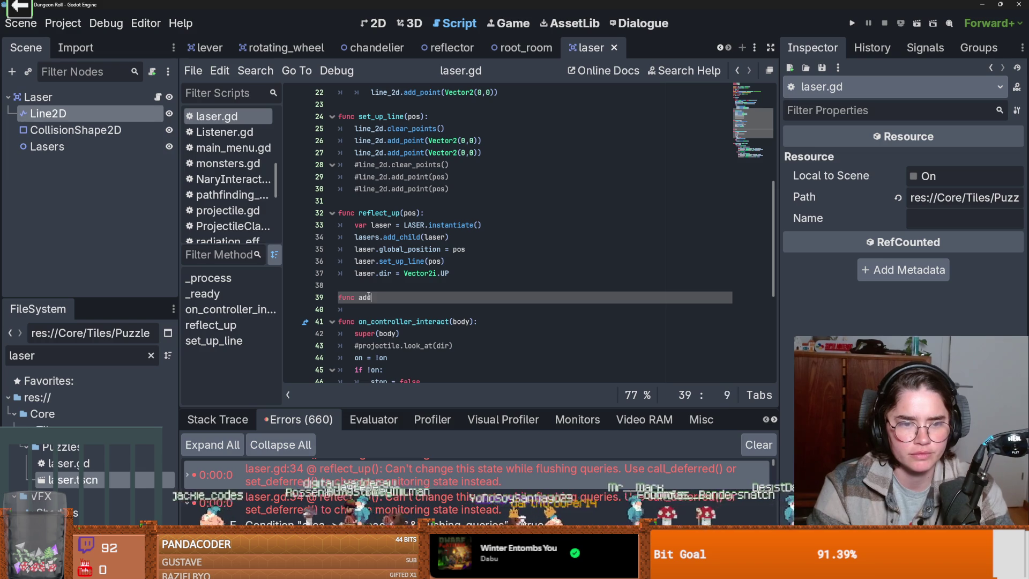
text(_laser():)
key(Return)
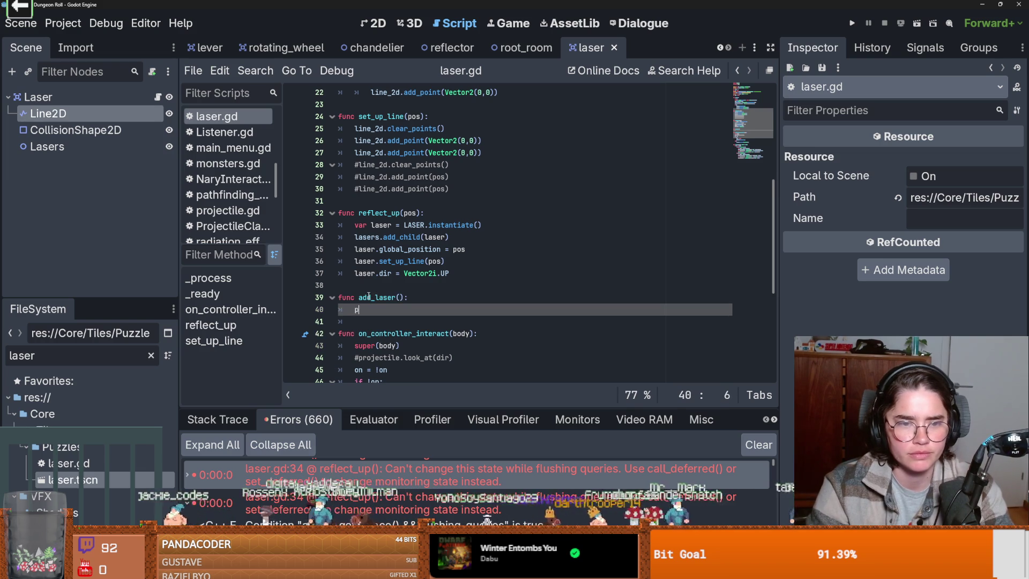
- Give add_laser a pos parameter and move reflect_up's four setup lines into it
text(p)
click(366, 315)
click(375, 309)
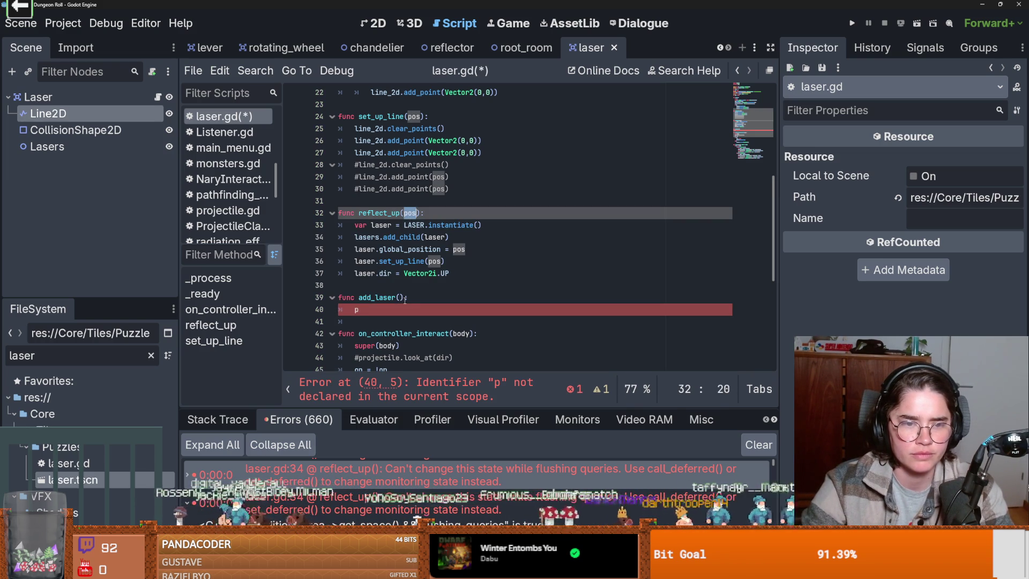
click(400, 297)
text(pos)
drag(459, 273, 354, 237)
key(ctrl+c)
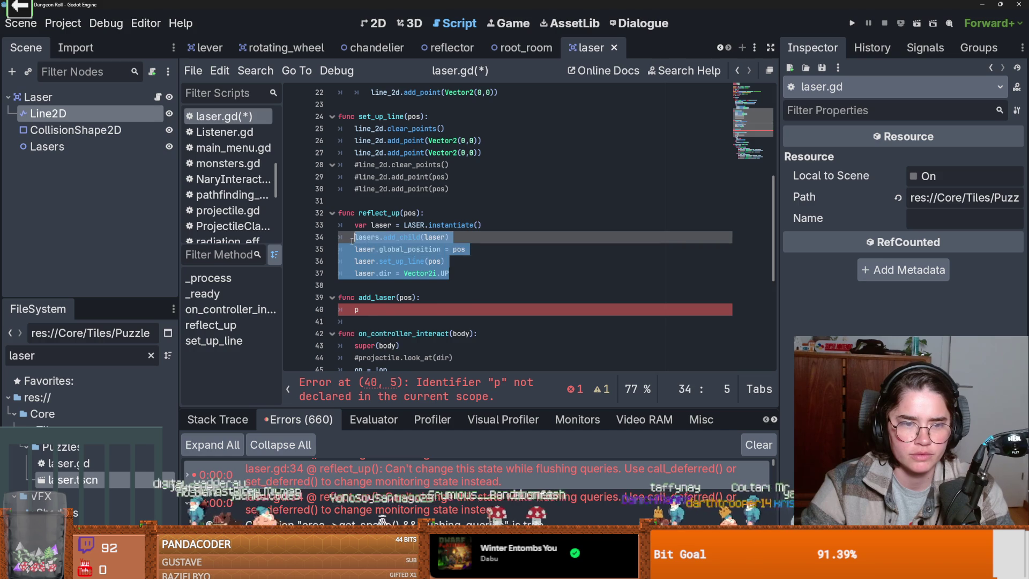
key(BackSpace)
click(360, 274)
key(ctrl+v)
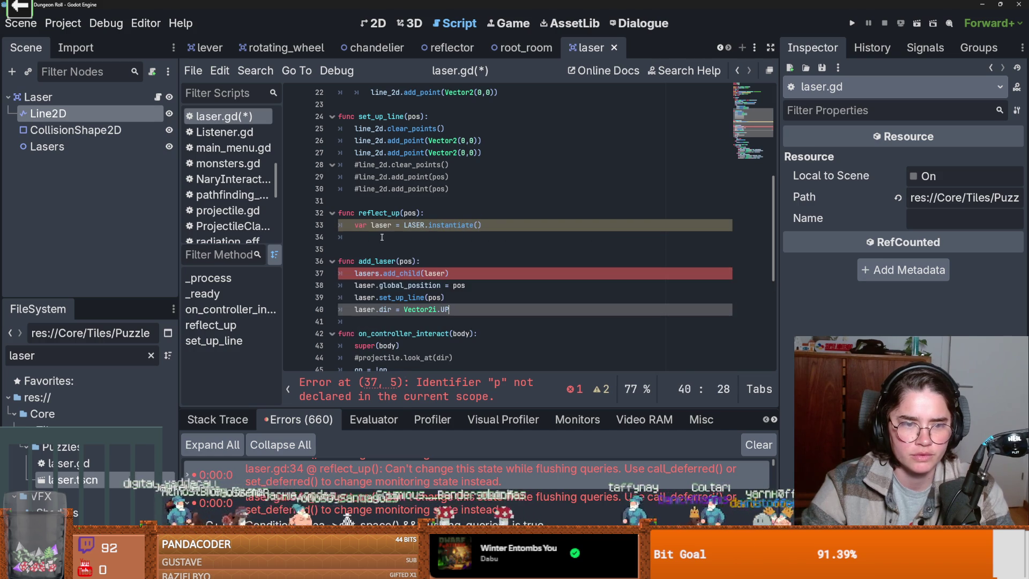
- Replace reflect_up's add_child with lasers.call_deferred("add_child",laser)
click(381, 237)
text(l_)
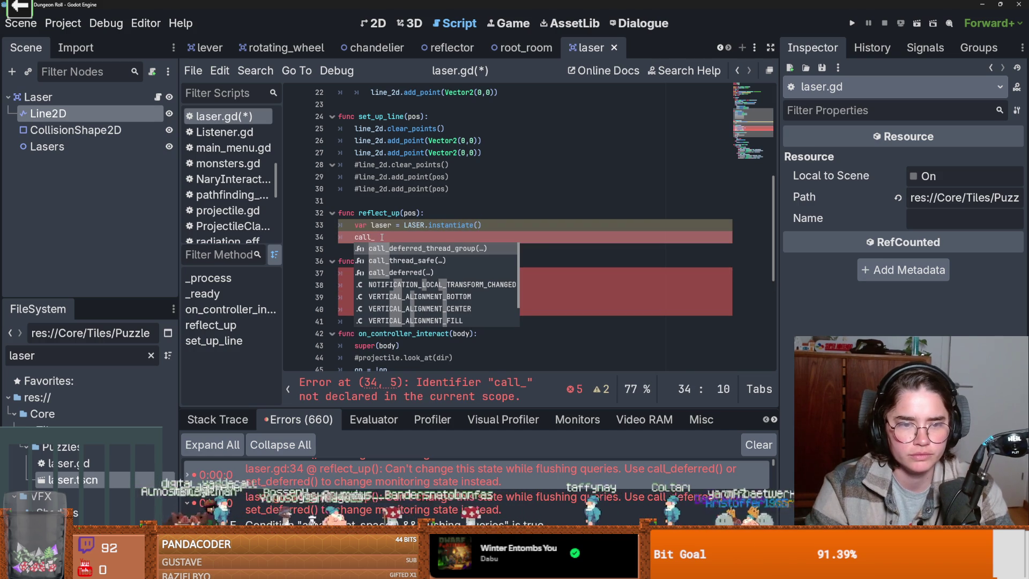
key(Down)
key(Down)
key(Return)
text("add)
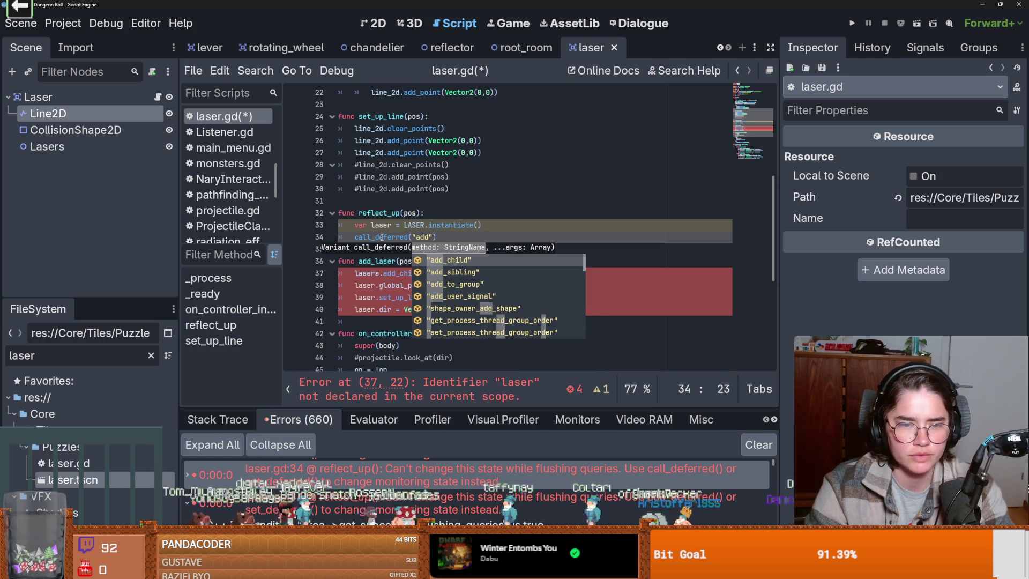
key(Return)
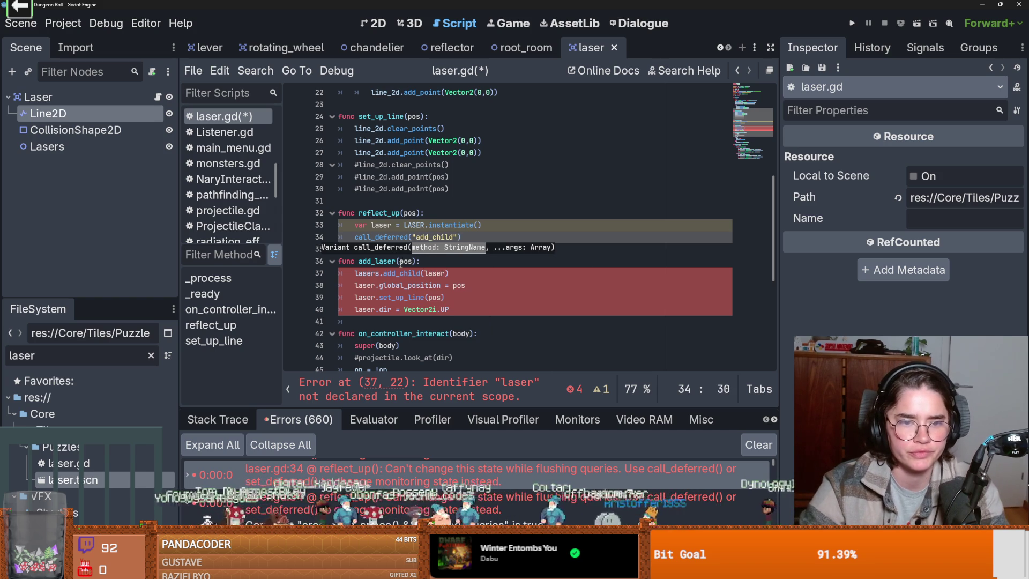
double_click(368, 274)
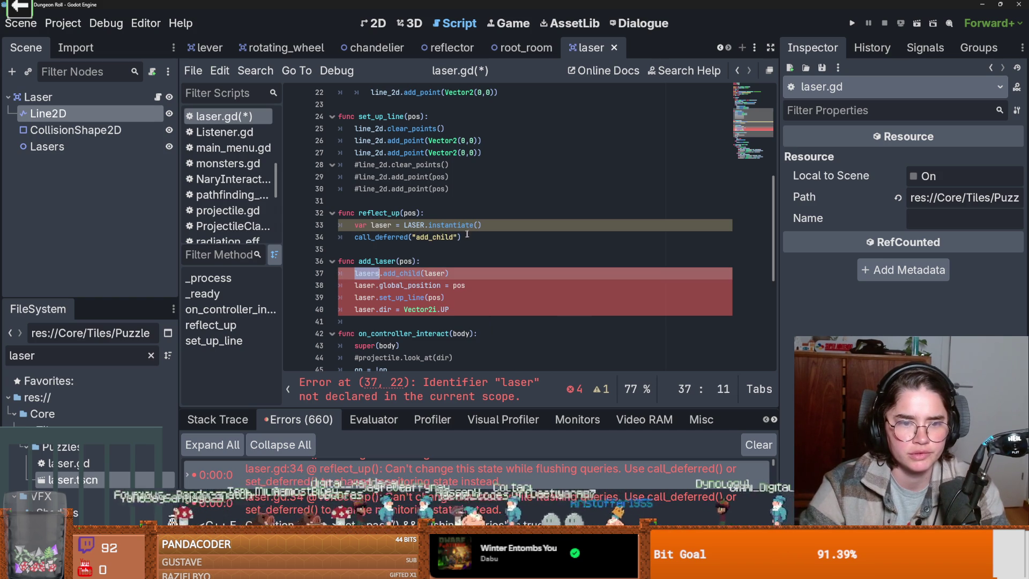
click(431, 273)
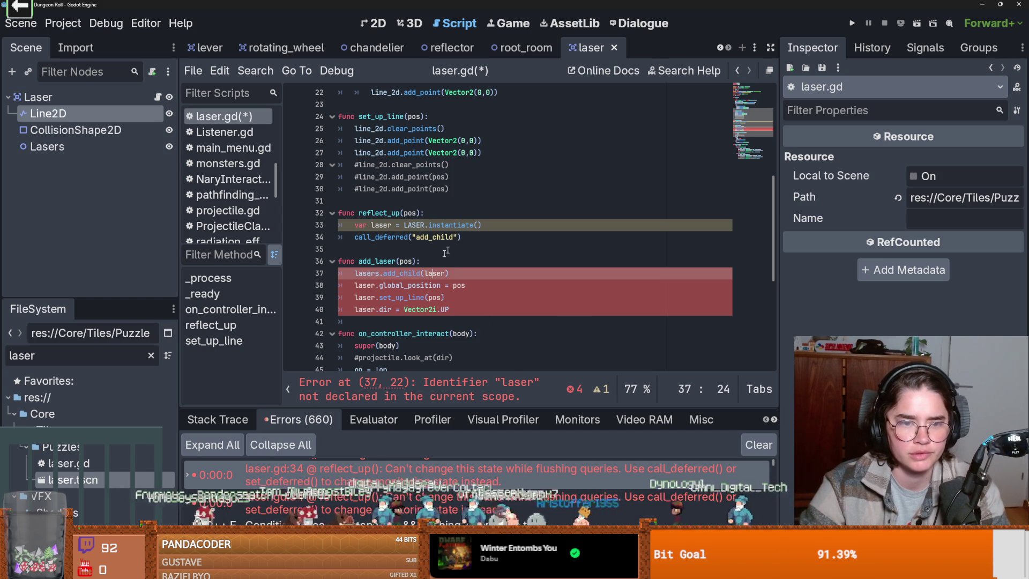
click(356, 236)
text(lasers.)
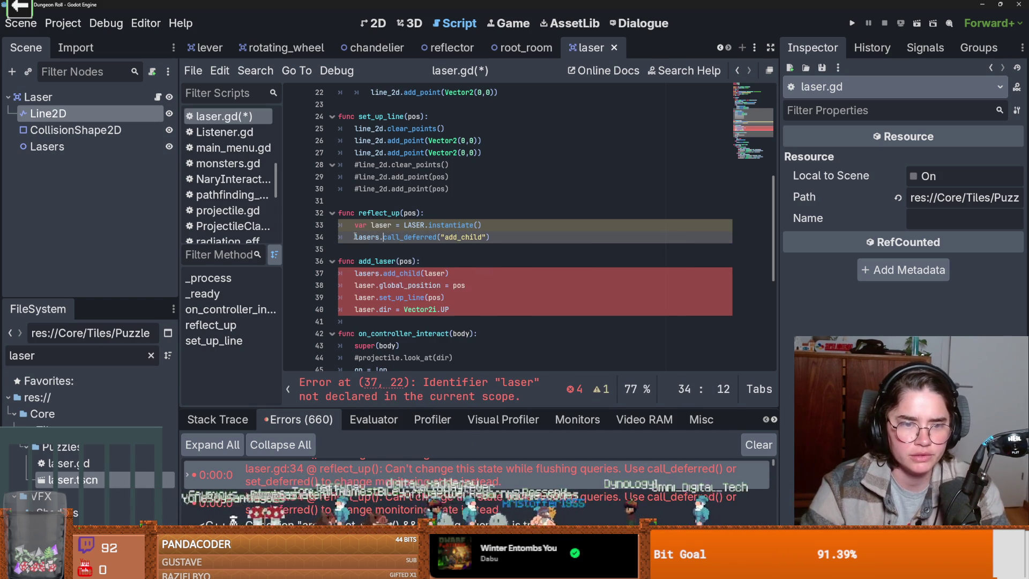
click(489, 237)
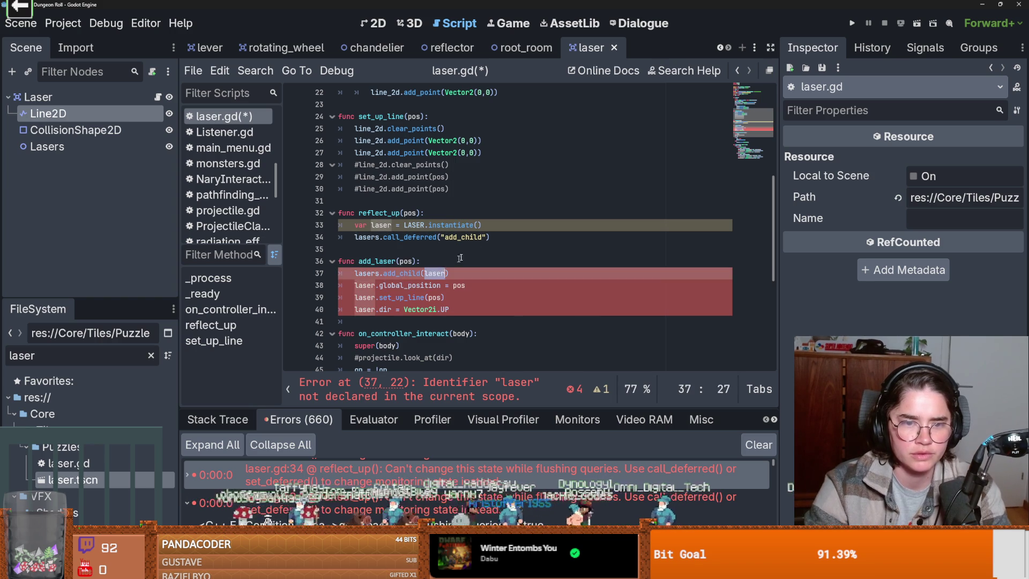
text(,laser))
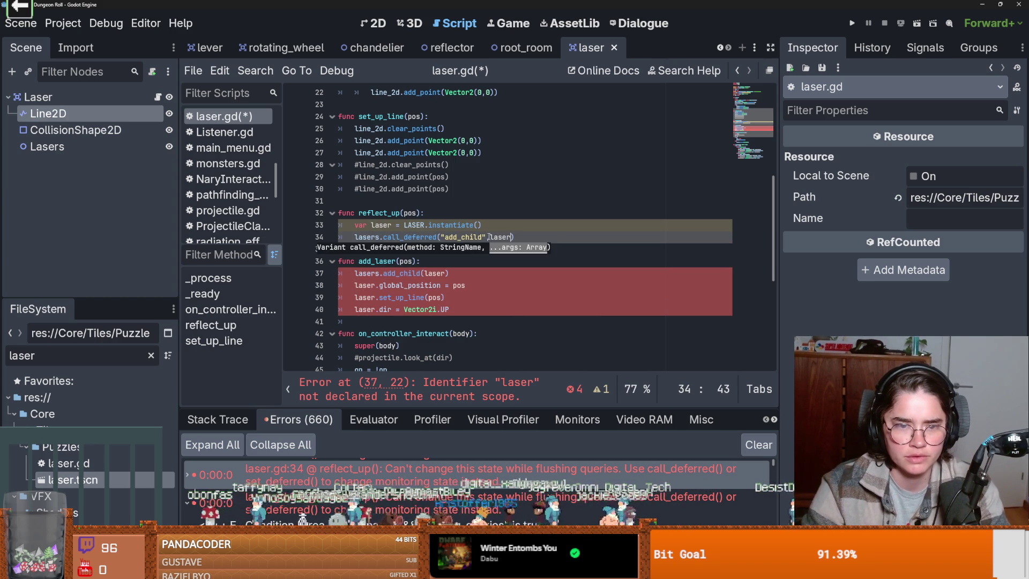
click(452, 225)
- Move the position, line and direction setup back into reflect_up and delete add_laser
drag(450, 309, 359, 286)
key(ctrl+shift+d)
key(alt+Up)
key(alt+Up)
key(alt+Up)
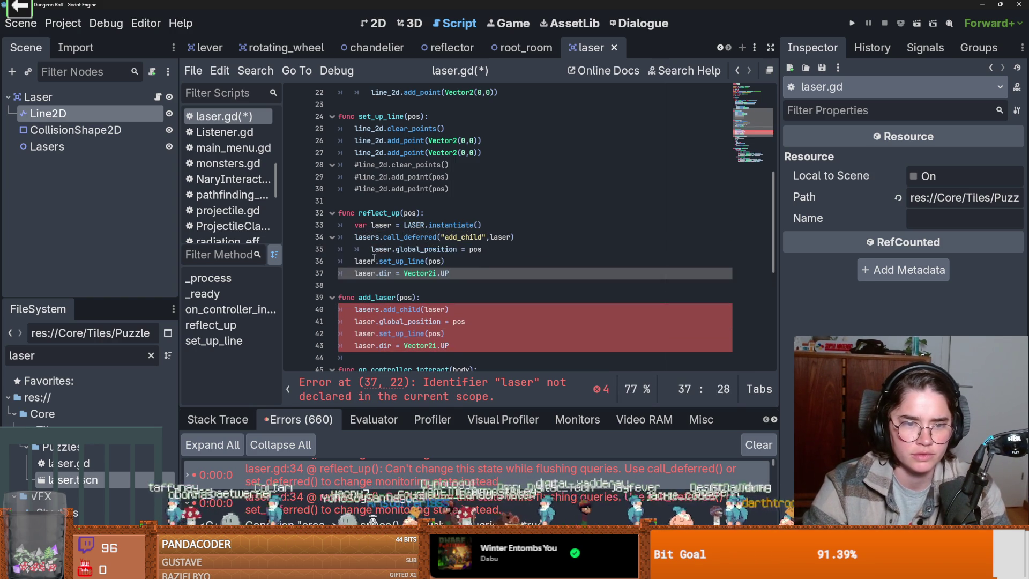
drag(477, 346, 339, 297)
key(BackSpace)
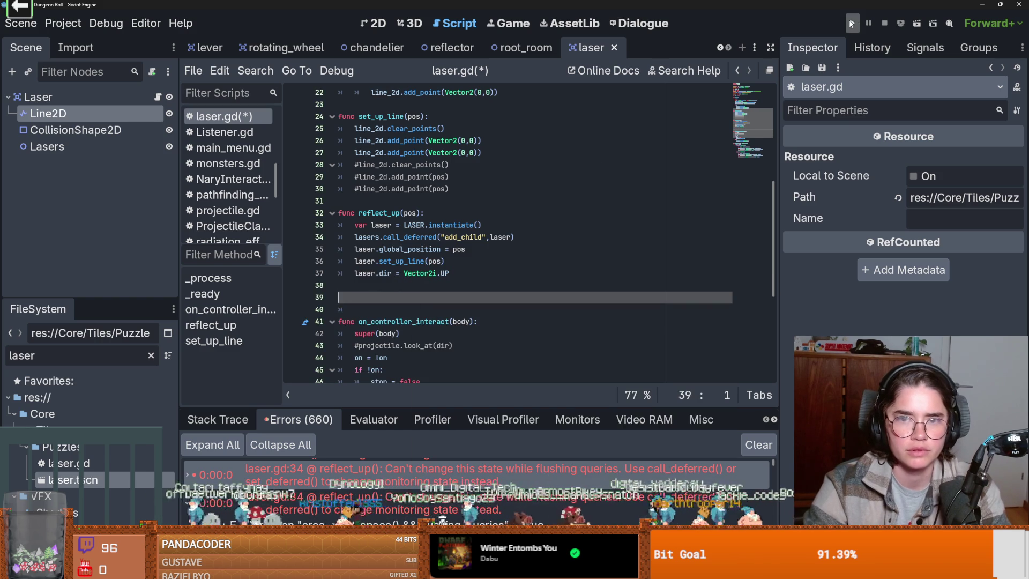
click(852, 22)
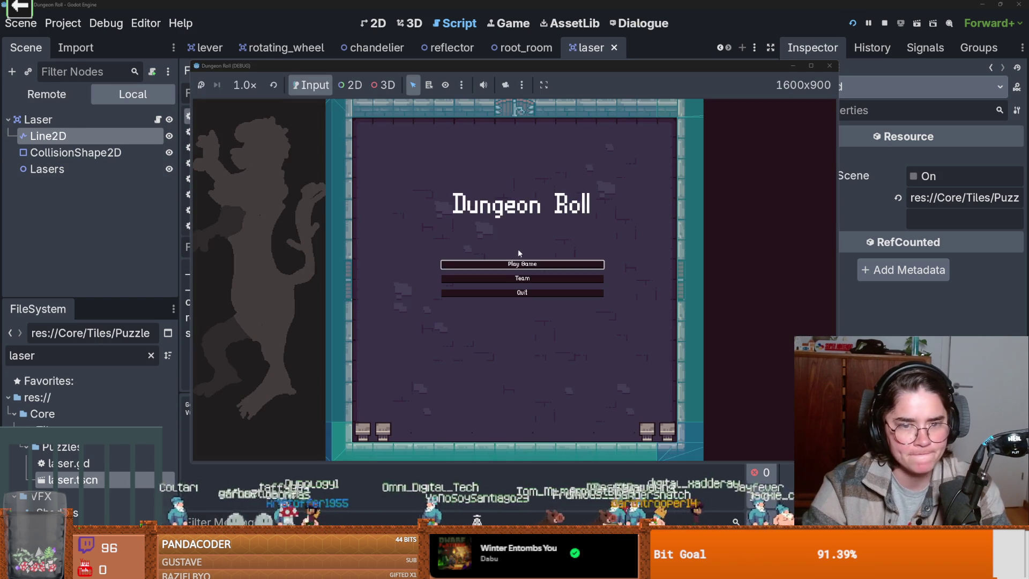
click(519, 263)
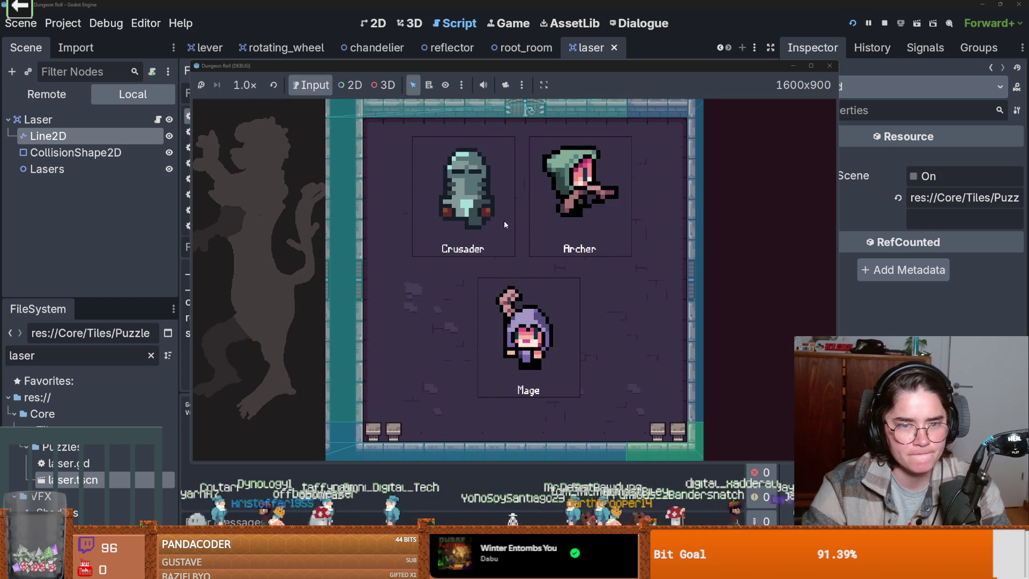
click(504, 221)
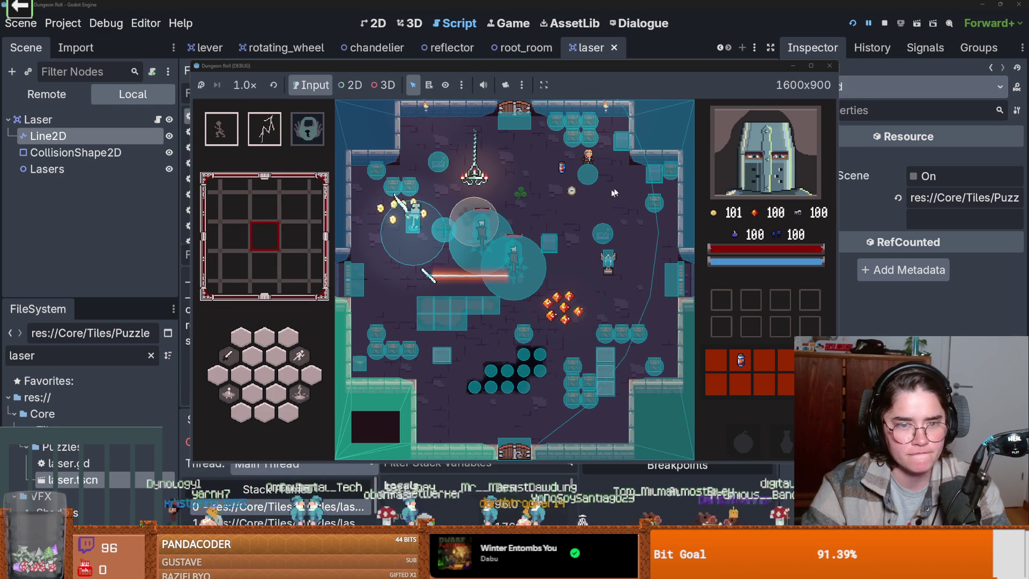
click(829, 65)
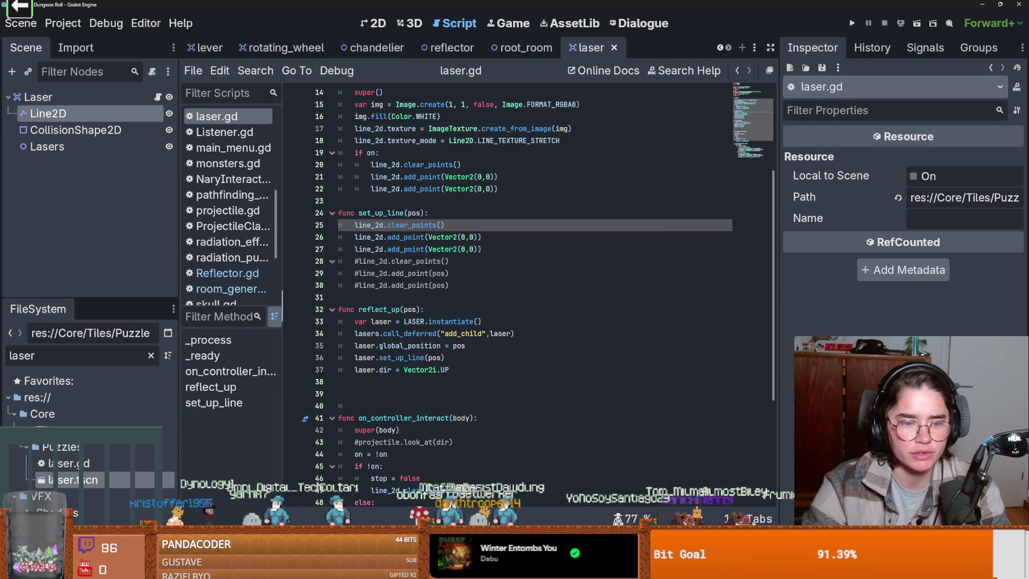
- Show the Errors list and inspect set_up_line's clear_points call on line 25
click(294, 419)
scroll(509, 236, up, 1)
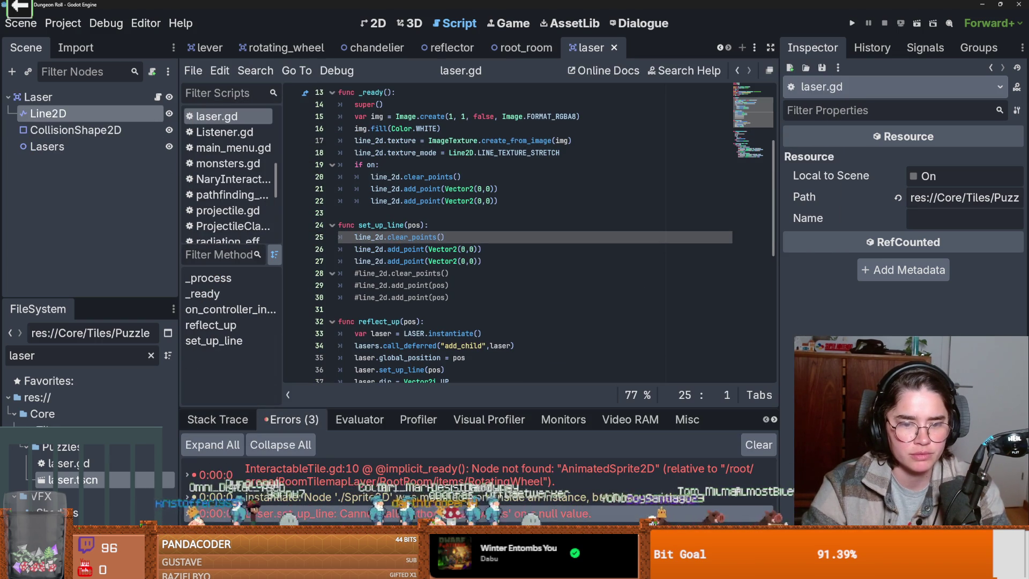
click(397, 261)
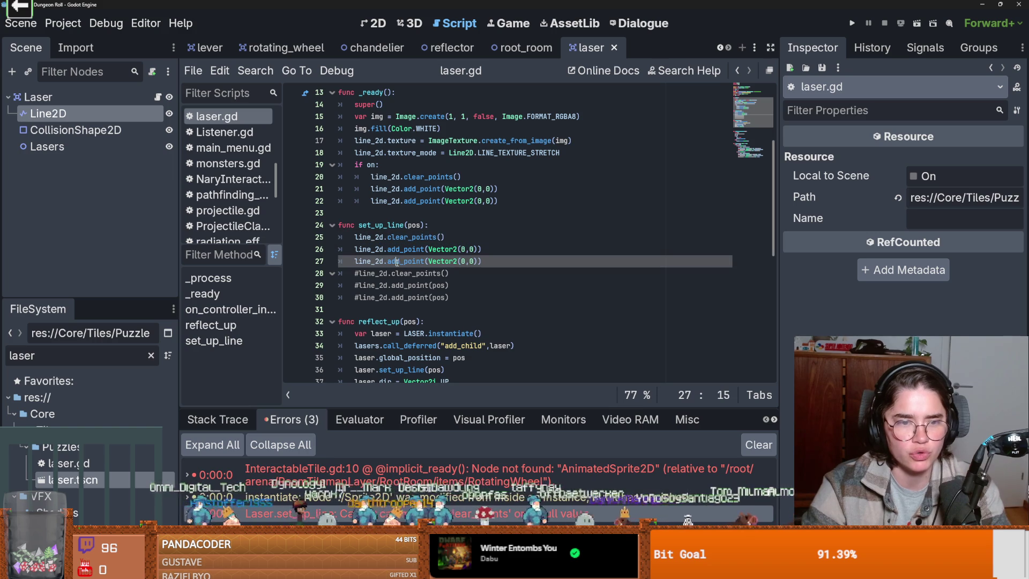
click(389, 225)
click(391, 237)
click(377, 225)
click(444, 236)
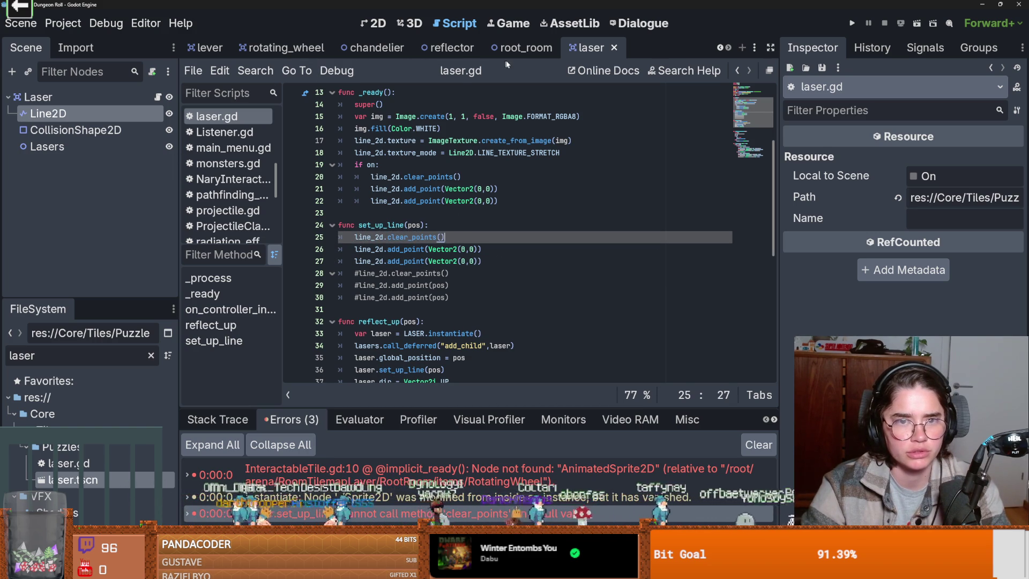
- Check the reflect_up call in Reflector.gd, then revisit reflect_up's global_position and set_up_line lines
click(463, 53)
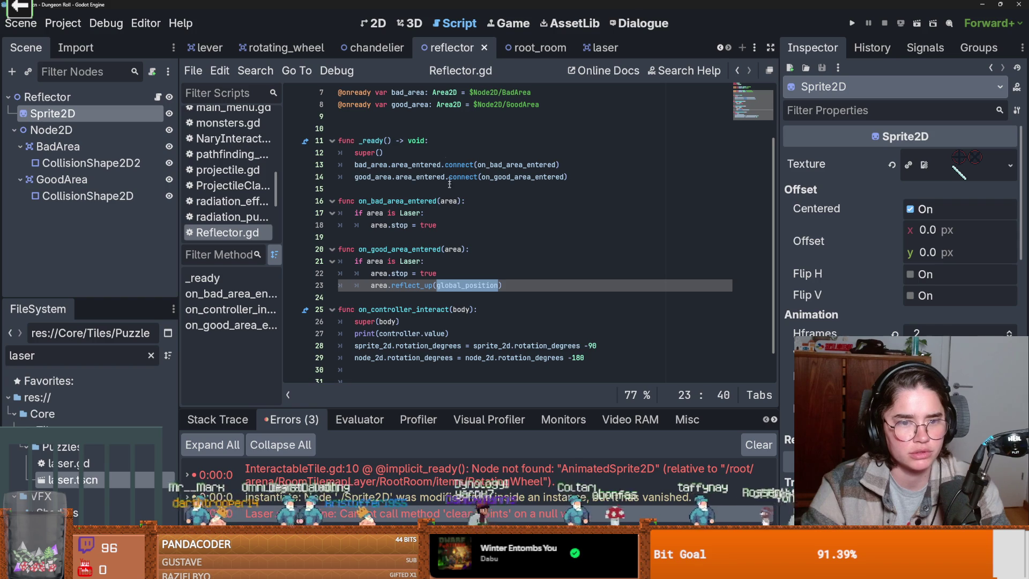
double_click(411, 285)
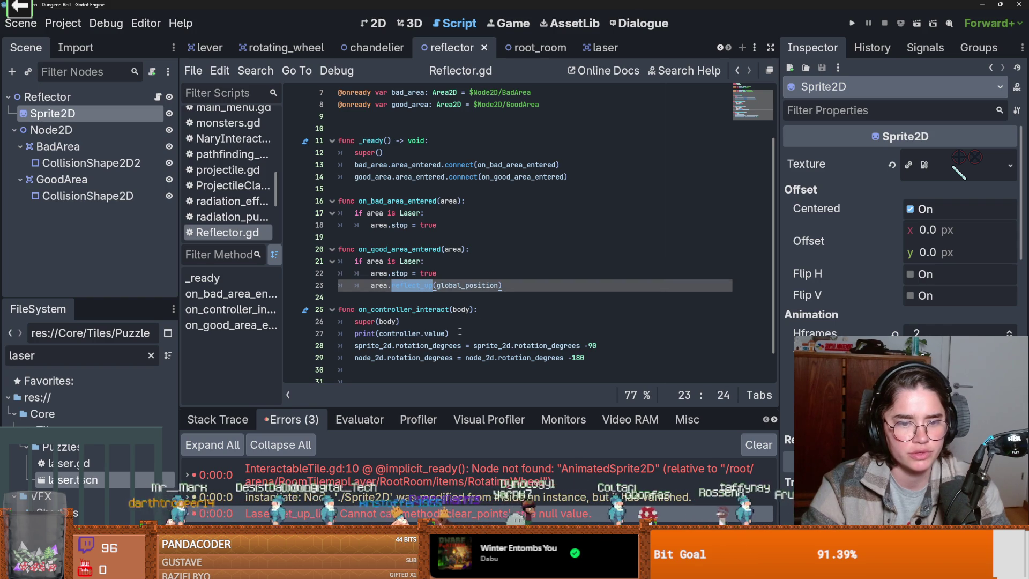
click(601, 48)
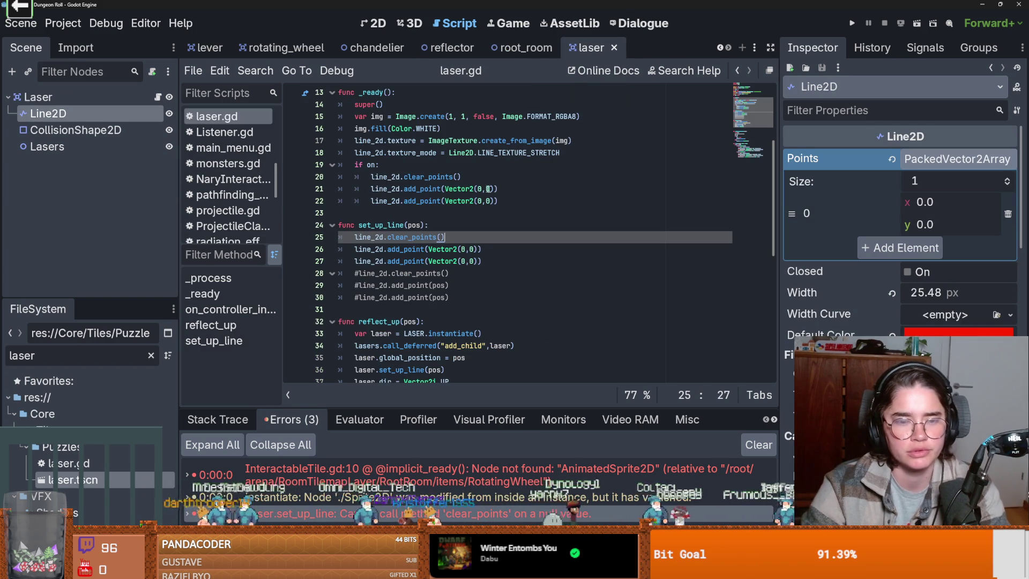
scroll(432, 259, down, 1)
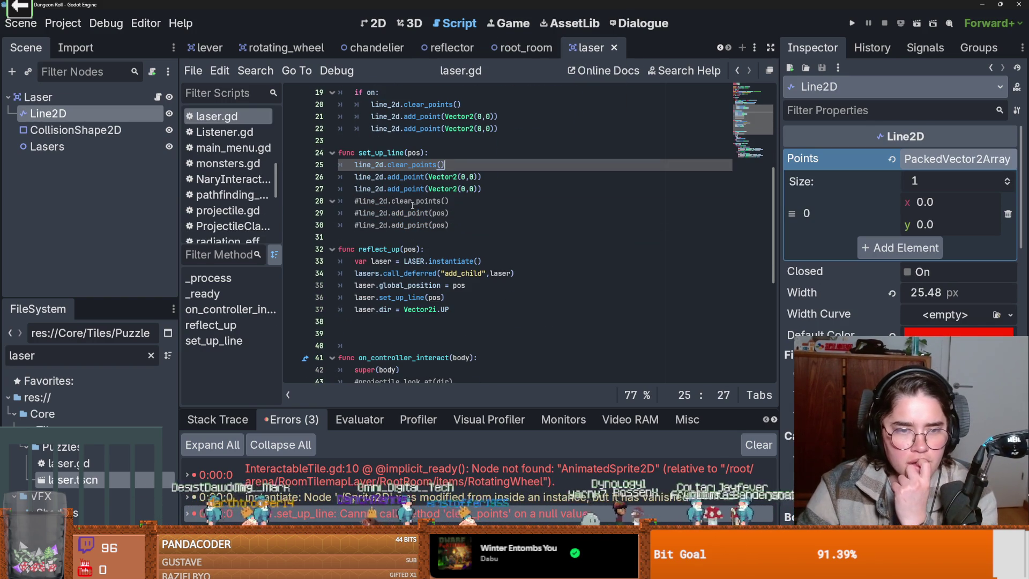
double_click(422, 288)
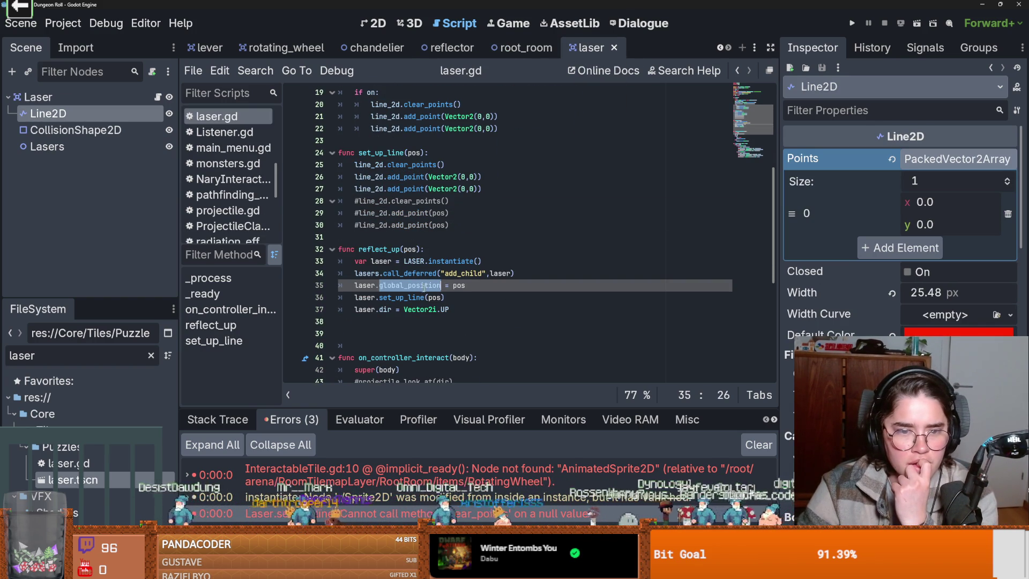
double_click(420, 297)
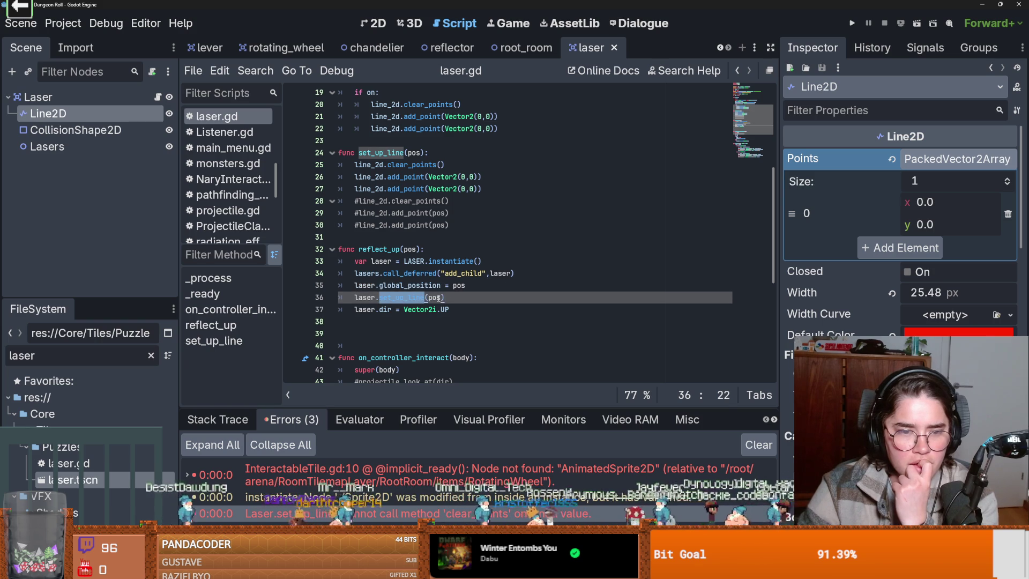
double_click(438, 298)
- Review reflect_up's call_deferred, global_position and pos lines, ending on the call_deferred line
scroll(439, 297, down, 1)
click(412, 233)
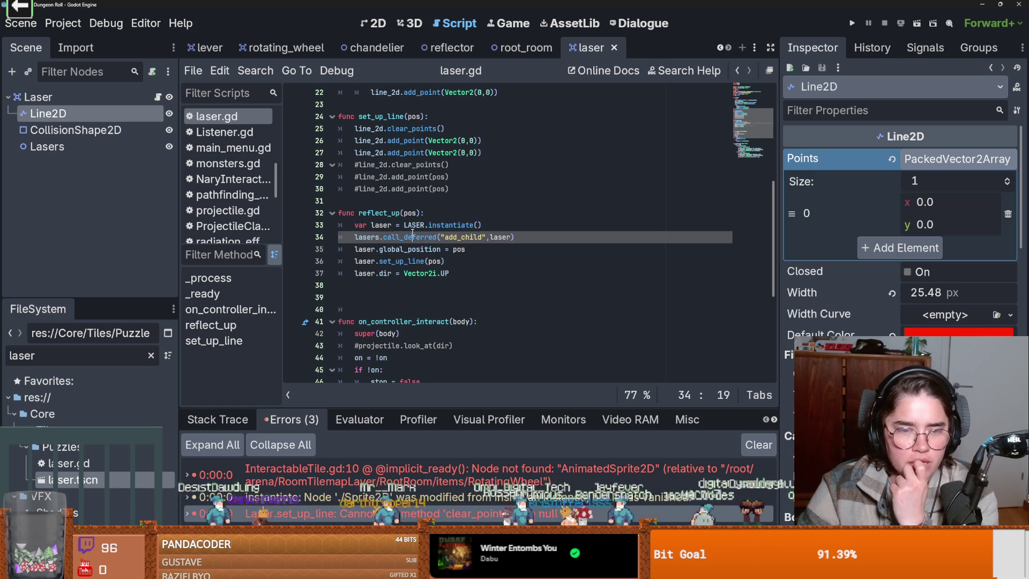
scroll(412, 234, down, 3)
click(468, 236)
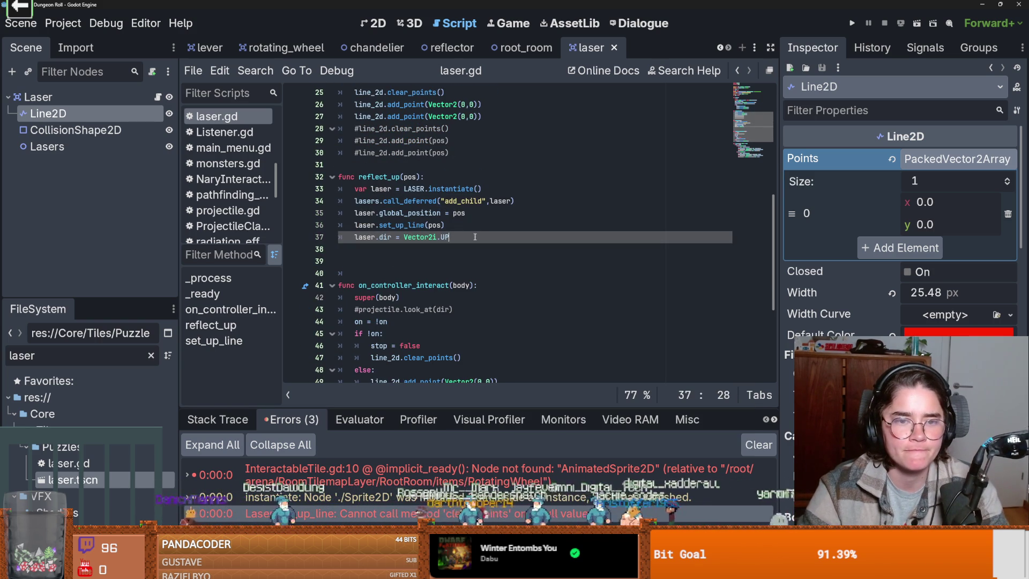
double_click(410, 212)
double_click(410, 201)
double_click(434, 225)
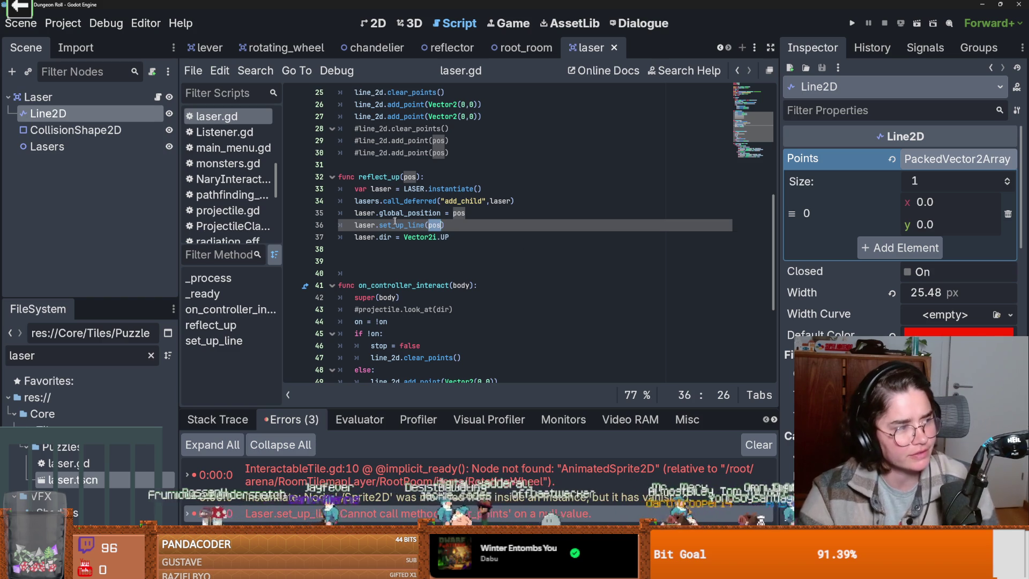
click(521, 205)
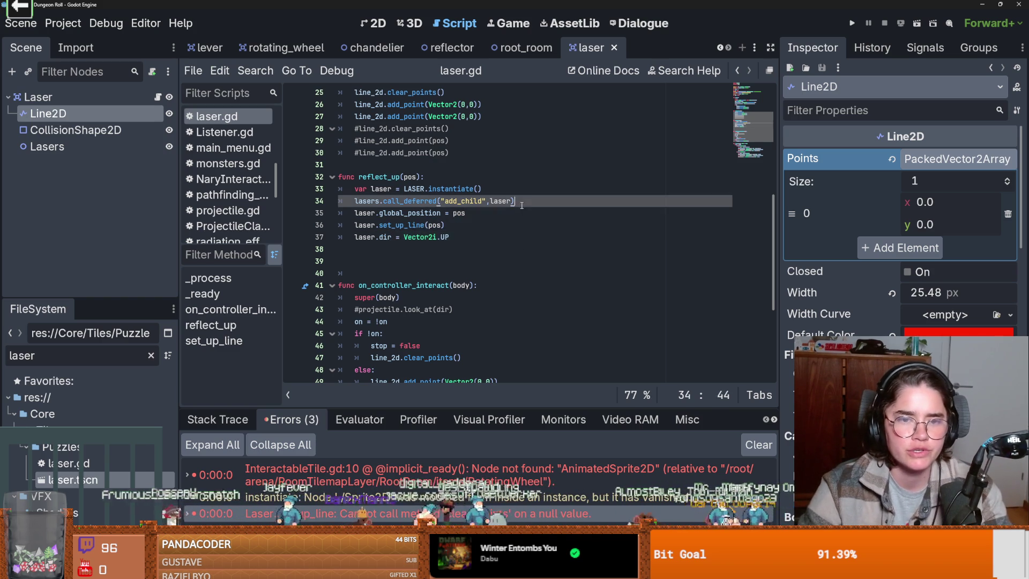
- Add 'await laser.ready' after the call_deferred line and run the game
key(Return)
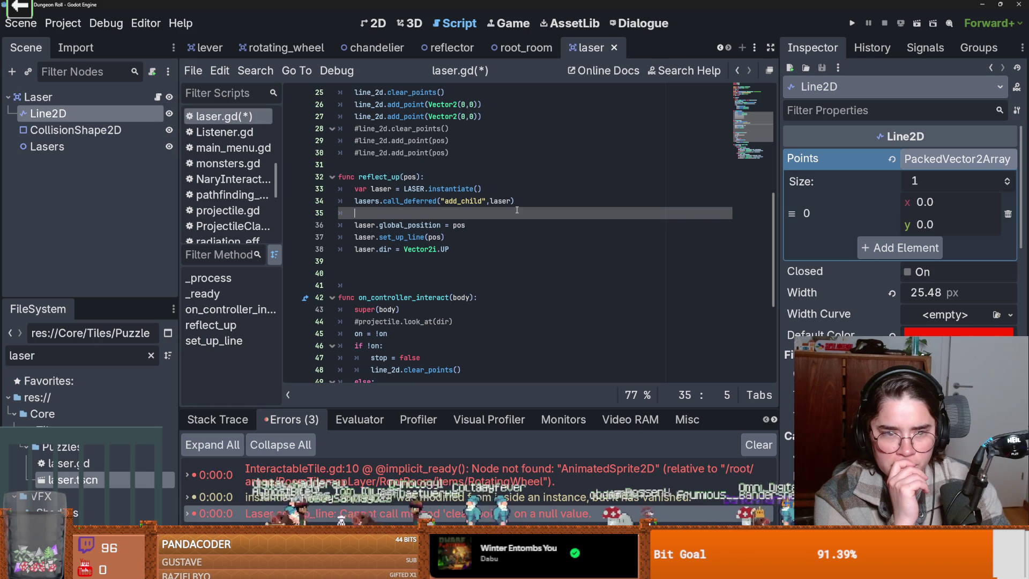
click(355, 274)
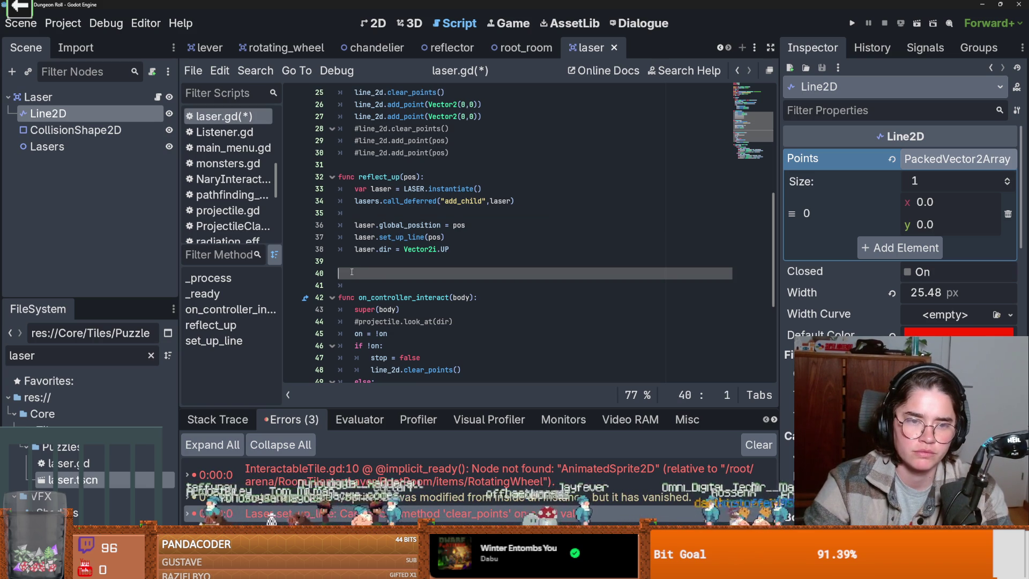
click(365, 213)
text(await laser.ready)
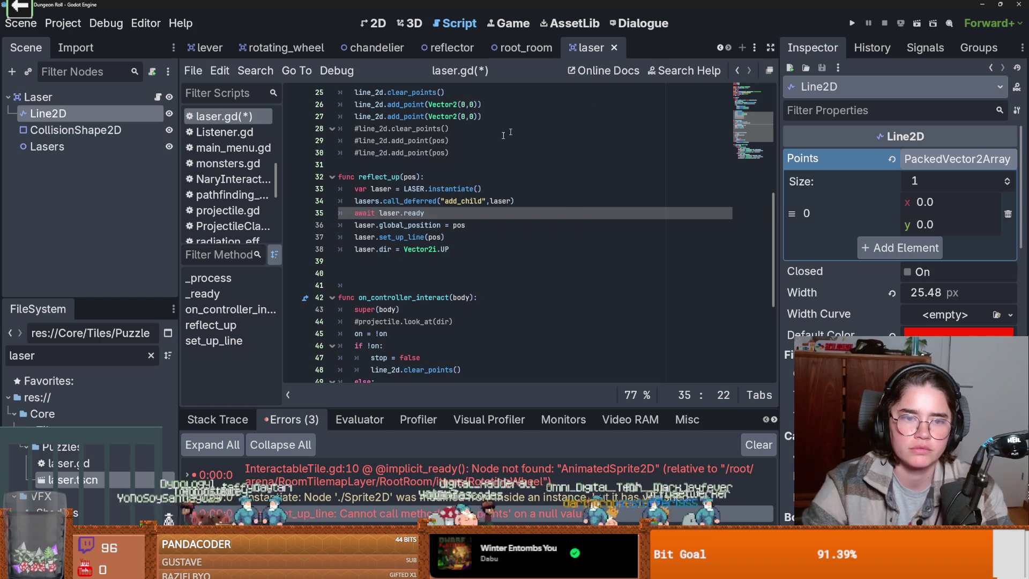
click(852, 23)
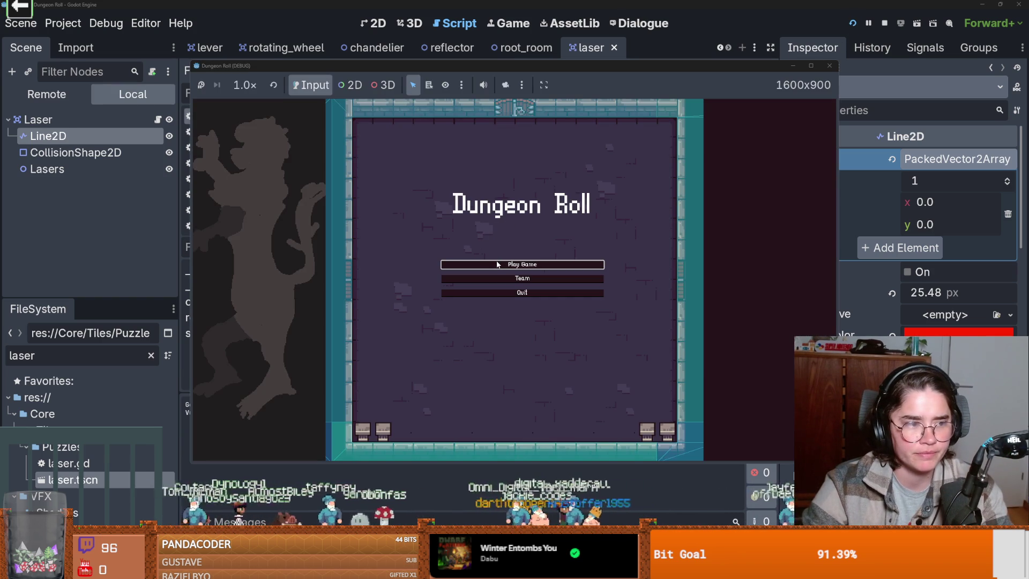
- Start Play Game as the Crusader, then jump to the first error's line in the editor
click(503, 268)
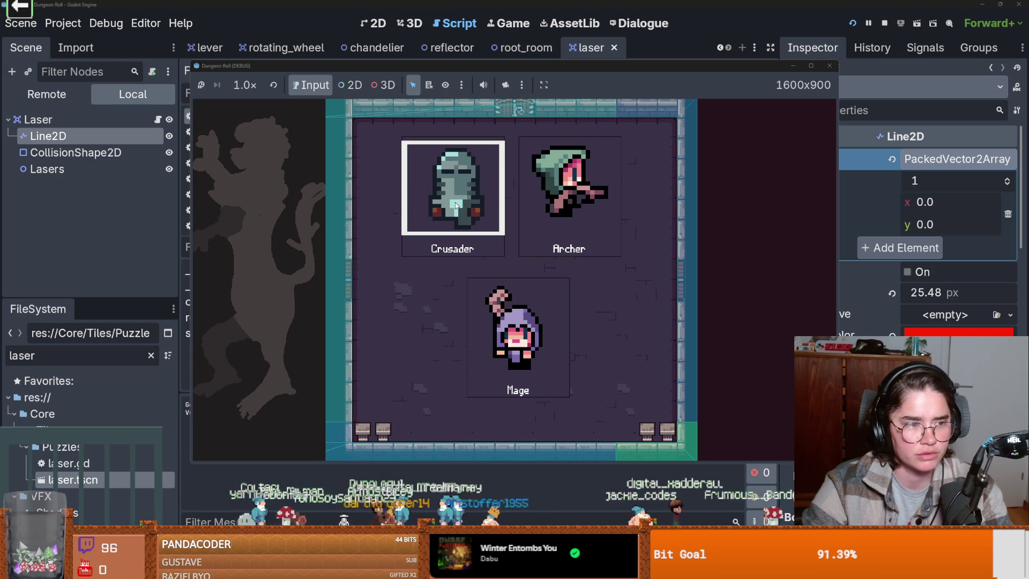
click(456, 204)
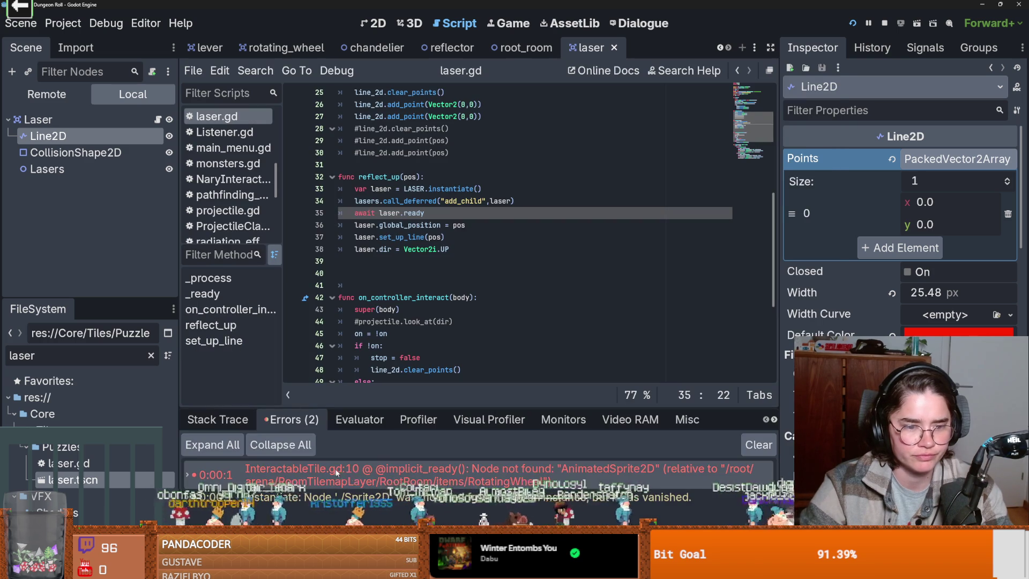
click(358, 478)
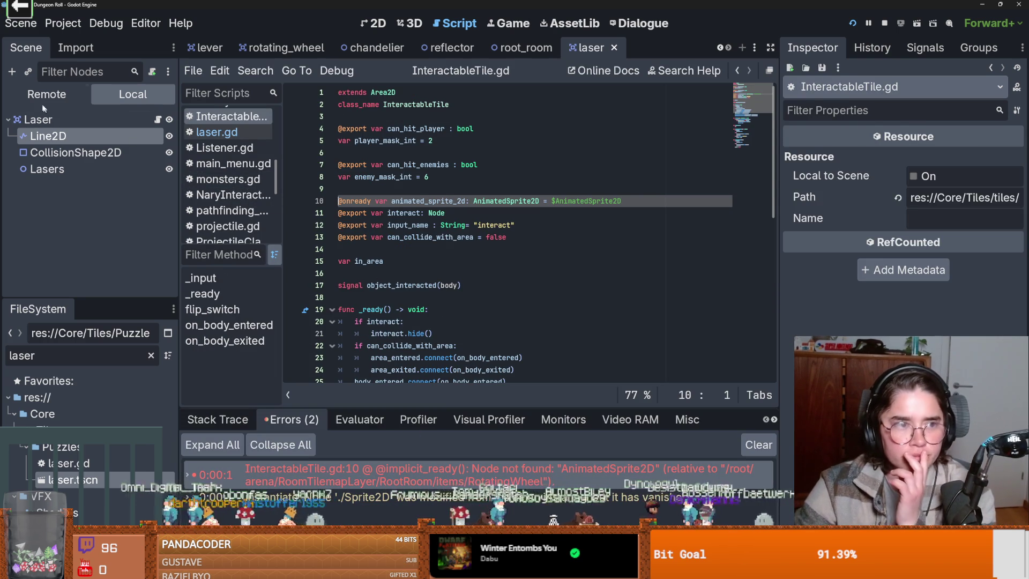
- Show the running game's remote scene tree and filter it for 'laser'
click(39, 94)
scroll(107, 241, down, 1)
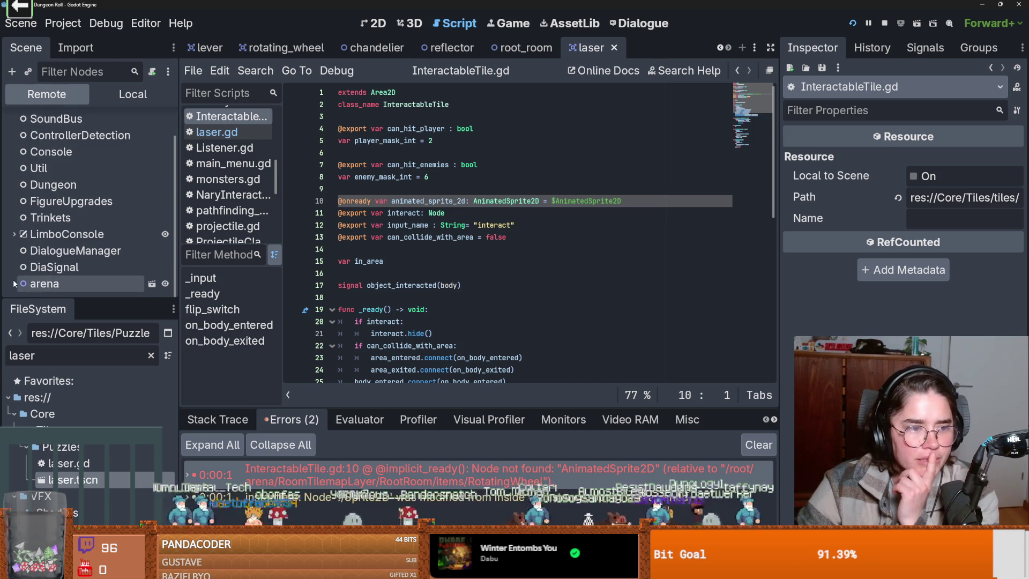
scroll(107, 284, down, 3)
click(83, 71)
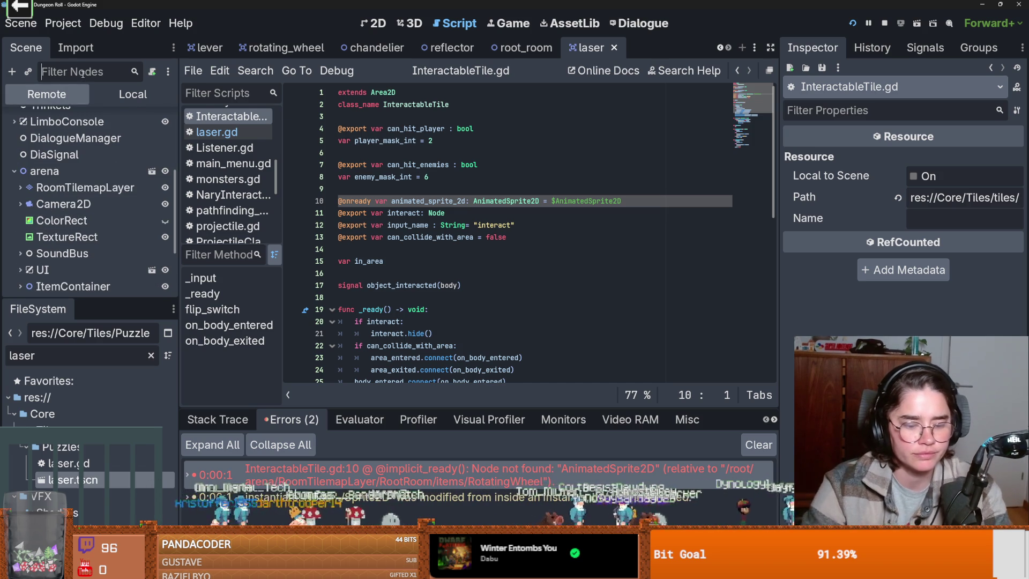
text(laser)
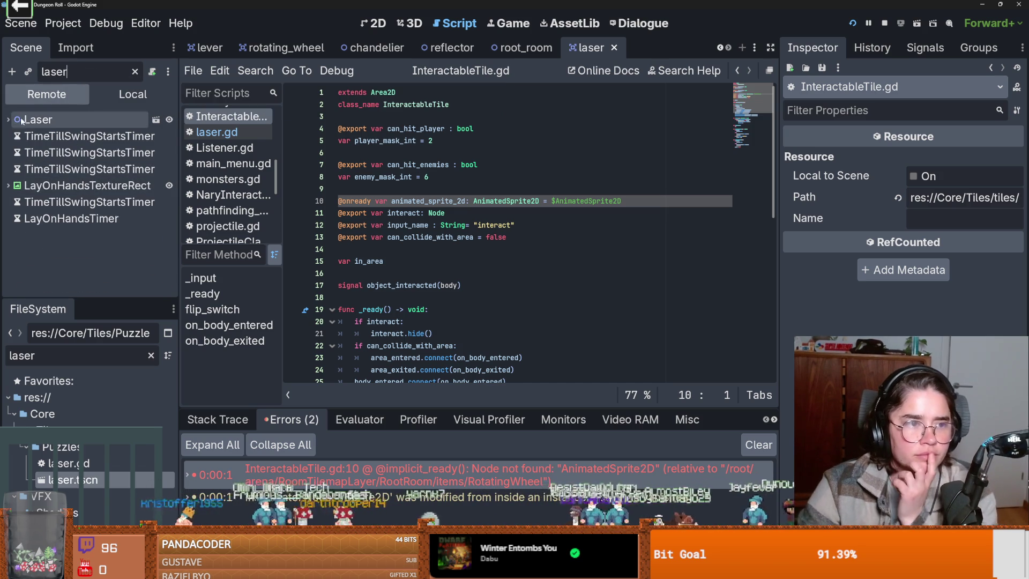
- Expand the nested Lasers/Laser nodes down to the deepest Lasers node and inspect it
click(14, 136)
click(21, 153)
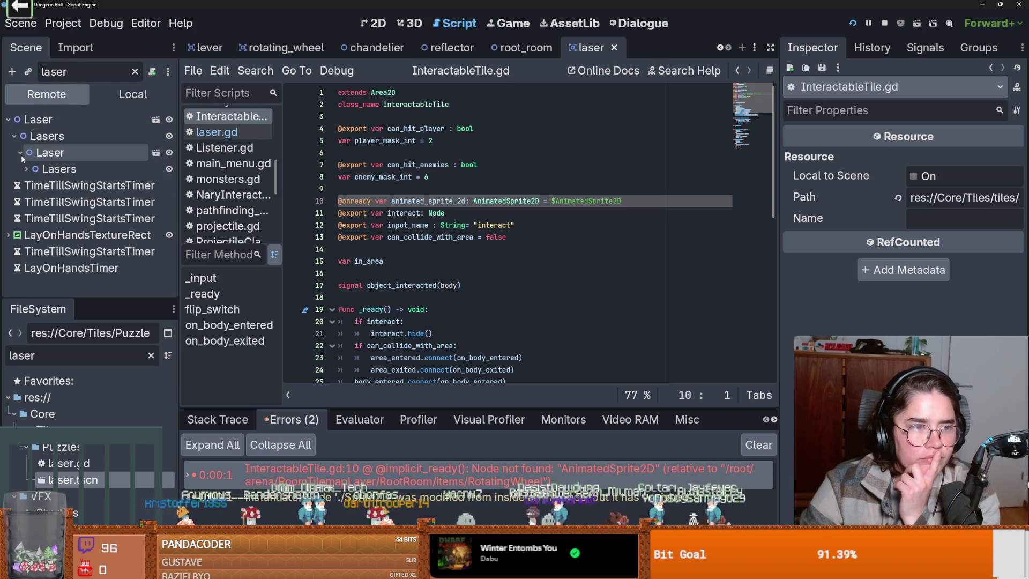
click(27, 169)
click(33, 185)
scroll(38, 194, down, 1)
click(39, 184)
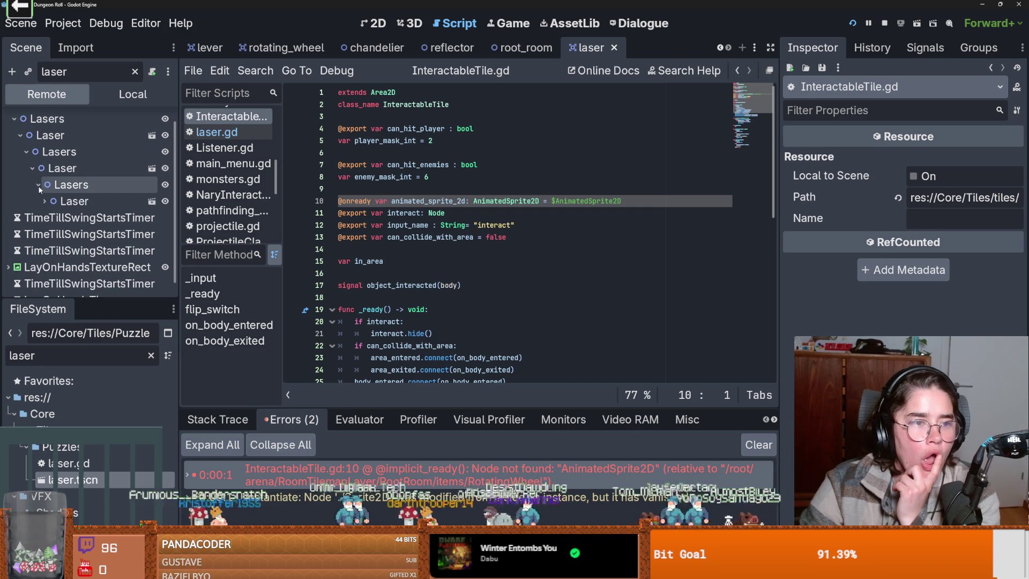
click(44, 201)
click(62, 234)
click(57, 234)
click(75, 251)
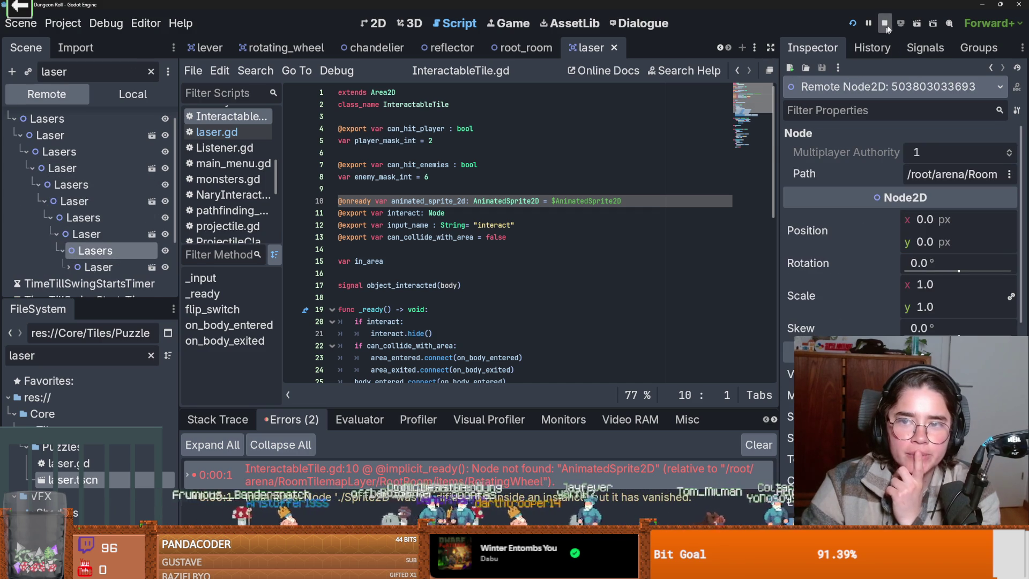
- Stop the running game and reopen laser.gd in the script editor
click(884, 23)
scroll(455, 215, down, 5)
scroll(455, 216, up, 3)
scroll(455, 215, down, 8)
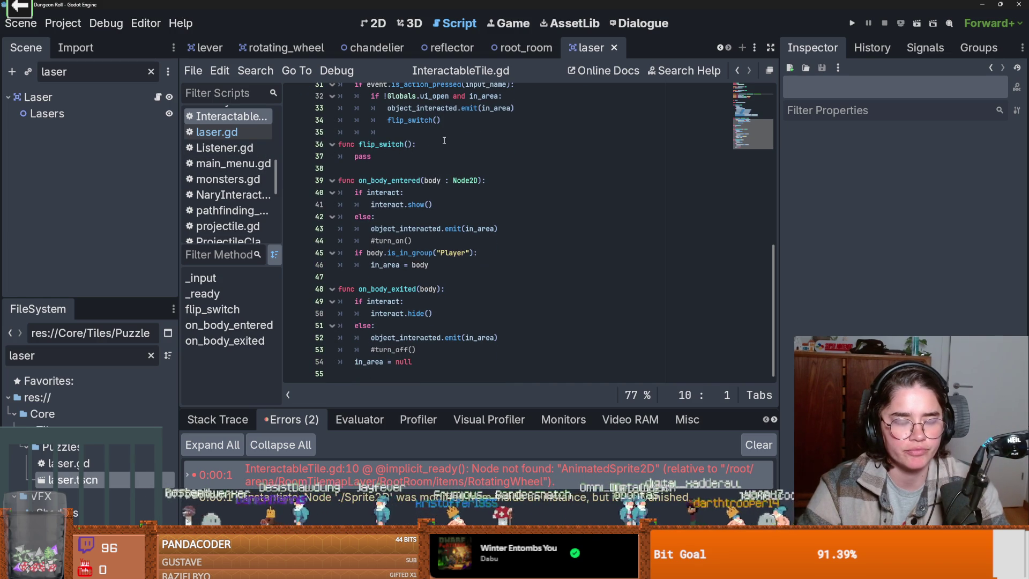
click(158, 97)
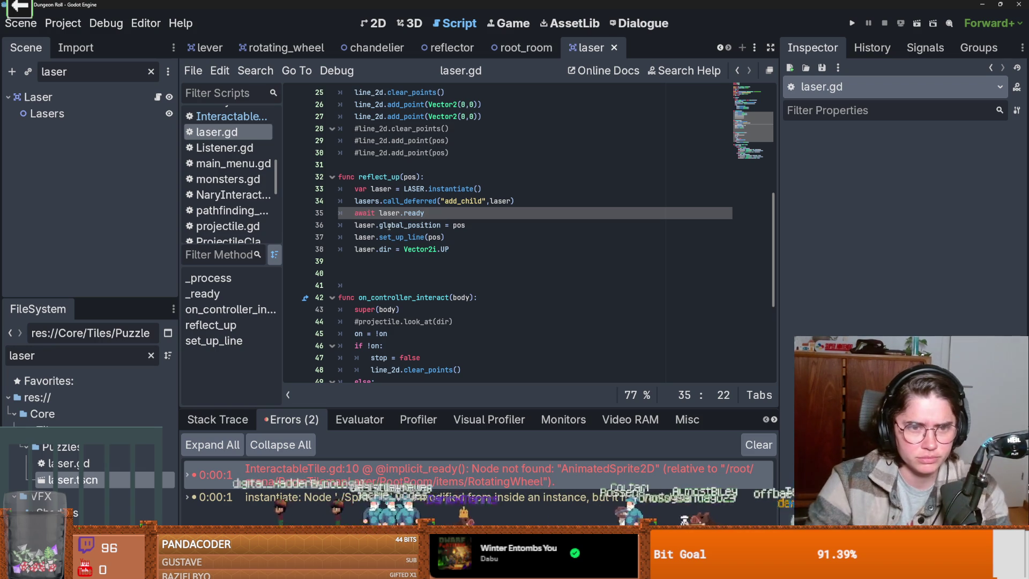
- Insert a blank line after line 27 inside set_up_line in laser.gd
scroll(444, 216, up, 3)
double_click(47, 113)
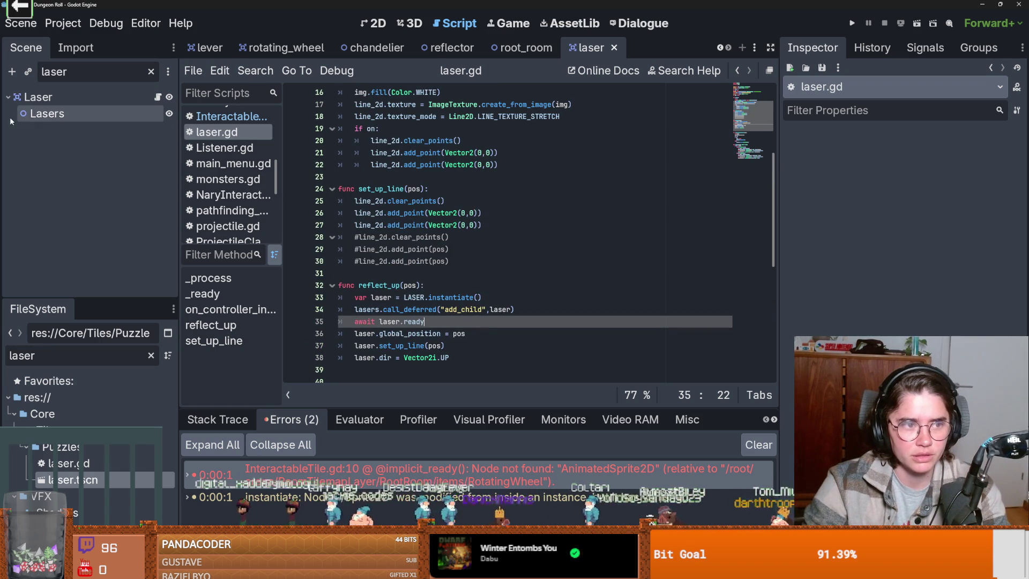
click(158, 97)
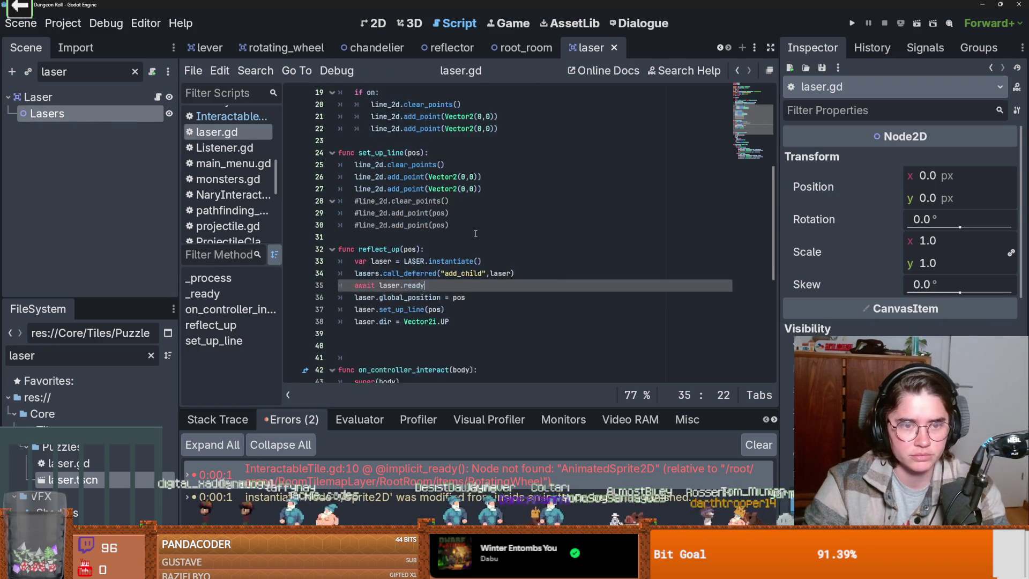
scroll(457, 242, up, 2)
scroll(454, 242, down, 2)
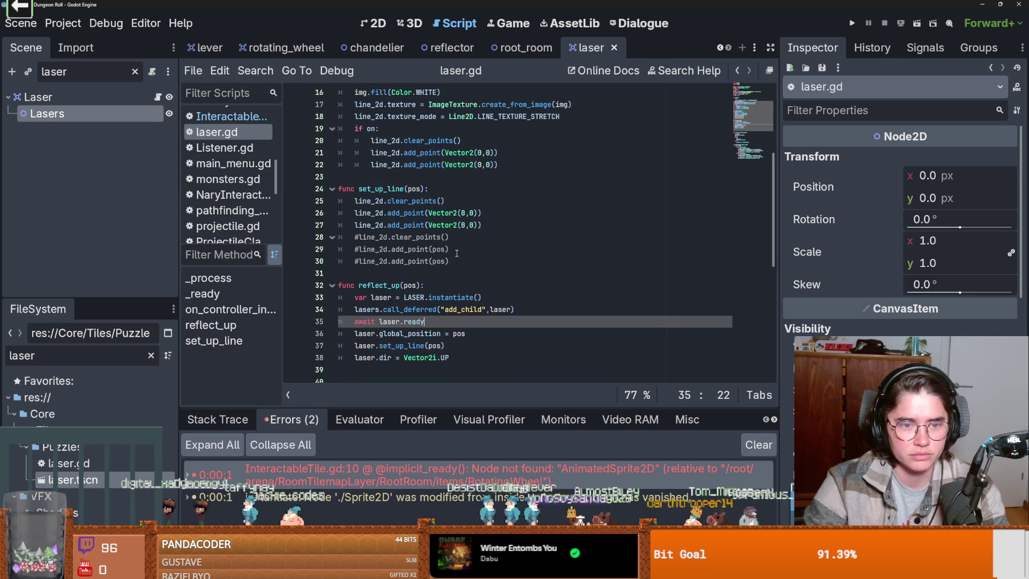
click(489, 225)
key(Return)
- Comment out lines 64 and 63, the last two segment_shape lines in _process
scroll(482, 233, down, 8)
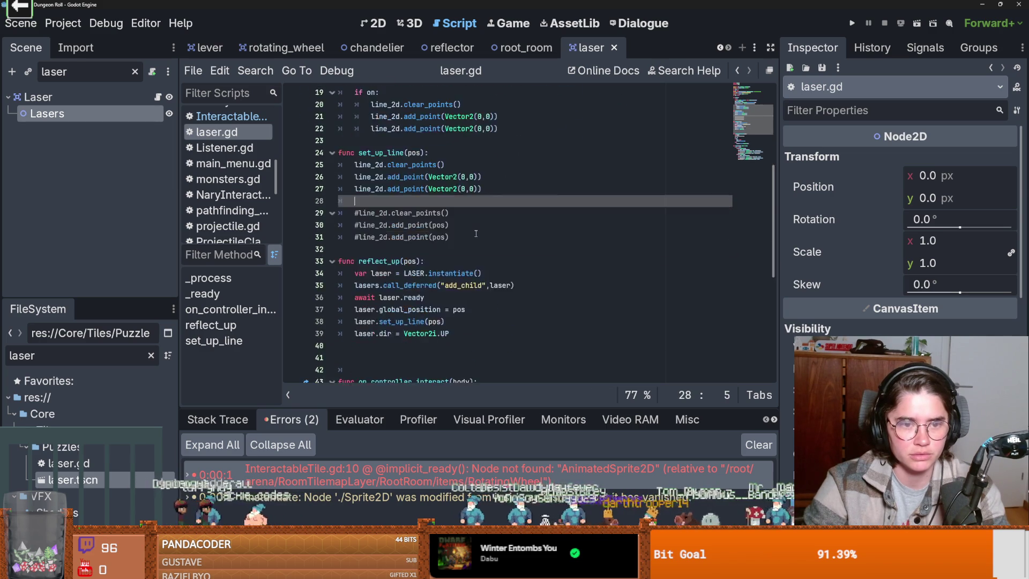
scroll(478, 276, down, 1)
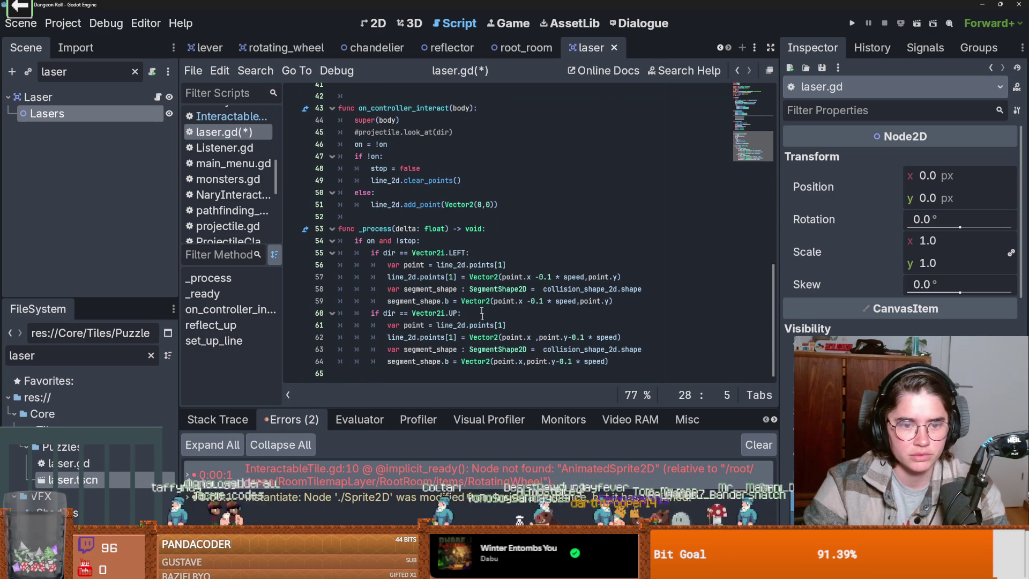
click(485, 362)
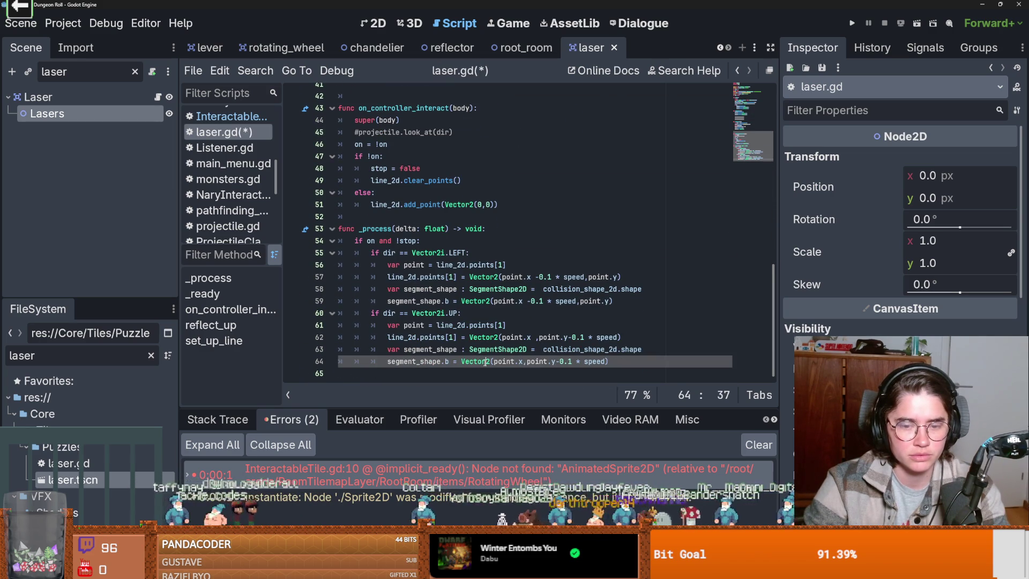
key(ctrl+k)
click(576, 348)
scroll(535, 354, up, 1)
key(ctrl+k)
- Bring up the laser scene with its Laser root and Lasers child
scroll(468, 369, up, 8)
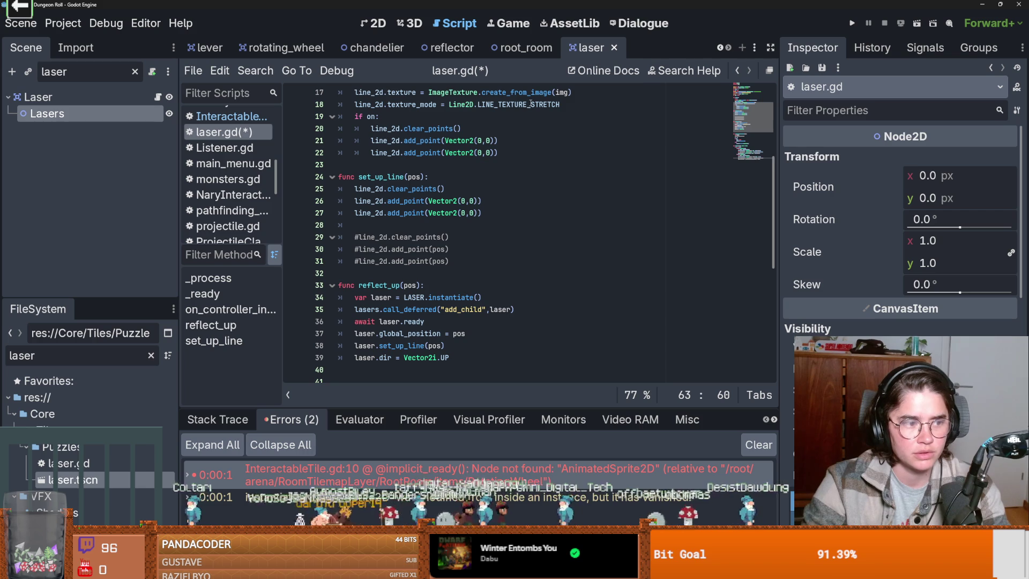
mouse_move(530, 104)
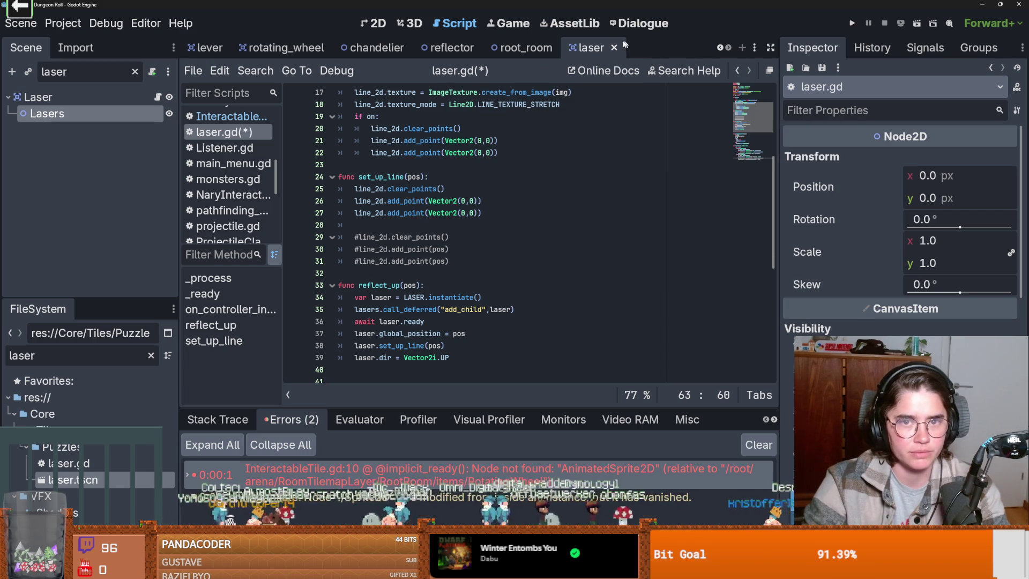
click(720, 48)
- Switch to the 2D view of the laser scene and zoom in, briefly checking laser.gd
click(726, 48)
click(373, 23)
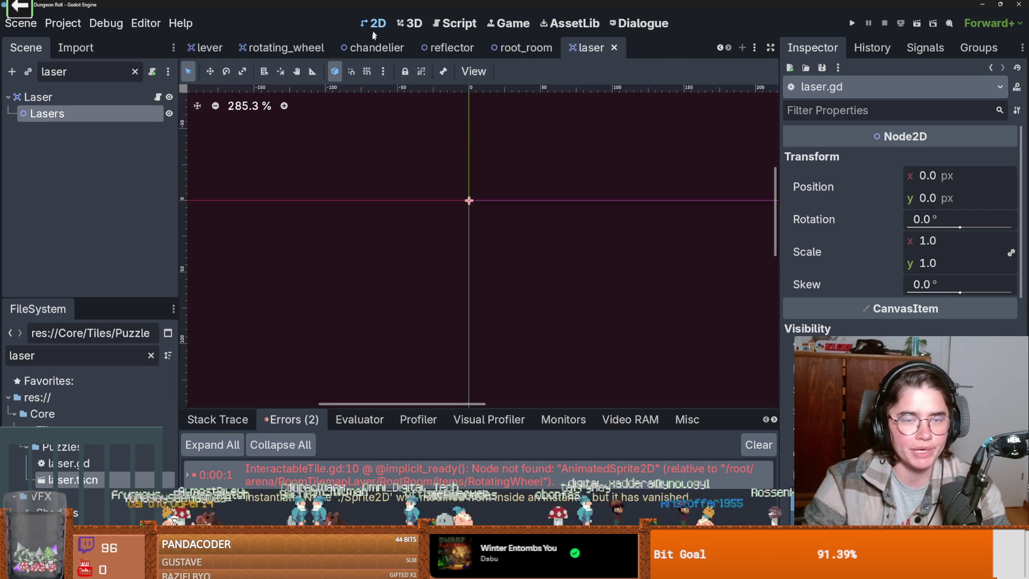
scroll(478, 218, up, 4)
scroll(477, 217, right, 2)
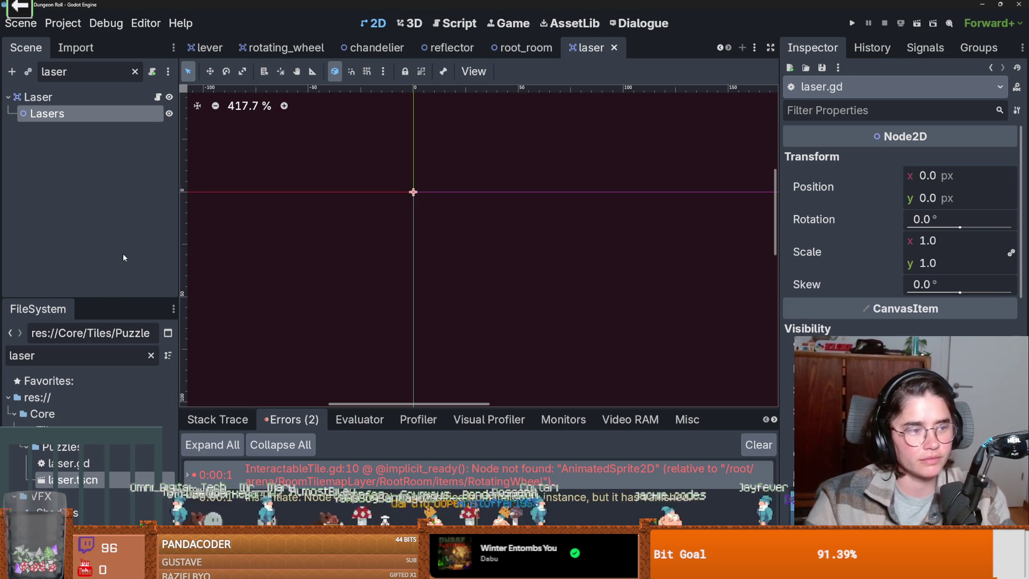
click(157, 97)
scroll(394, 261, up, 2)
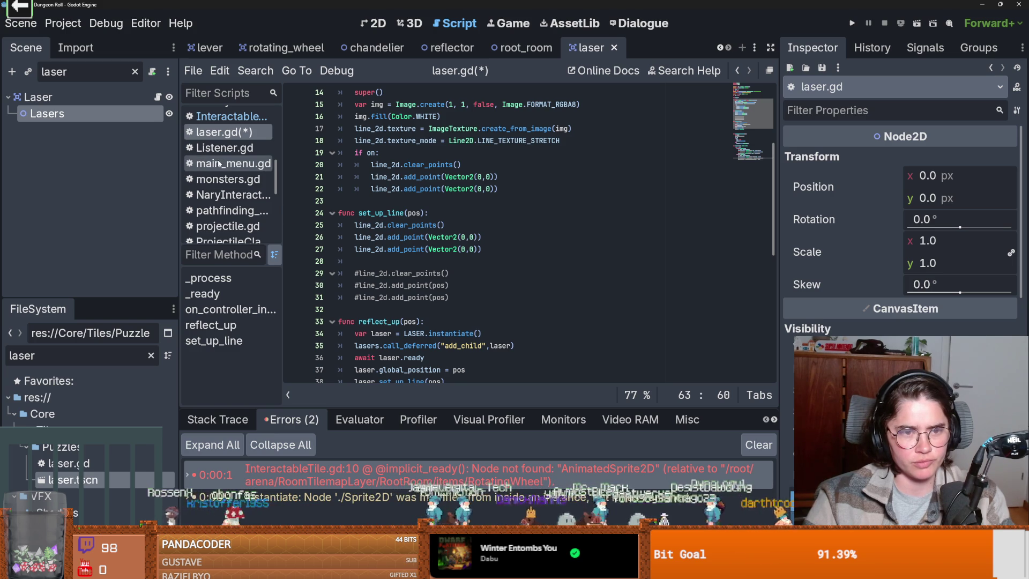
click(372, 27)
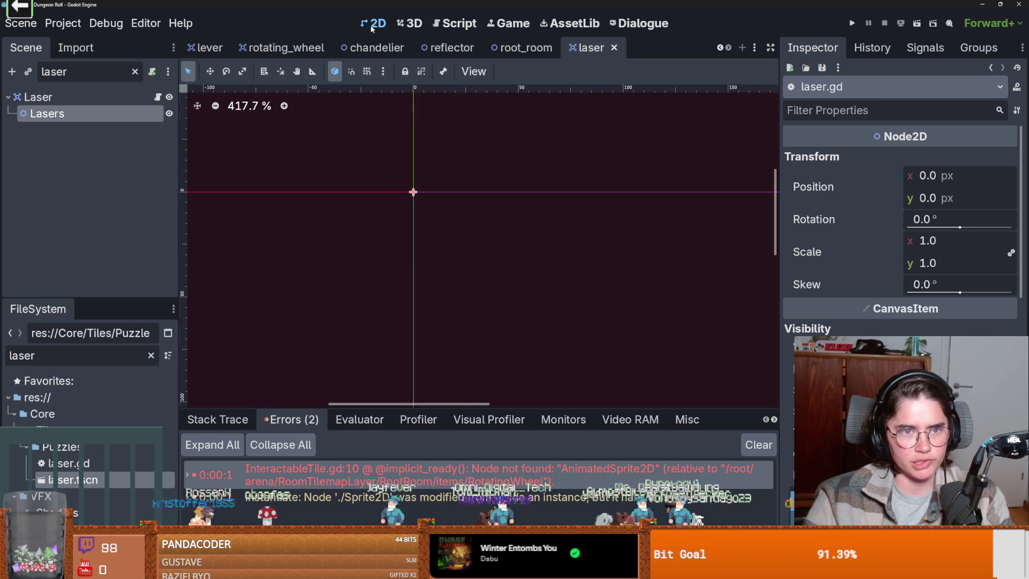
scroll(381, 193, up, 5)
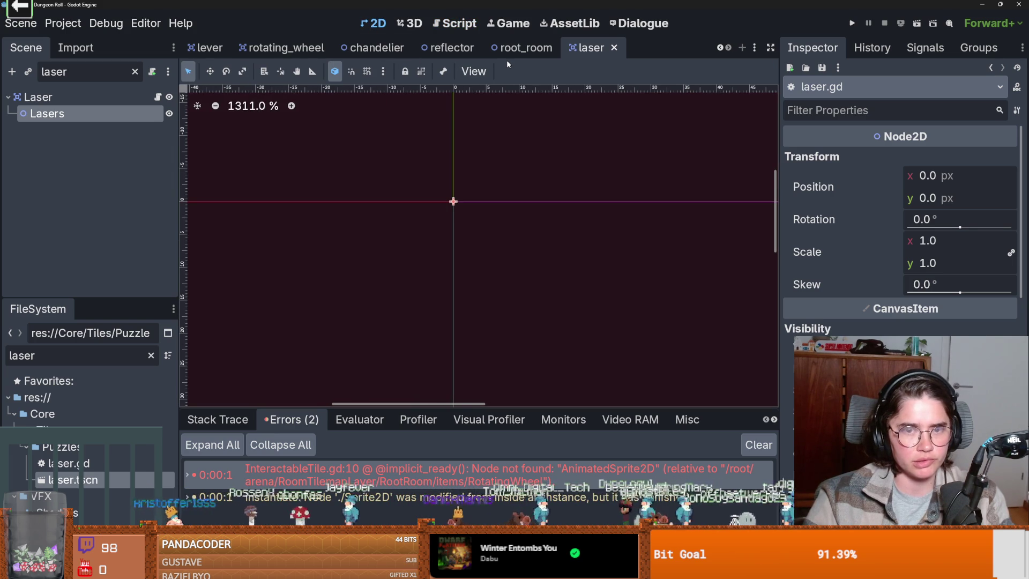
scroll(456, 201, up, 9)
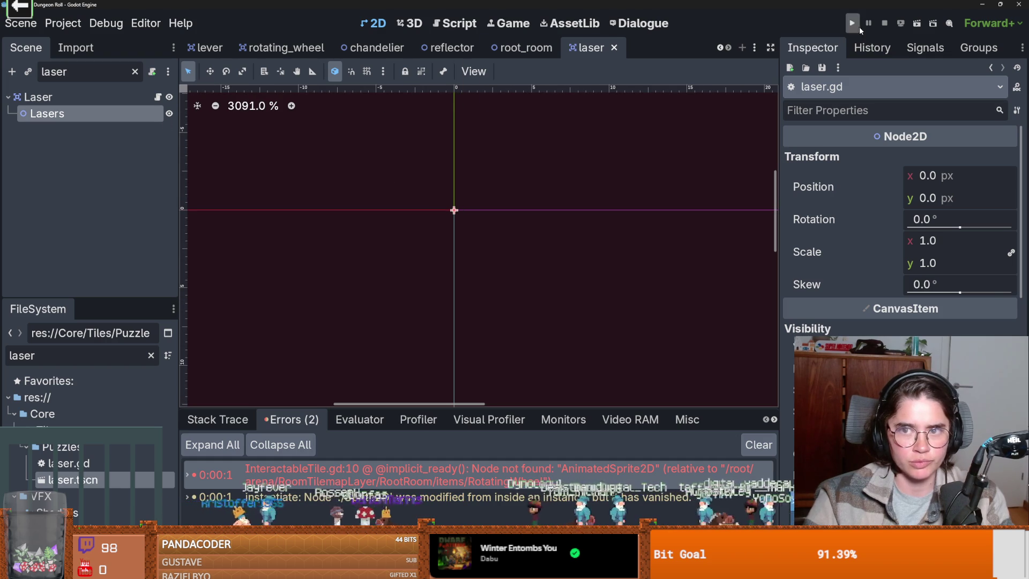
- Clear the node filter and inspect the Lasers, CollisionShape2D and Line2D nodes
click(159, 98)
click(135, 71)
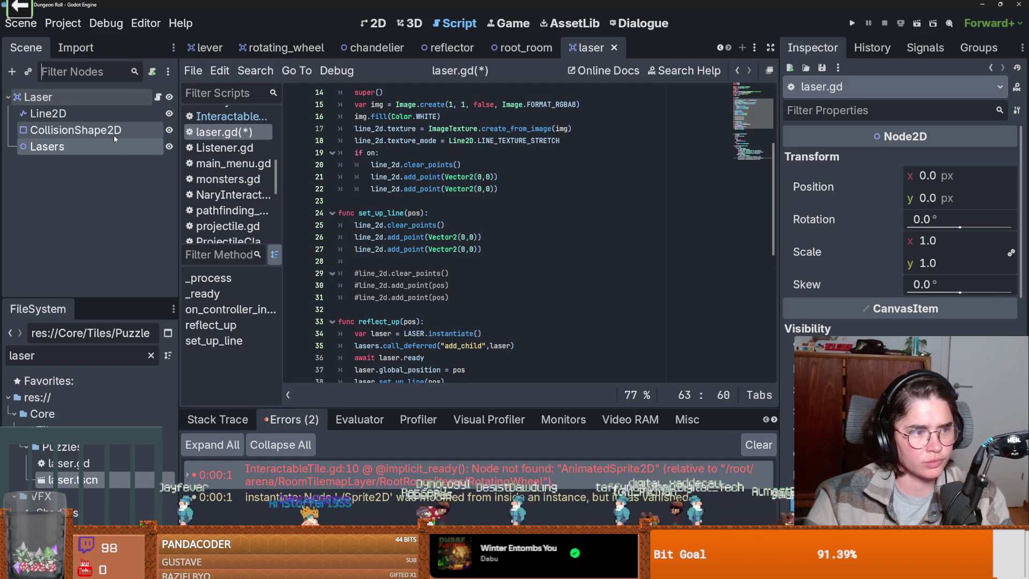
click(118, 156)
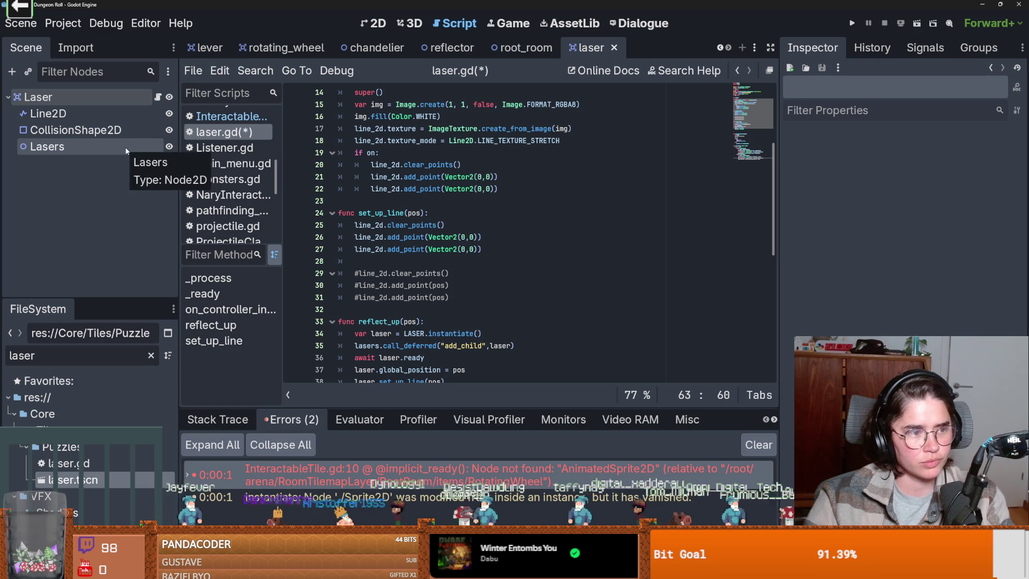
click(78, 130)
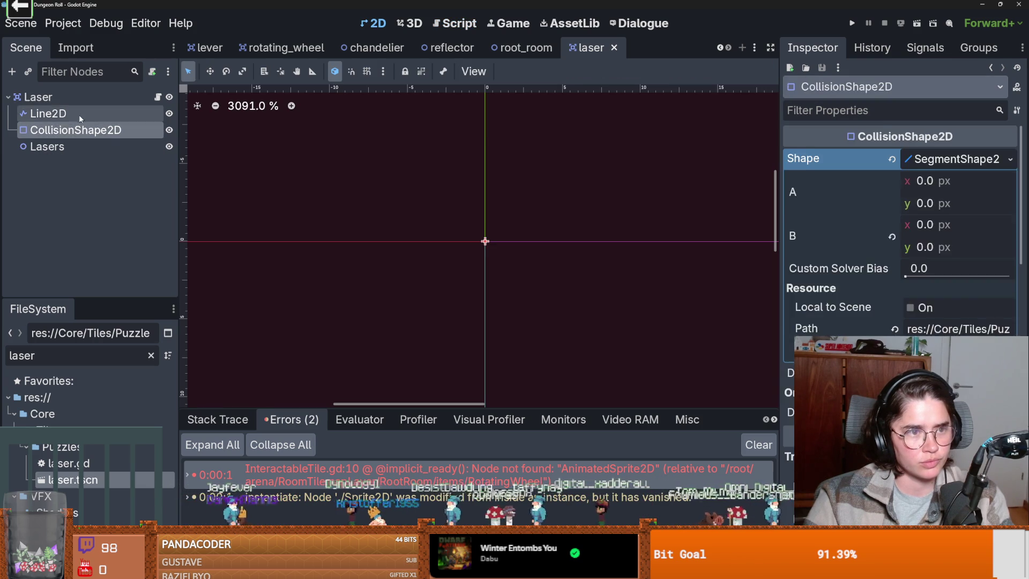
click(51, 113)
scroll(487, 244, up, 4)
- Move the Lasers node up to y = -1 px, save the scene and run the game
click(488, 245)
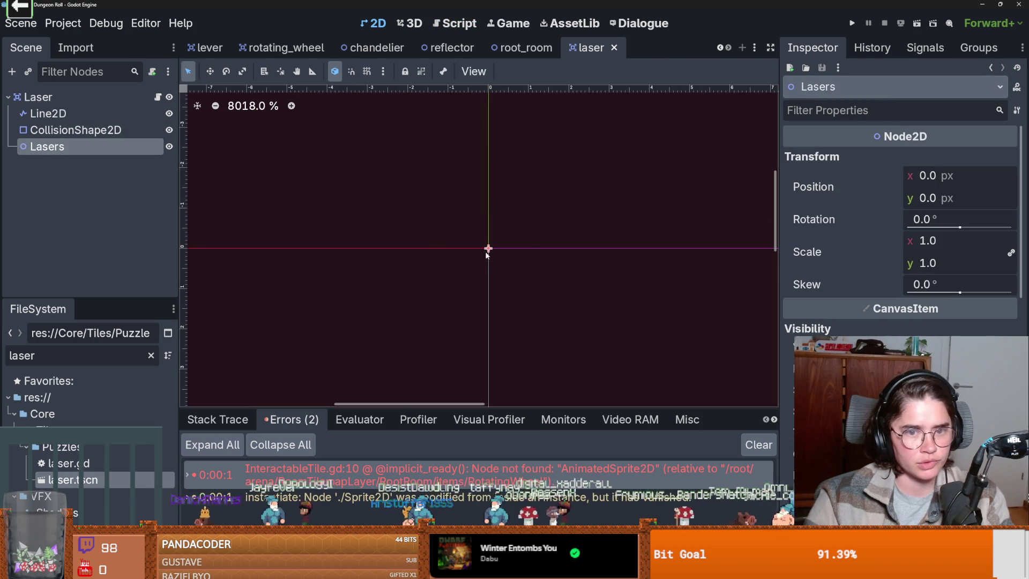
drag(488, 244, 490, 200)
key(ctrl+s)
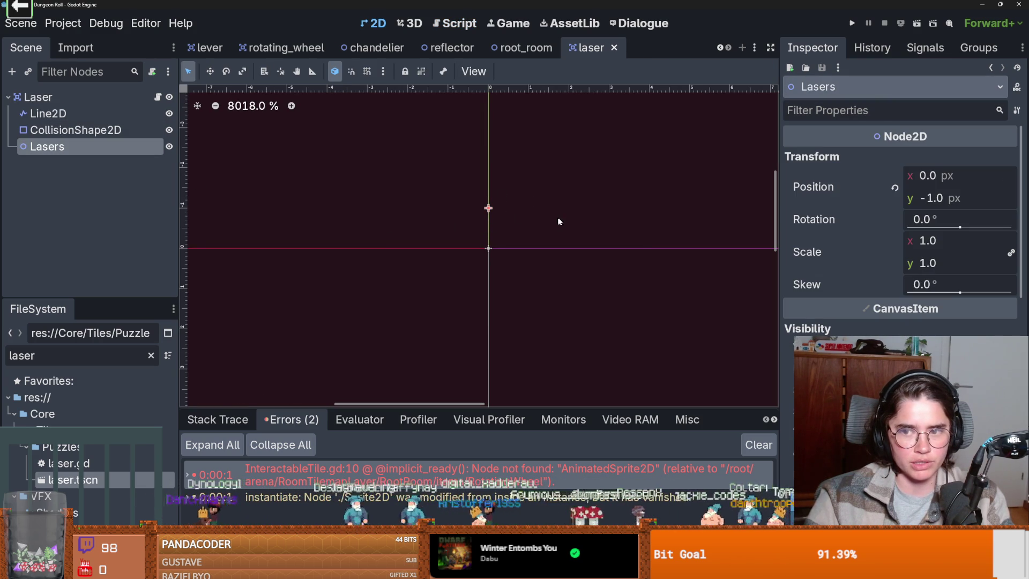
click(851, 23)
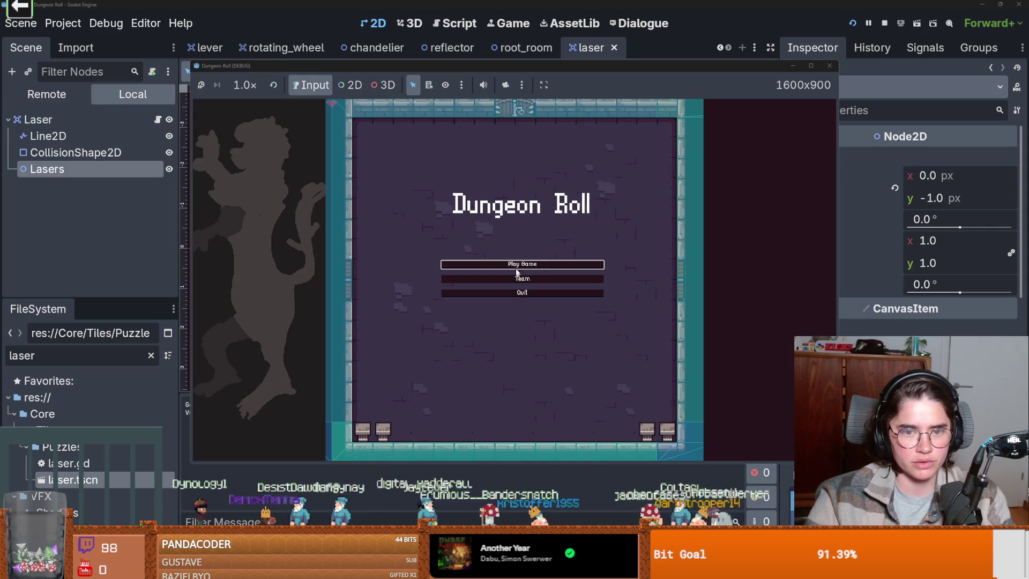
- Enter the dungeon in the game and filter the remote scene tree for 'laser'
click(519, 265)
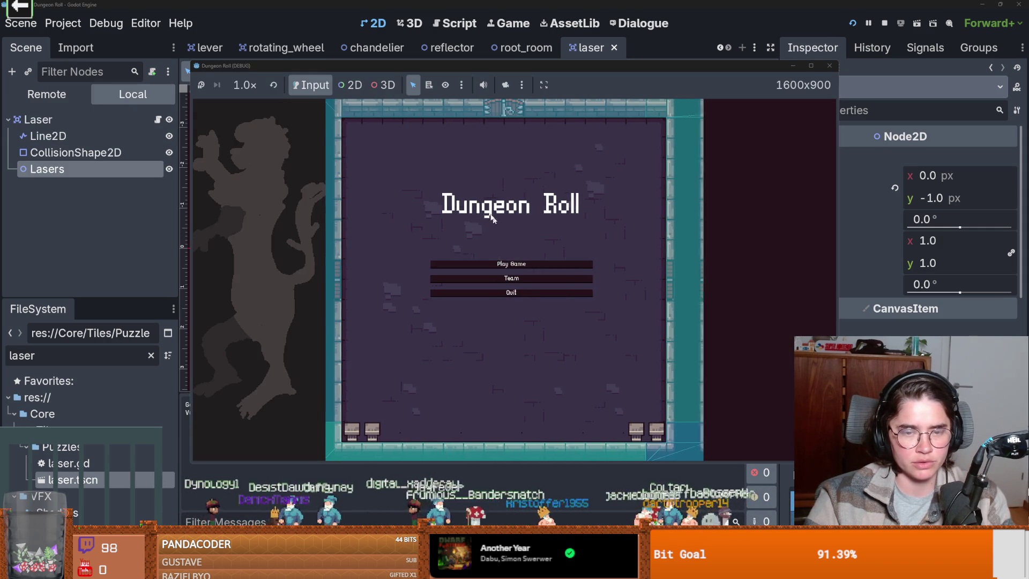
key(Return)
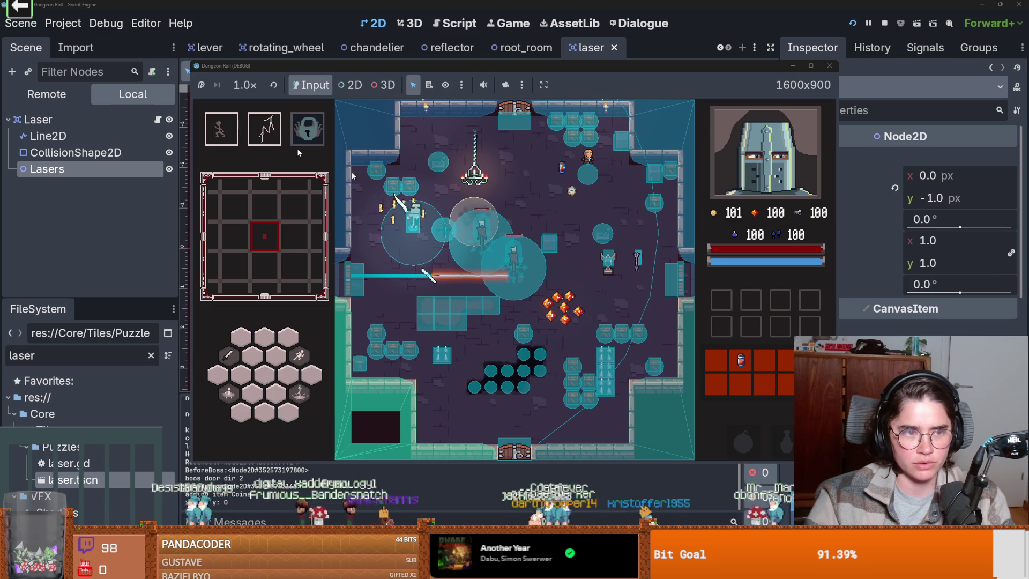
click(46, 94)
click(69, 71)
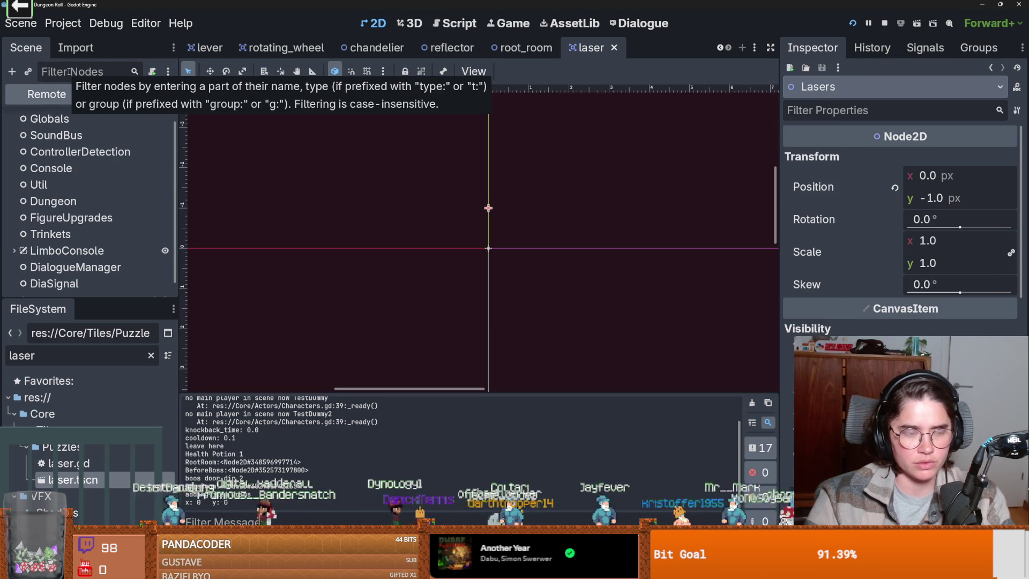
text(laser)
- Expand the nested remote Laser/Lasers nodes and inspect the innermost Laser area
click(8, 119)
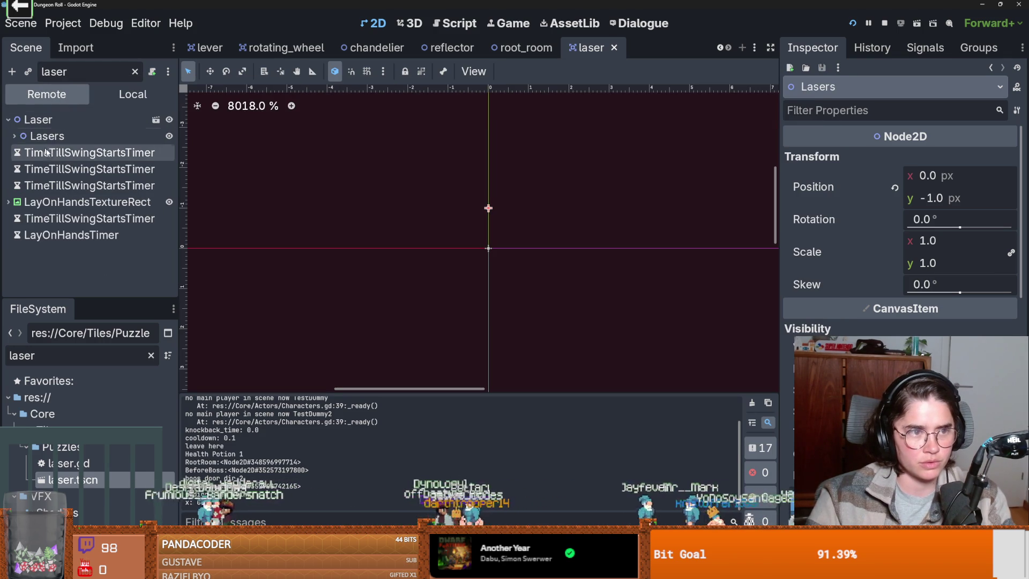
click(14, 135)
click(20, 152)
click(27, 169)
click(33, 185)
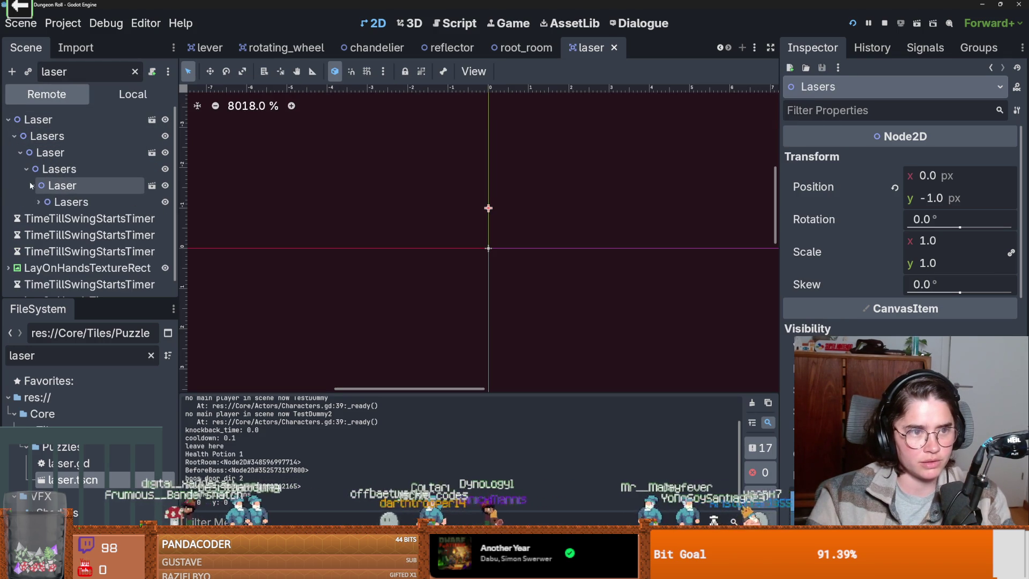
click(44, 202)
click(38, 202)
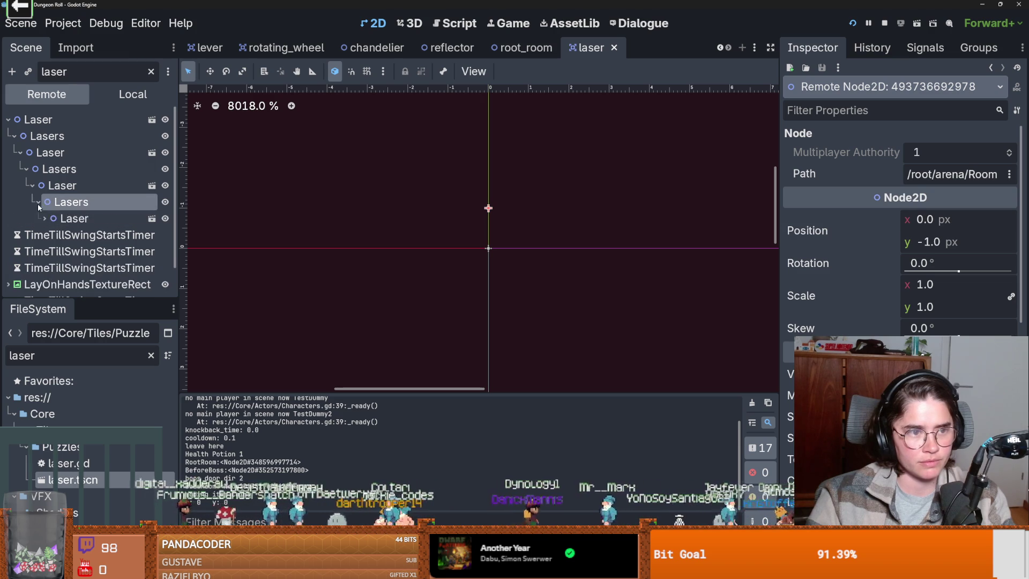
click(74, 218)
- Stop the game and reopen laser.gd from the Lasers node's script icon
click(886, 23)
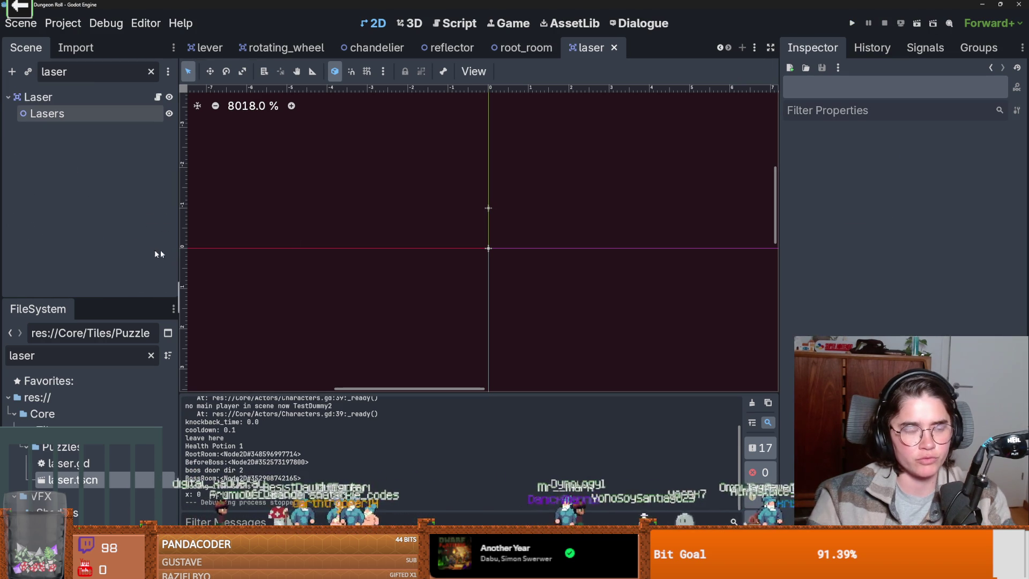
click(46, 114)
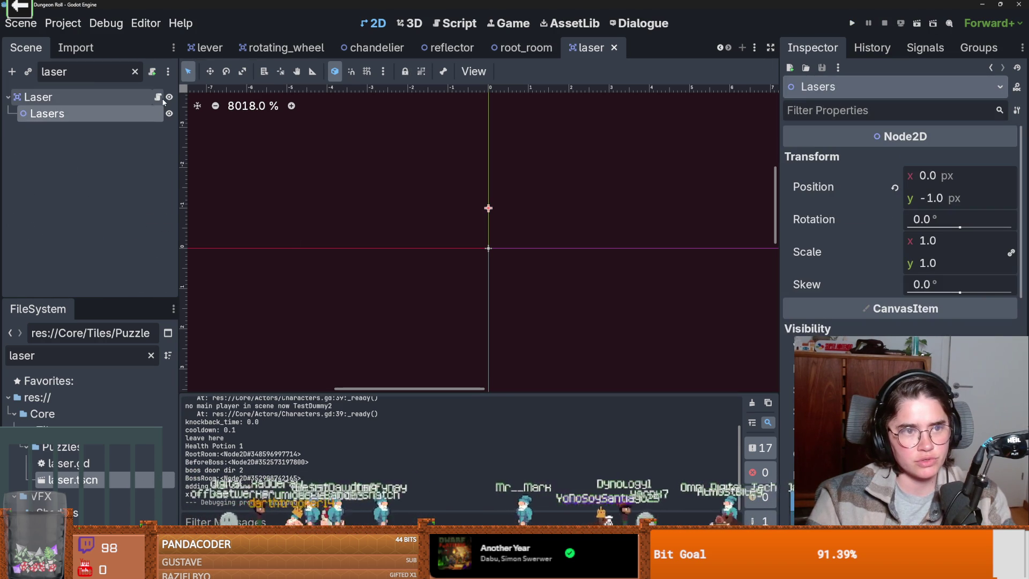
click(158, 97)
scroll(400, 266, up, 4)
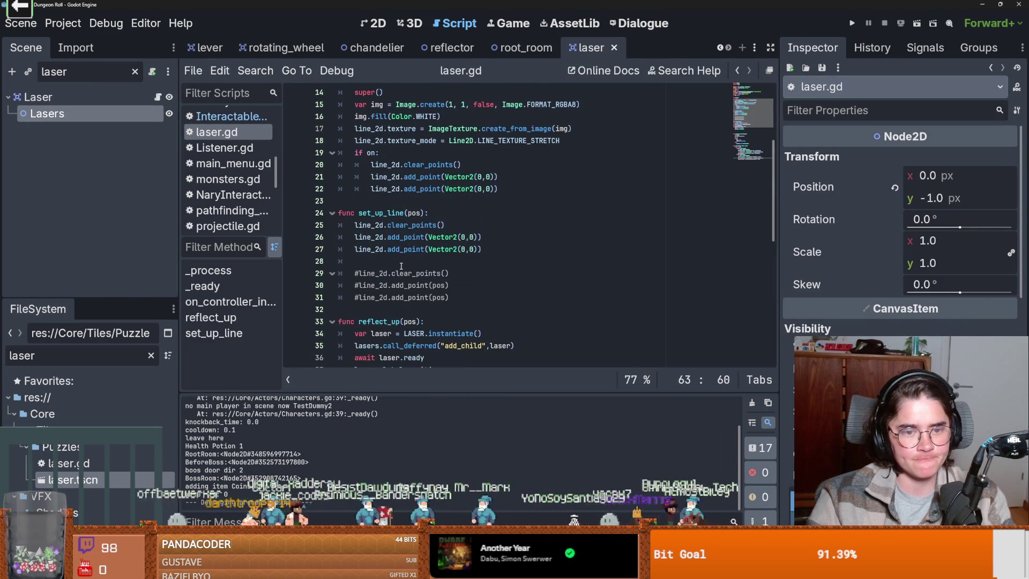
- Locate the reflect_up call in Reflector.gd via the reflector scene
scroll(400, 266, down, 3)
double_click(387, 178)
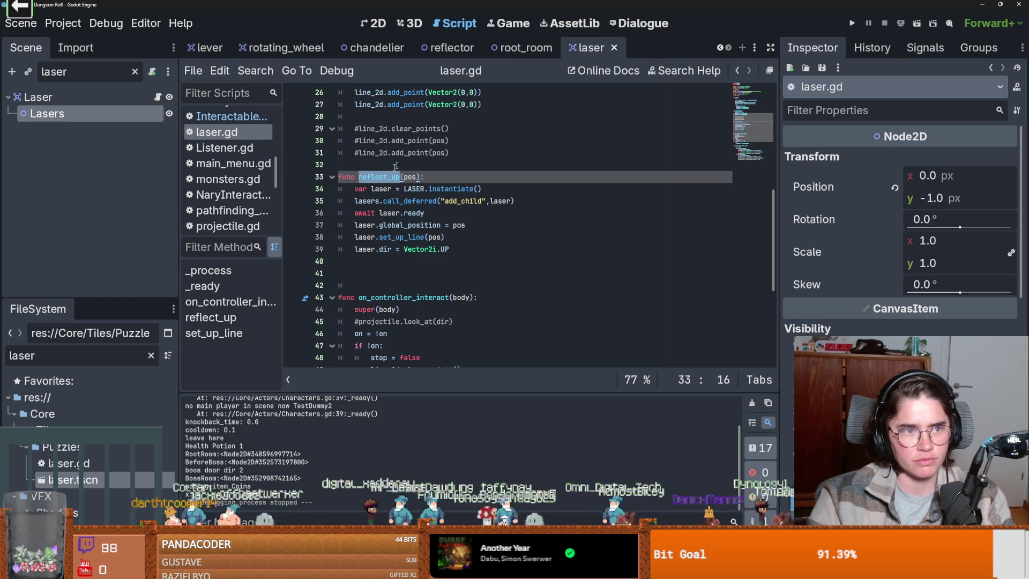
click(436, 47)
scroll(431, 236, down, 2)
click(433, 237)
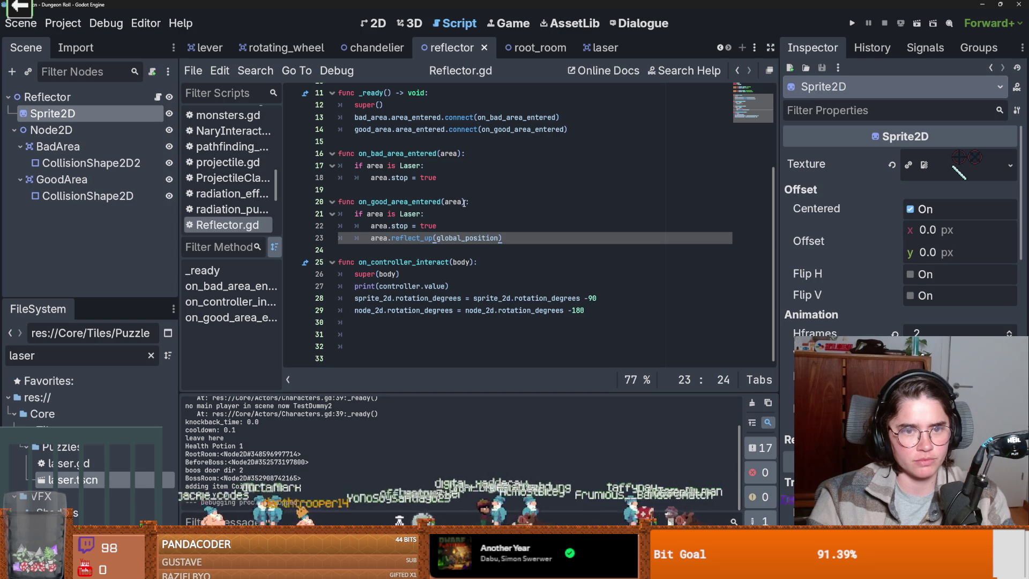
scroll(458, 236, up, 3)
- Add 'var can = true', require 'and can' in the Laser check, set can = false, and run
click(397, 189)
text(var c)
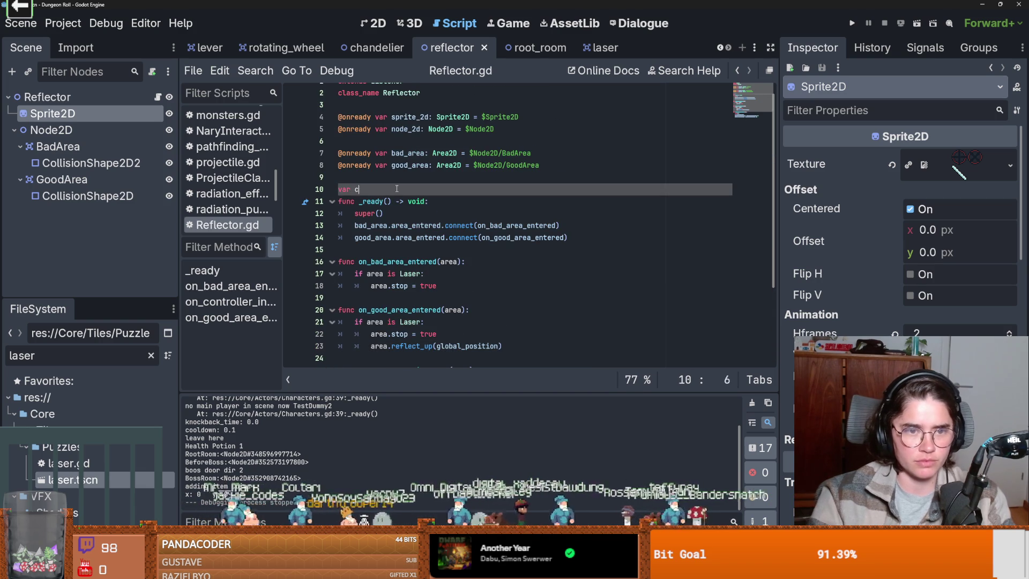
text(an = true)
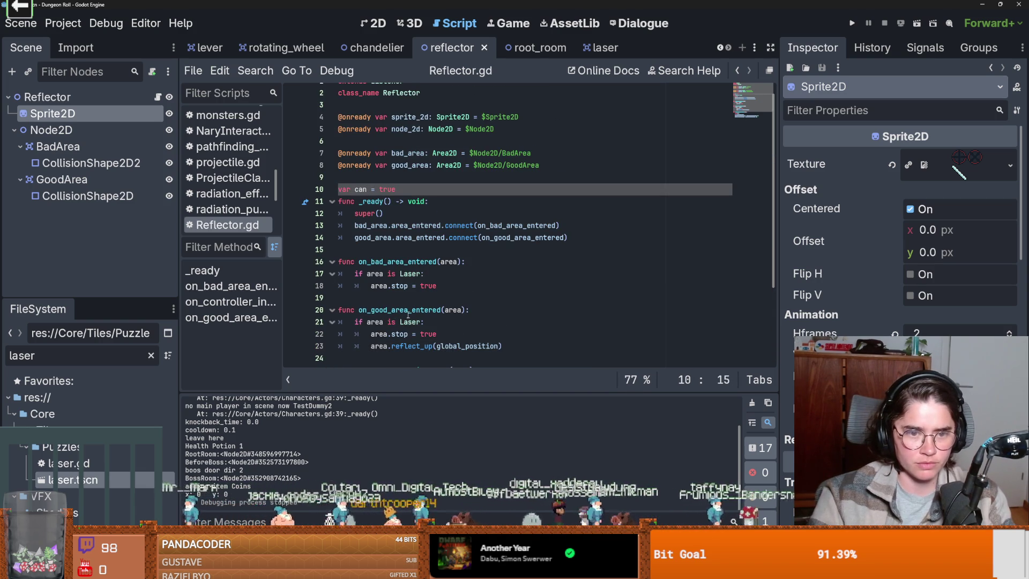
click(421, 321)
text(can:)
key(Return)
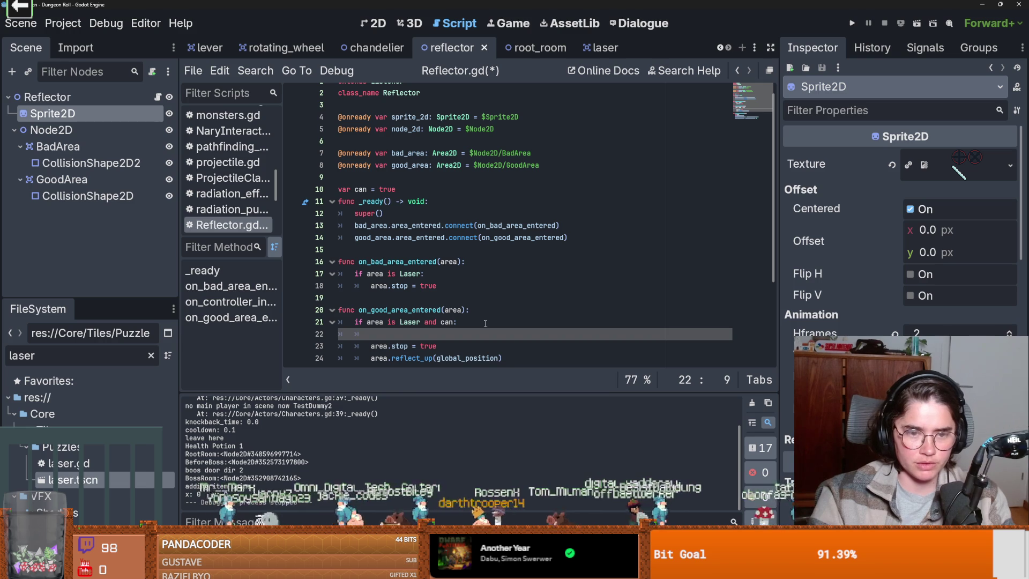
text(can = false)
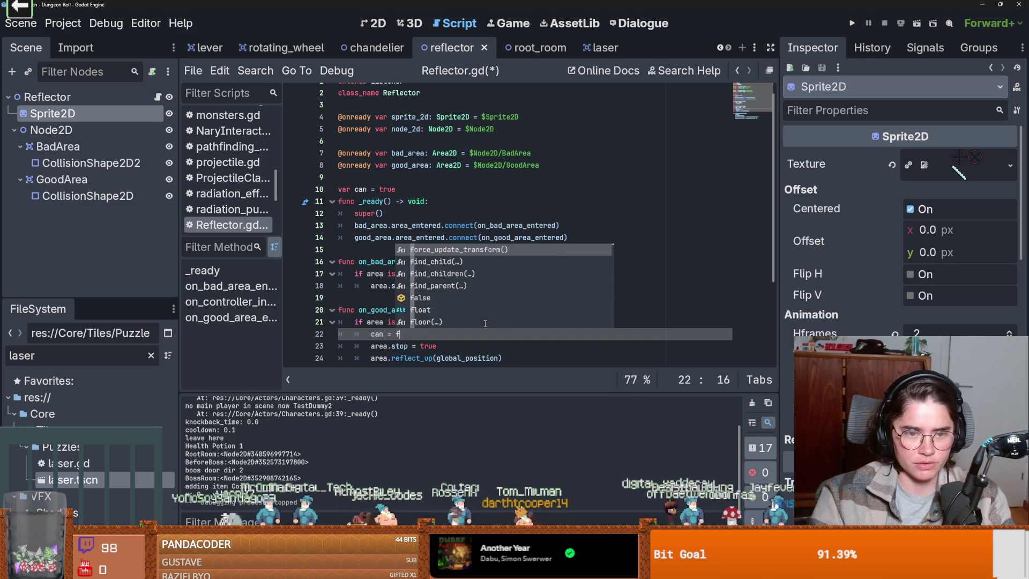
key(F5)
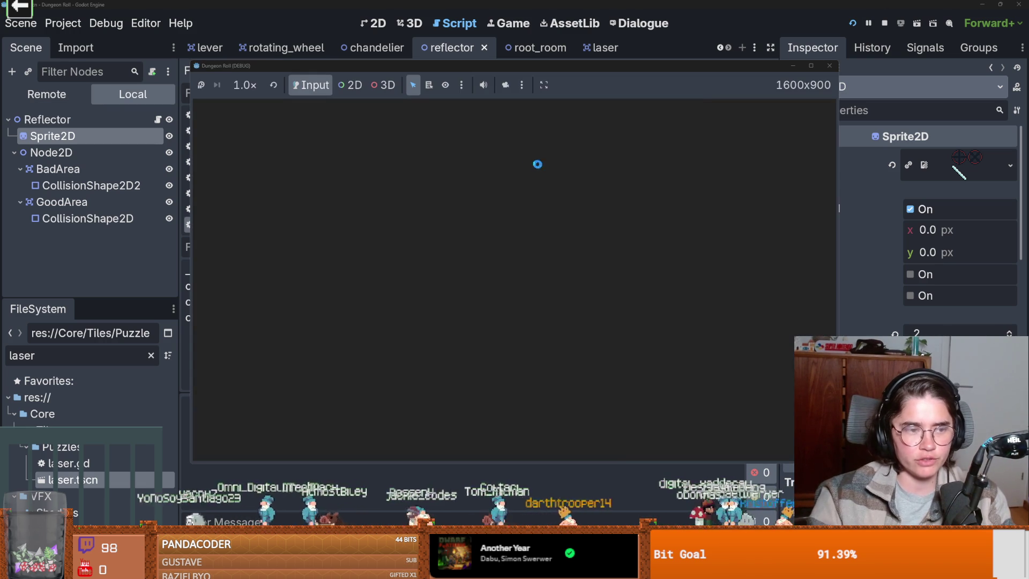
- Start a new game into the level and filter the editor's remote tree for 'laser'
key(Return)
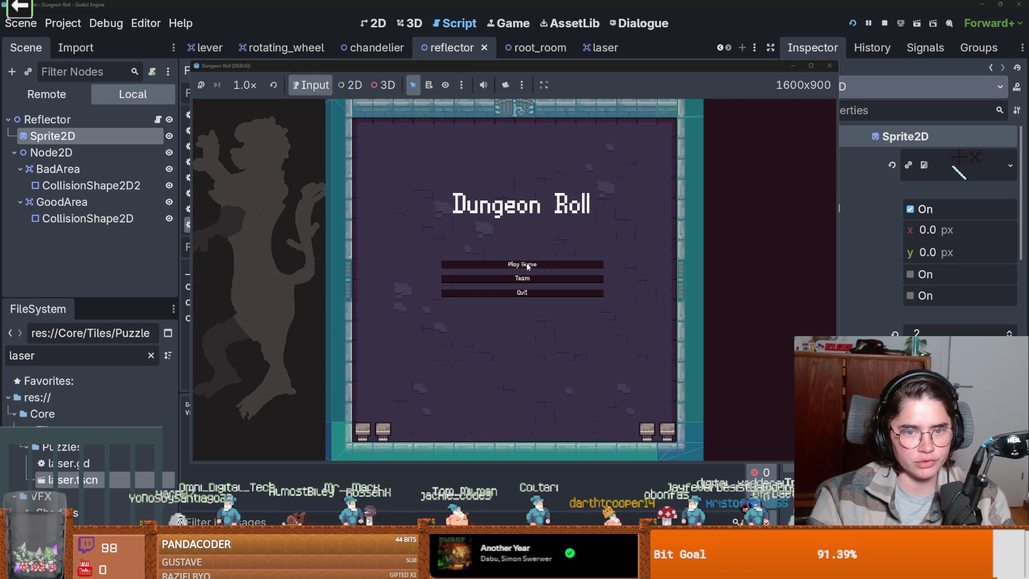
click(488, 217)
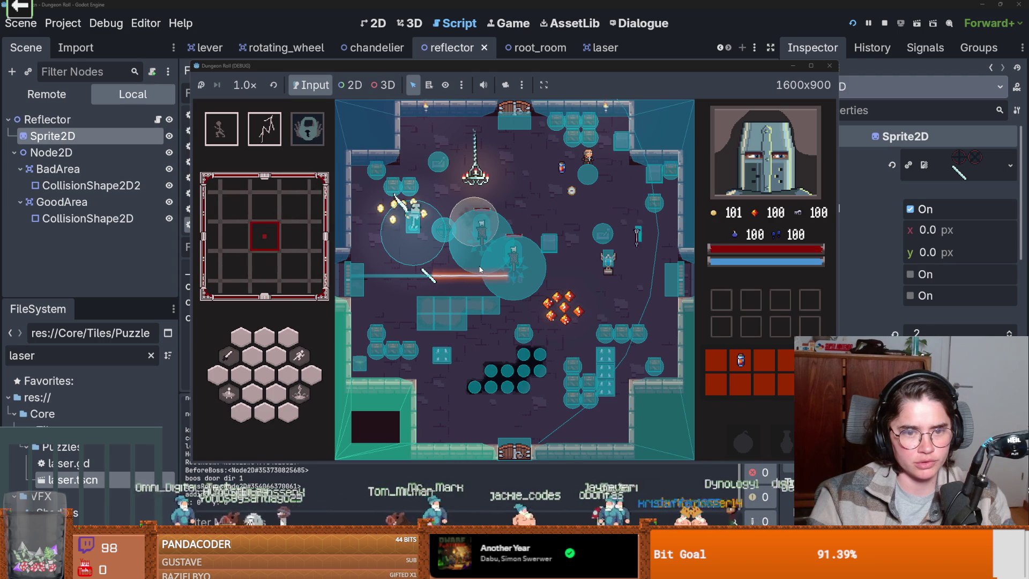
click(51, 93)
click(46, 94)
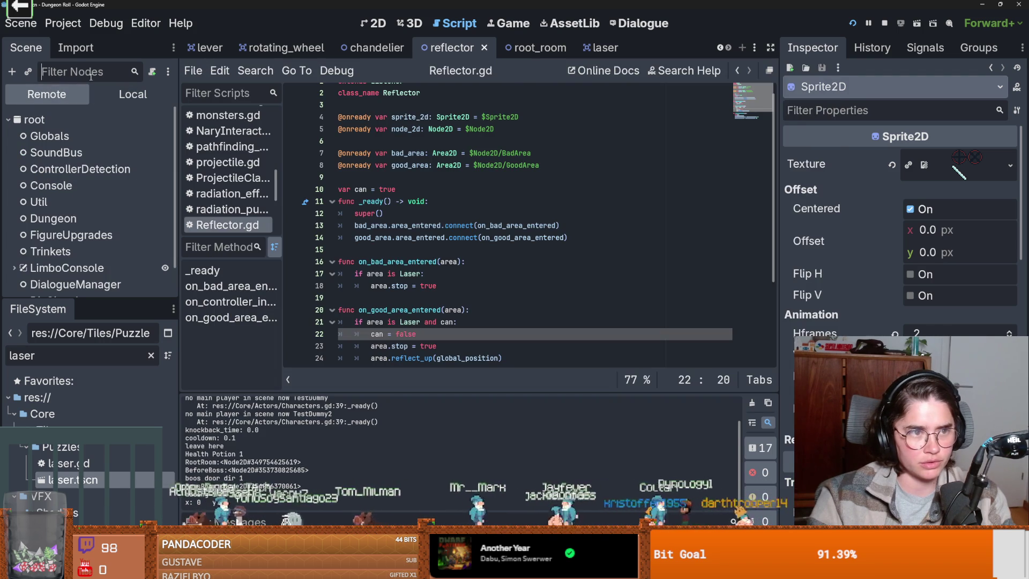
click(75, 71)
text(laser)
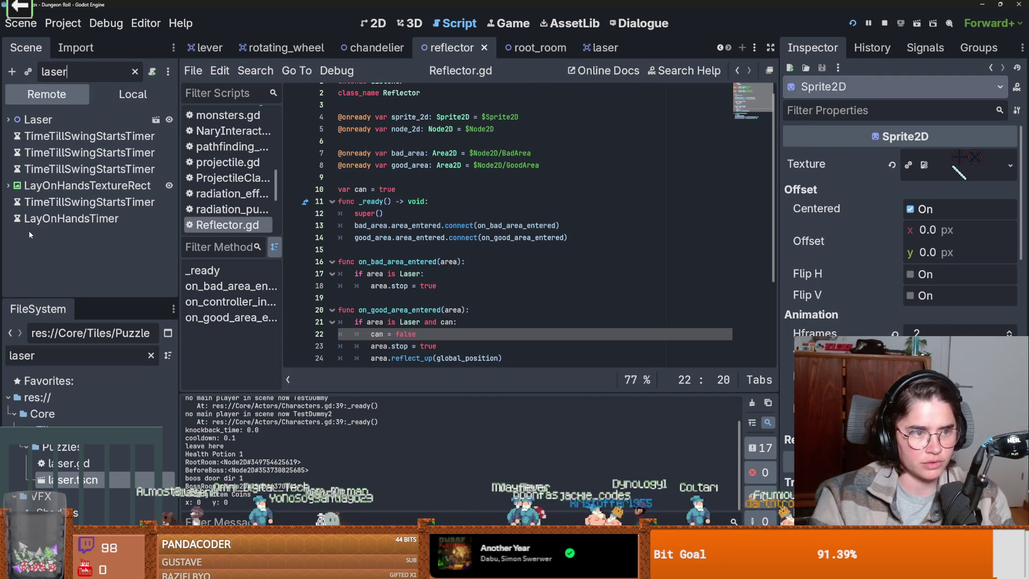
click(15, 136)
double_click(28, 153)
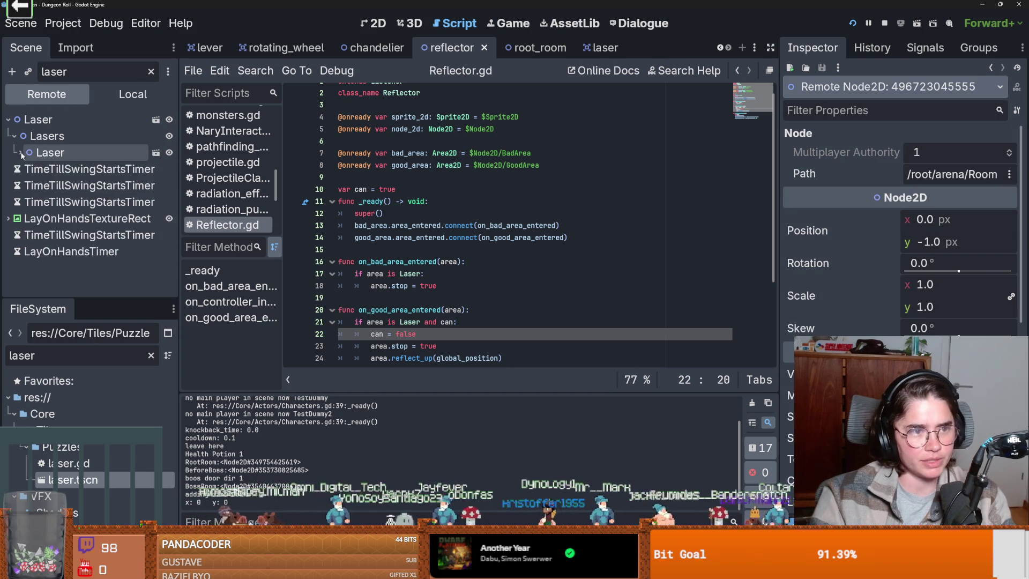
- Clear the filter and expand RoomTilemapLayer, RoomRoot and items to select the live Laser
click(151, 71)
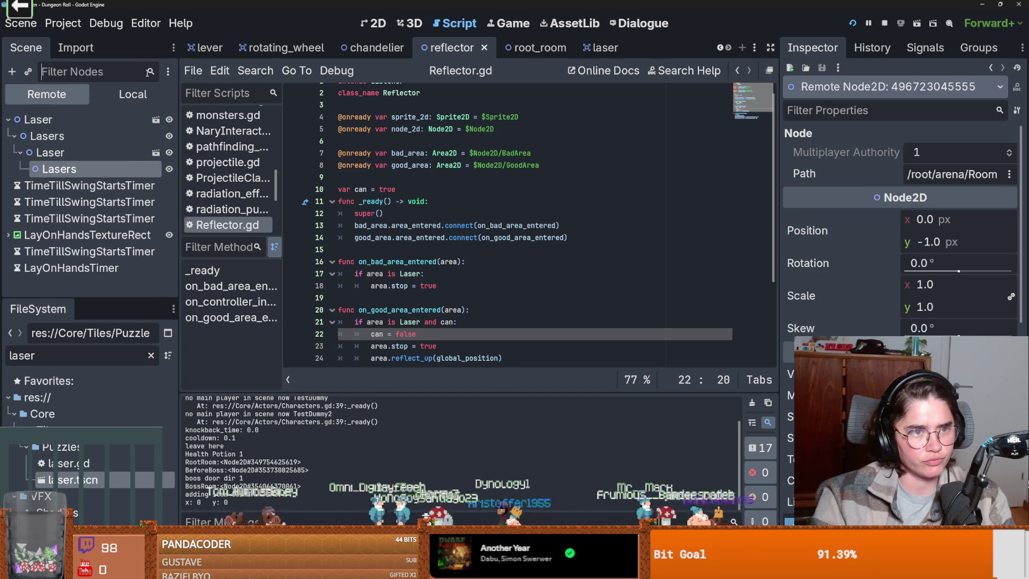
scroll(90, 245, down, 5)
scroll(90, 245, up, 5)
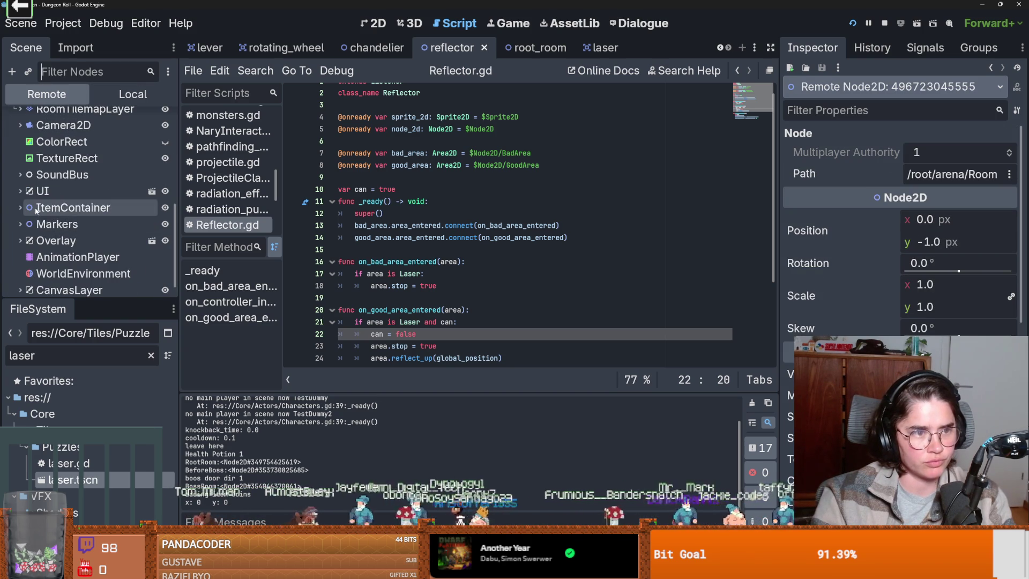
click(18, 154)
click(26, 176)
scroll(45, 224, down, 3)
click(32, 195)
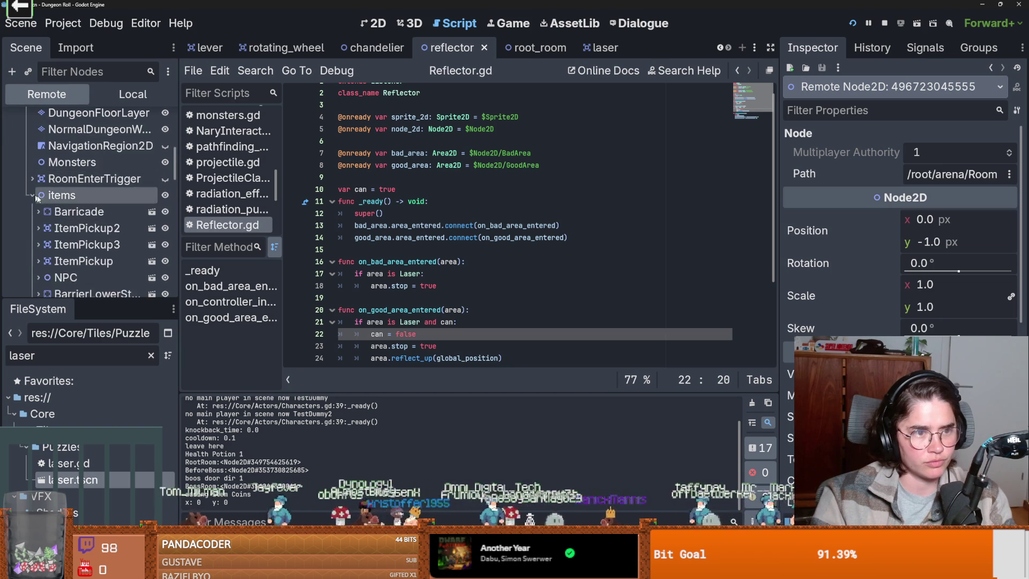
scroll(80, 225, down, 6)
scroll(80, 225, up, 2)
scroll(65, 209, down, 2)
click(78, 197)
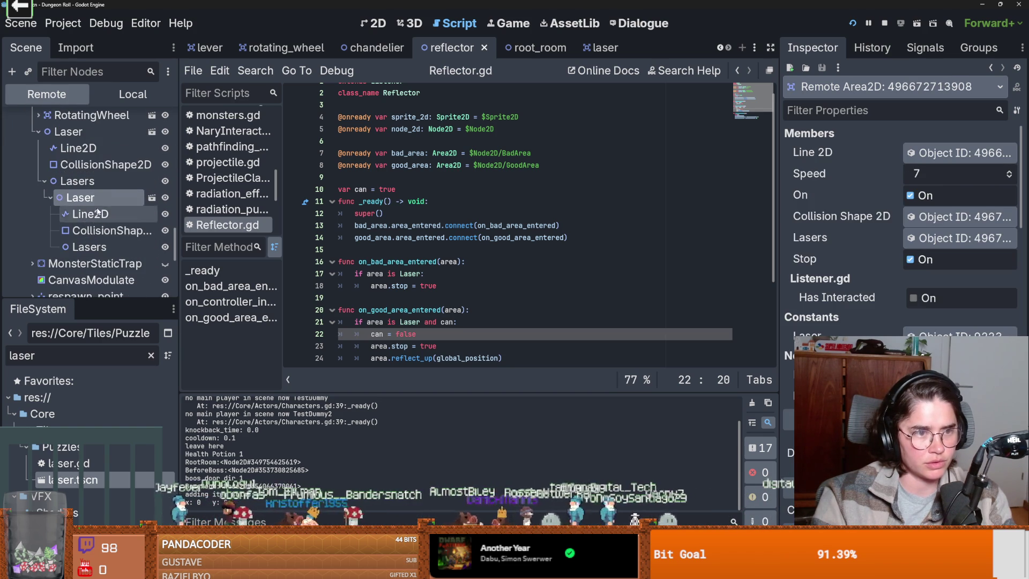
- Select the laser's Line2D and expand its Points array, showing the second point at y -0.7
click(92, 215)
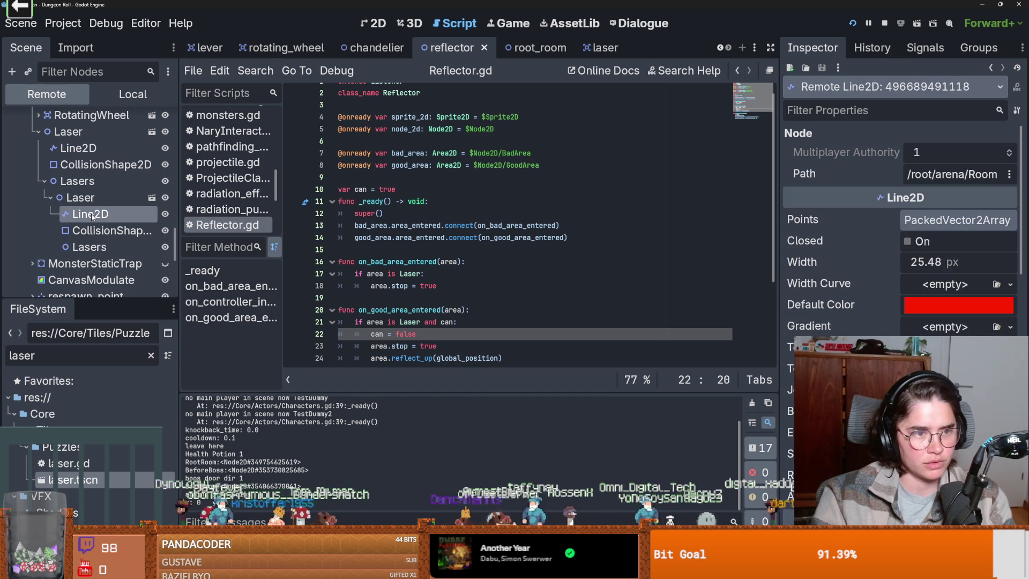
click(944, 174)
click(599, 107)
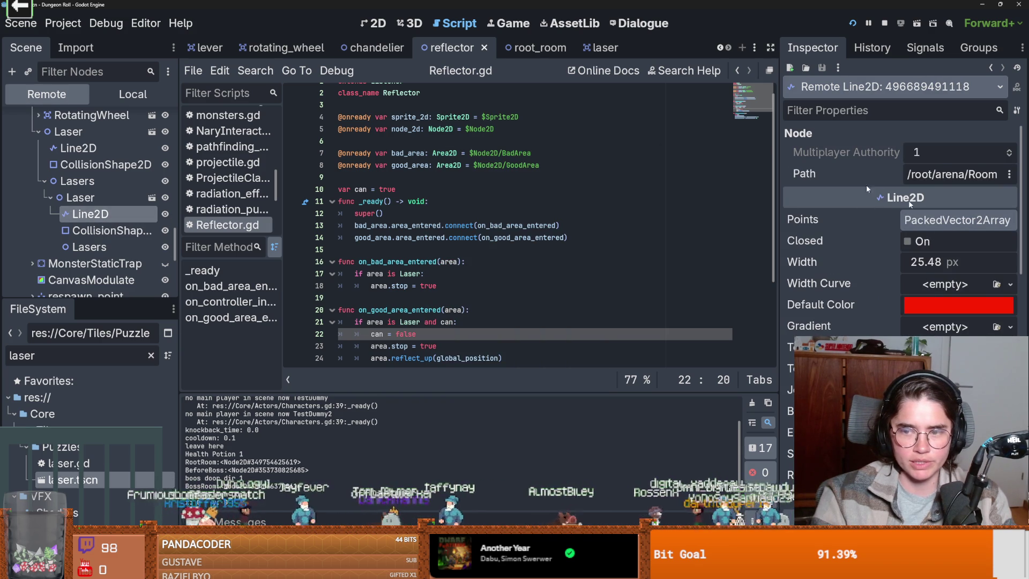
click(944, 225)
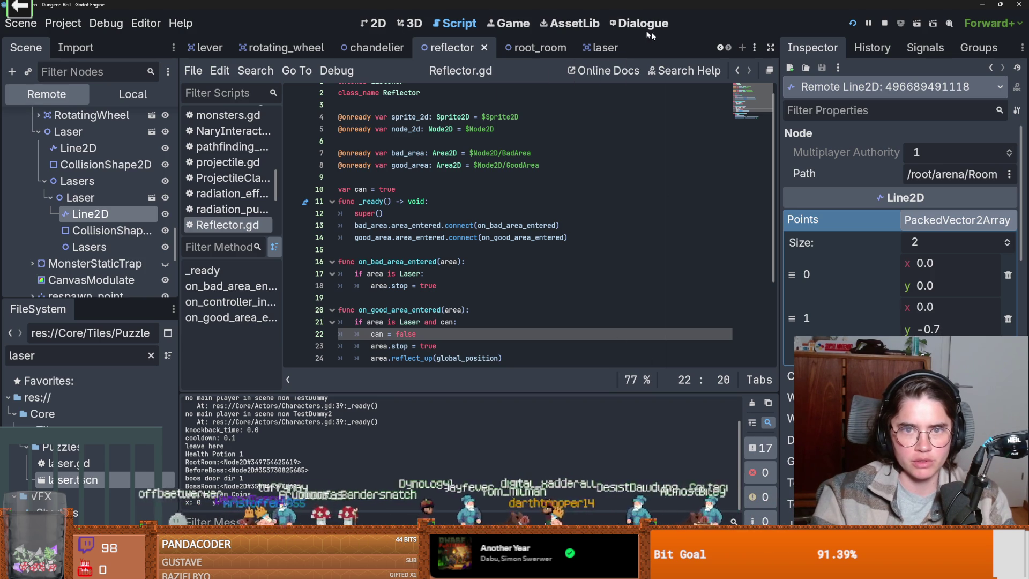
click(523, 27)
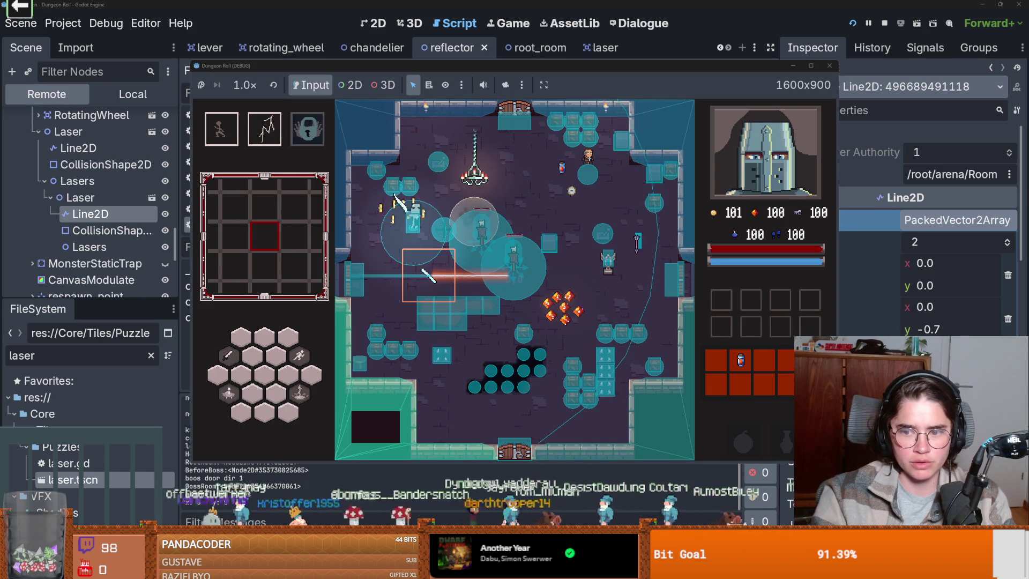
- Re-enter -0.7 as the second point's y value and show the debugger's 135 errors
key(alt+Tab)
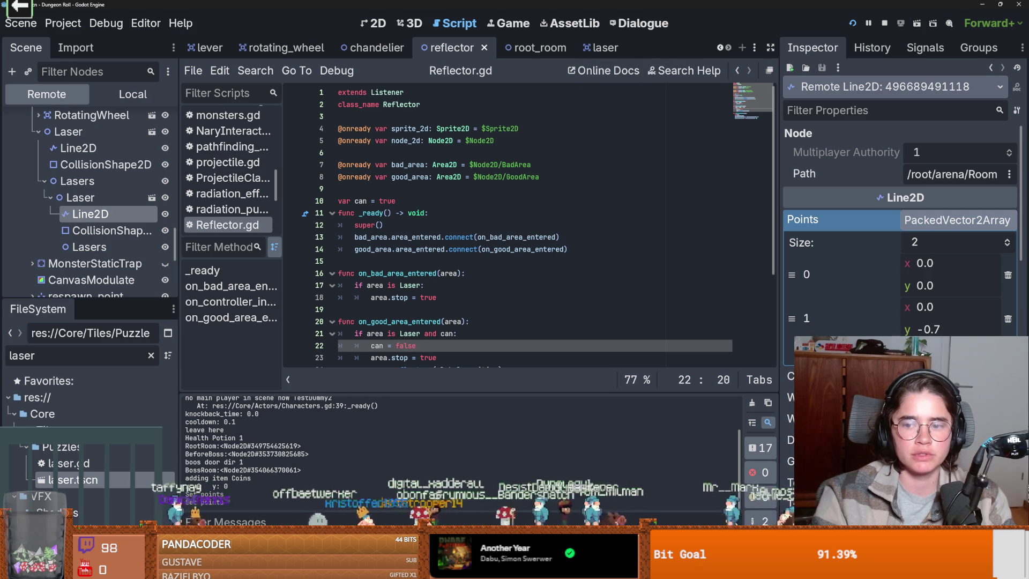
click(948, 325)
text(-)
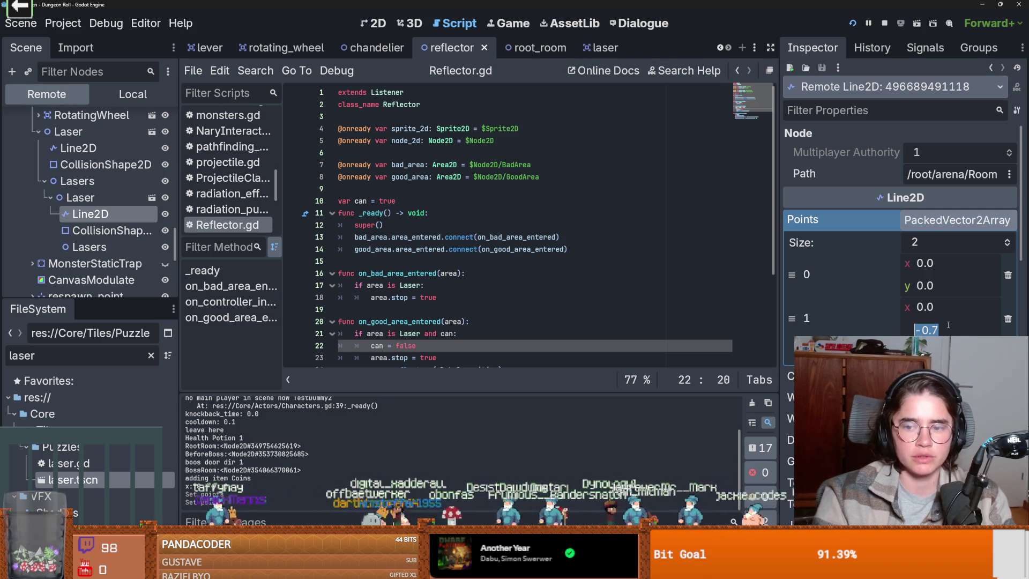
text(0.7)
key(Return)
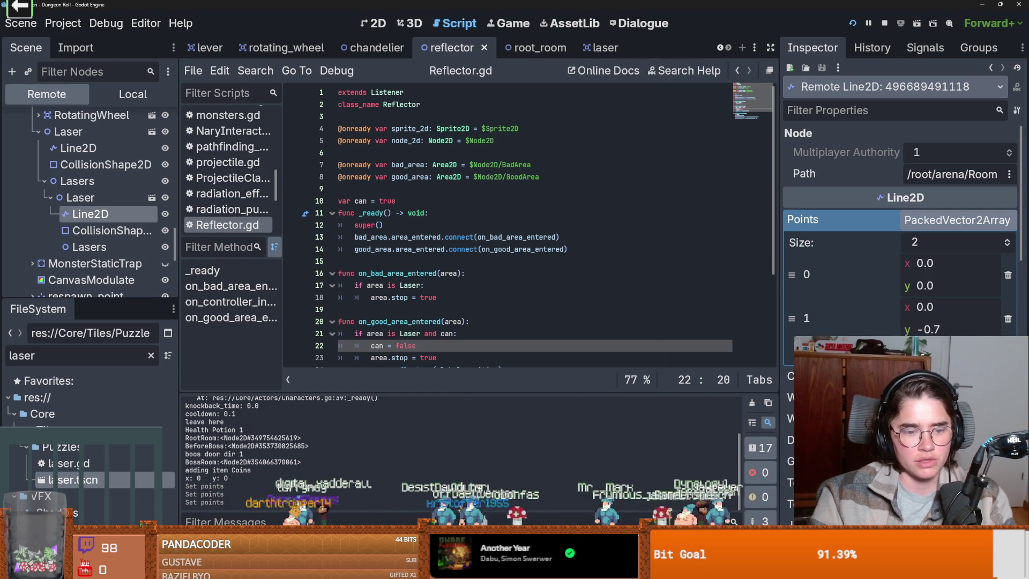
click(260, 537)
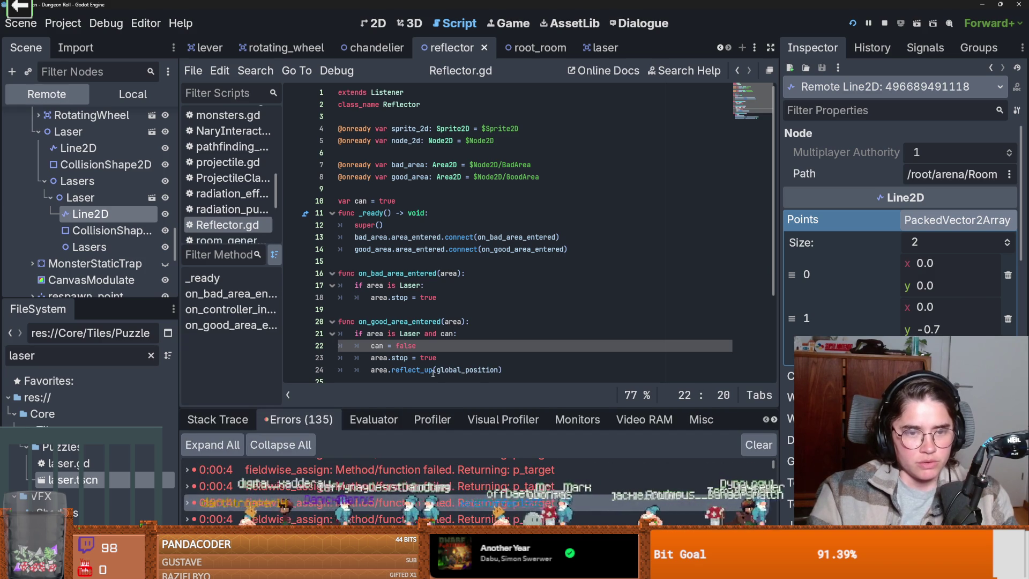
- Leave point 1's y field and switch to the browser playing the YouTube cartoon
click(898, 320)
click(946, 329)
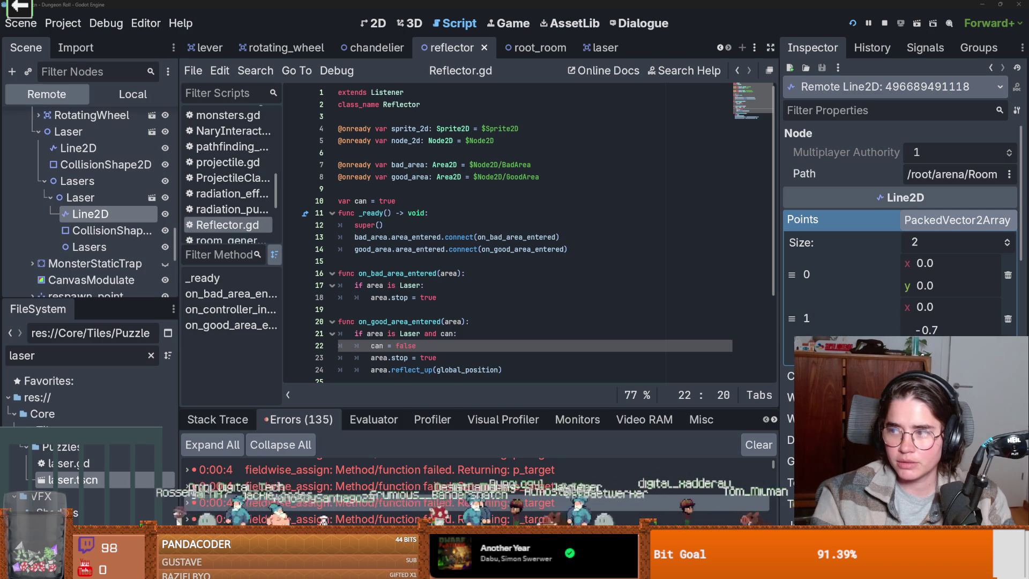
key(alt+Tab)
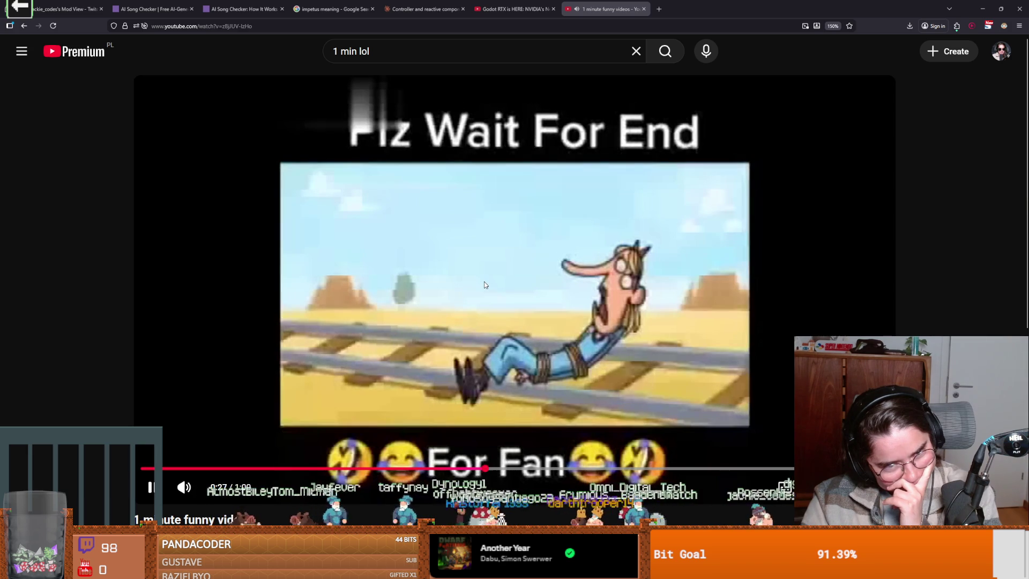
- Pause the cartoon at 0:28 and return to the Godot editor on Reflector.gd
click(484, 284)
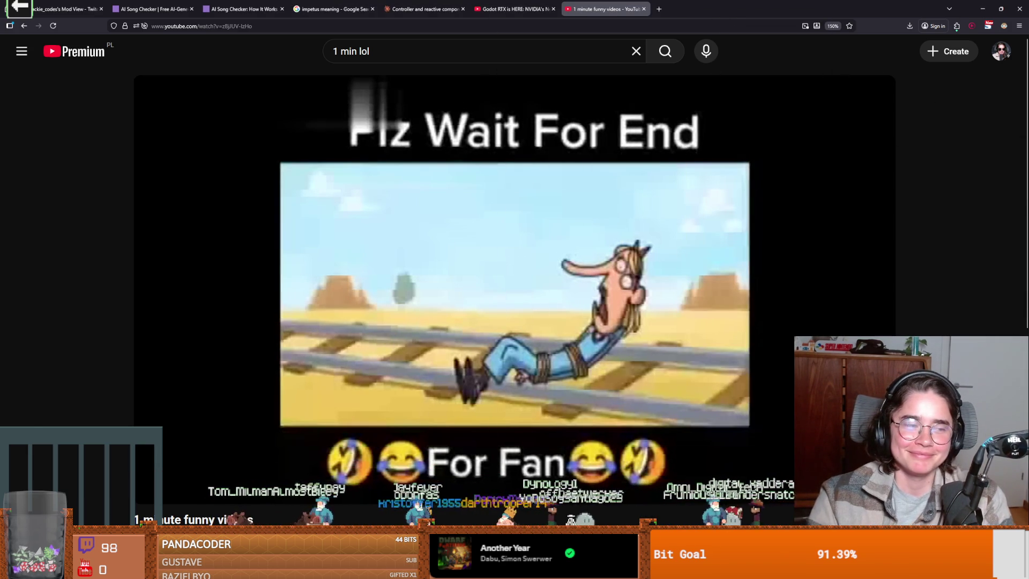
key(alt+Tab)
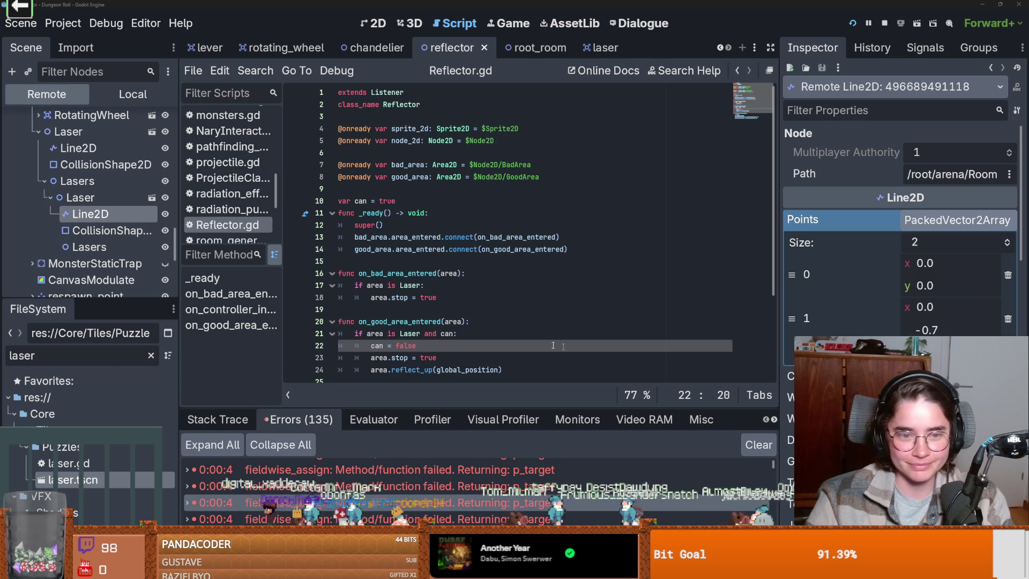
- Review the good-area handler and the can variable in Reflector.gd and save the script
click(448, 333)
scroll(492, 363, down, 3)
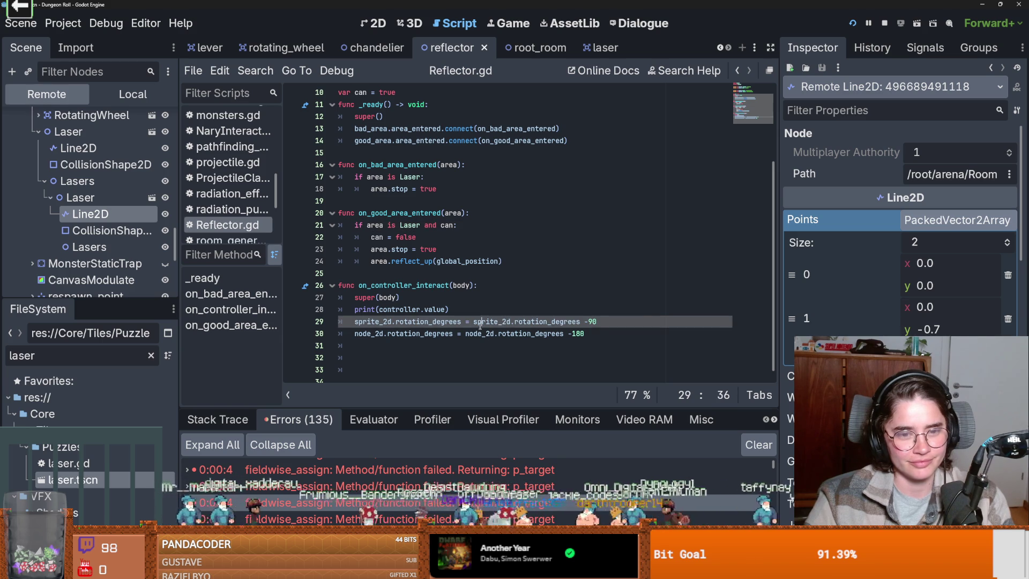
click(482, 273)
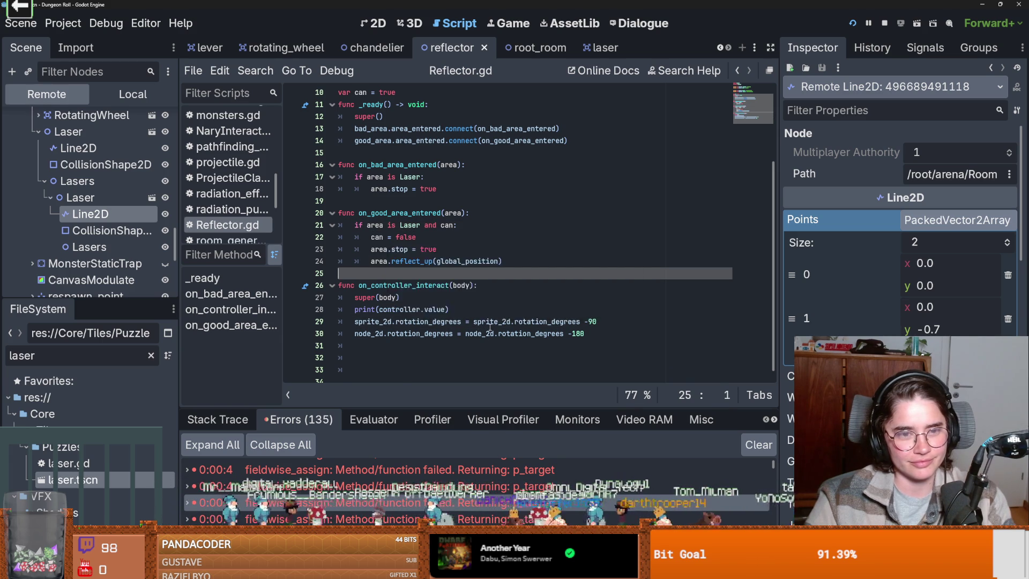
scroll(386, 272, up, 2)
click(385, 273)
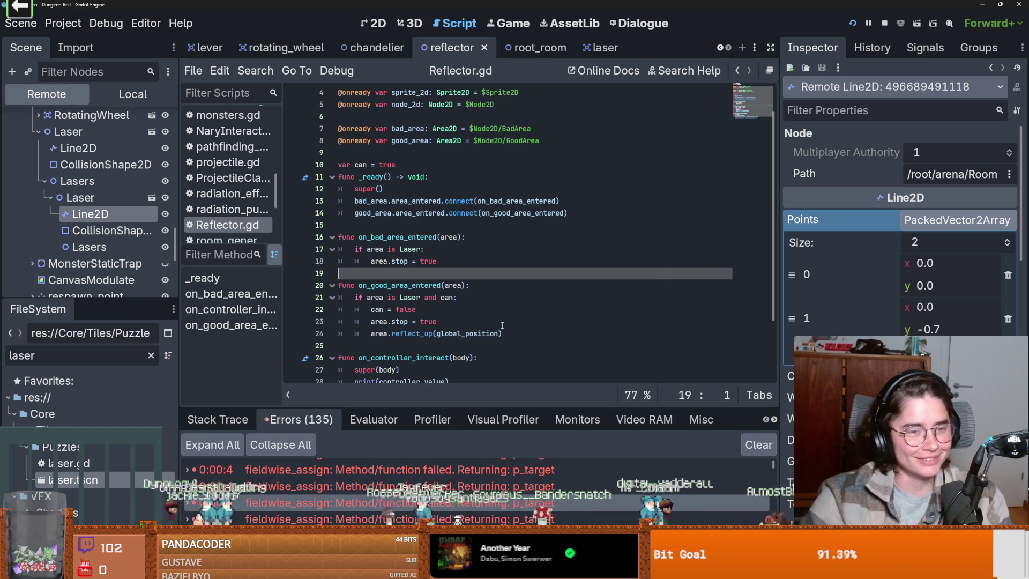
key(ctrl+s)
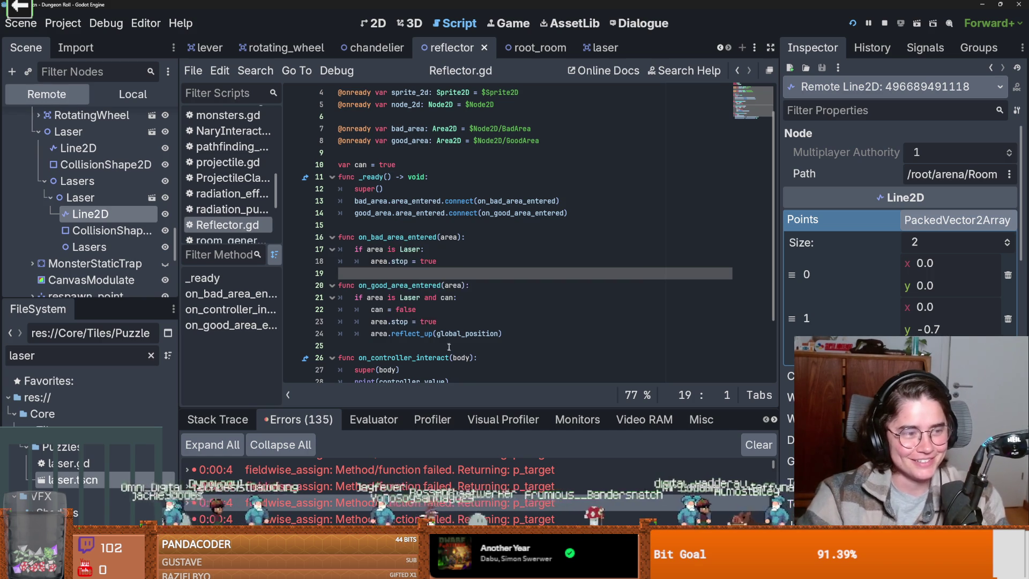
scroll(452, 352, up, 1)
key(Up)
key(Up)
key(Up)
key(ctrl+s)
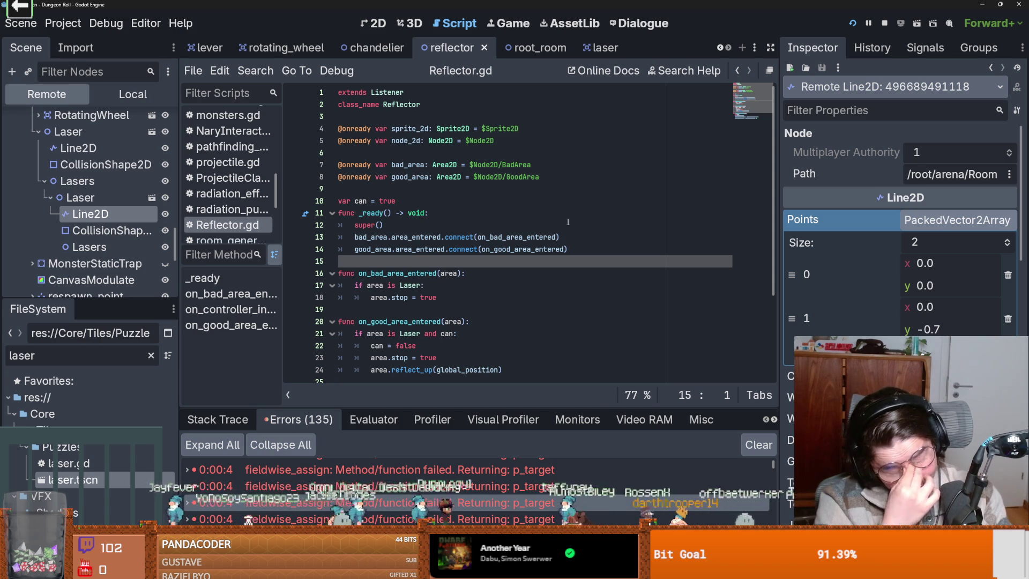
click(619, 196)
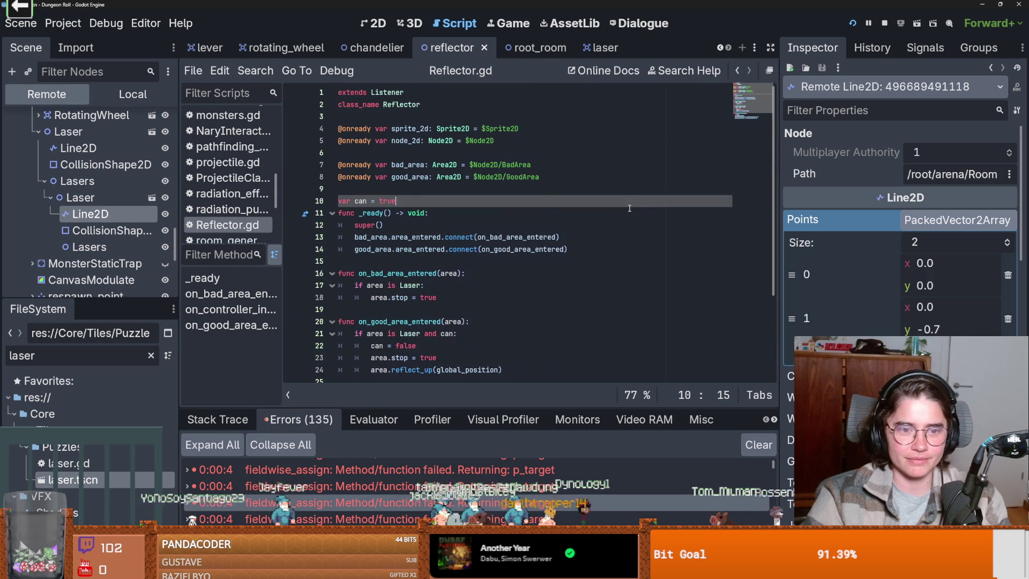
- Open the root_room scene tab and view it in the 2D workspace
click(533, 47)
click(374, 23)
scroll(513, 273, down, 10)
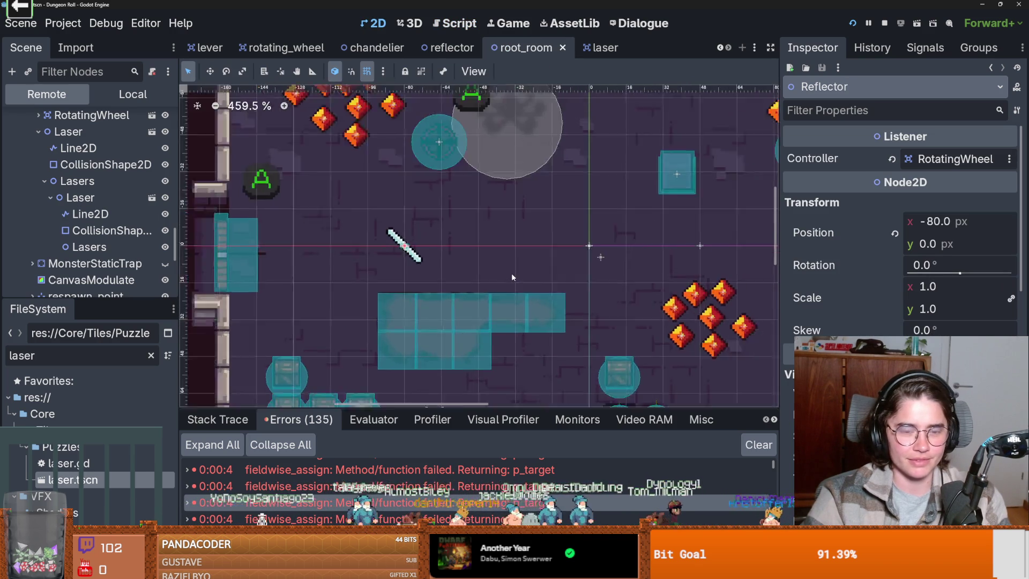
- Drag the root_room Reflector right, moving its x position from -80 to -48 px
scroll(364, 230, up, 8)
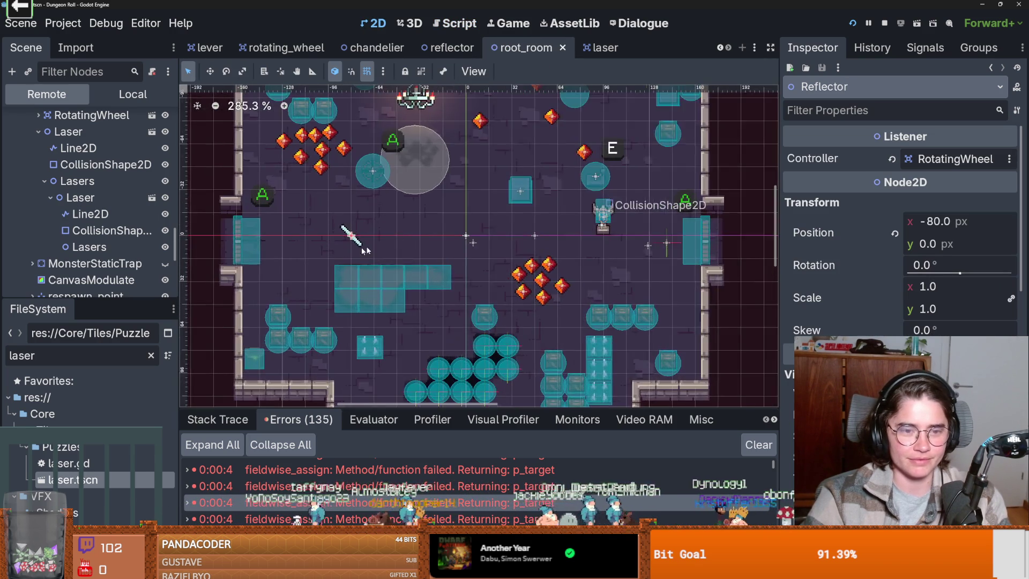
mouse_move(369, 239)
mouse_down()
mouse_move(368, 169)
mouse_move(368, 239)
mouse_move(368, 205)
mouse_move(369, 240)
mouse_move(442, 240)
mouse_move(399, 240)
mouse_move(432, 240)
mouse_up()
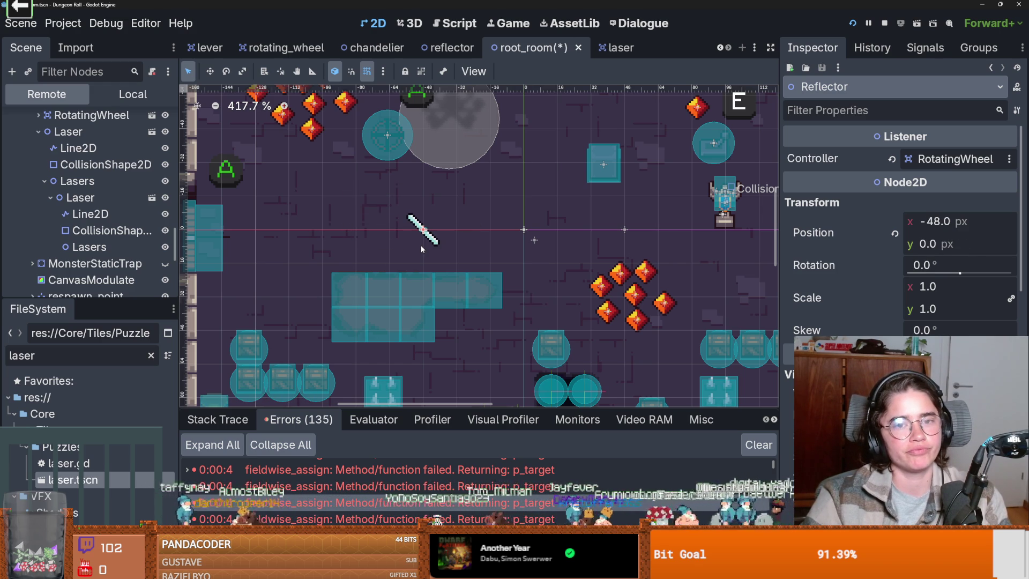
scroll(422, 248, up, 7)
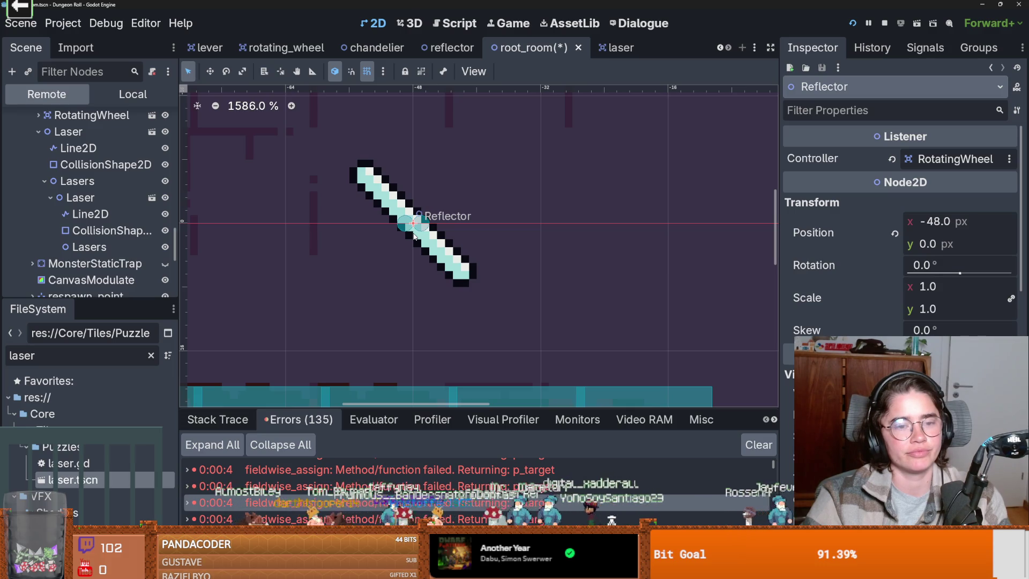
scroll(414, 236, down, 4)
scroll(414, 236, up, 5)
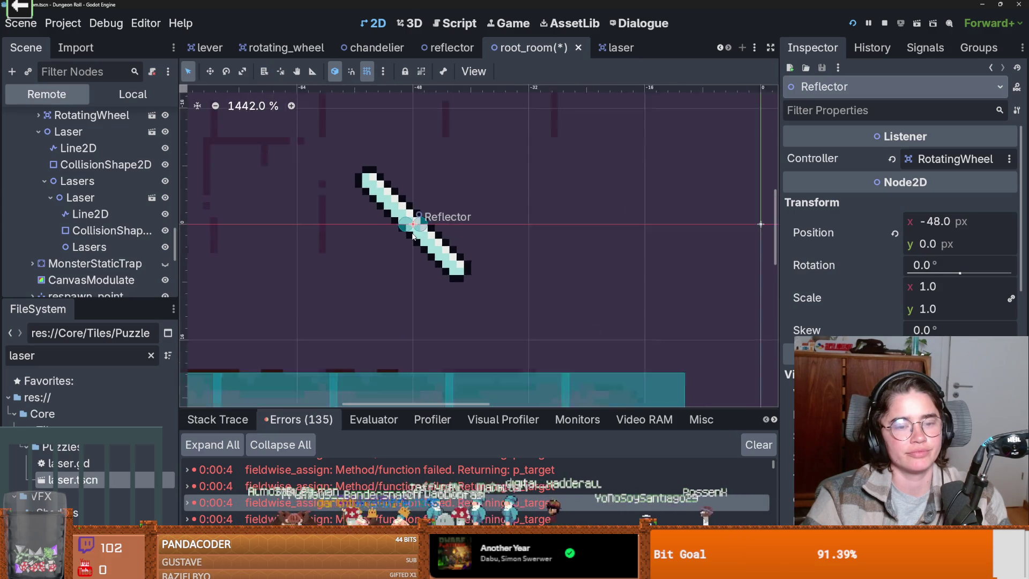
scroll(414, 236, down, 4)
scroll(413, 236, up, 2)
scroll(413, 235, down, 2)
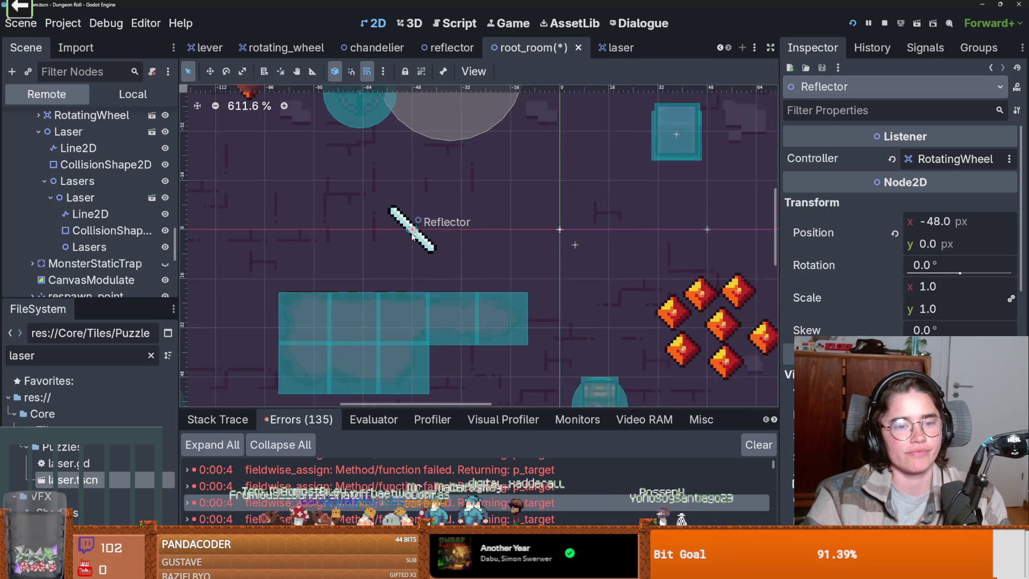
scroll(413, 235, up, 4)
scroll(413, 235, down, 3)
scroll(413, 236, up, 1)
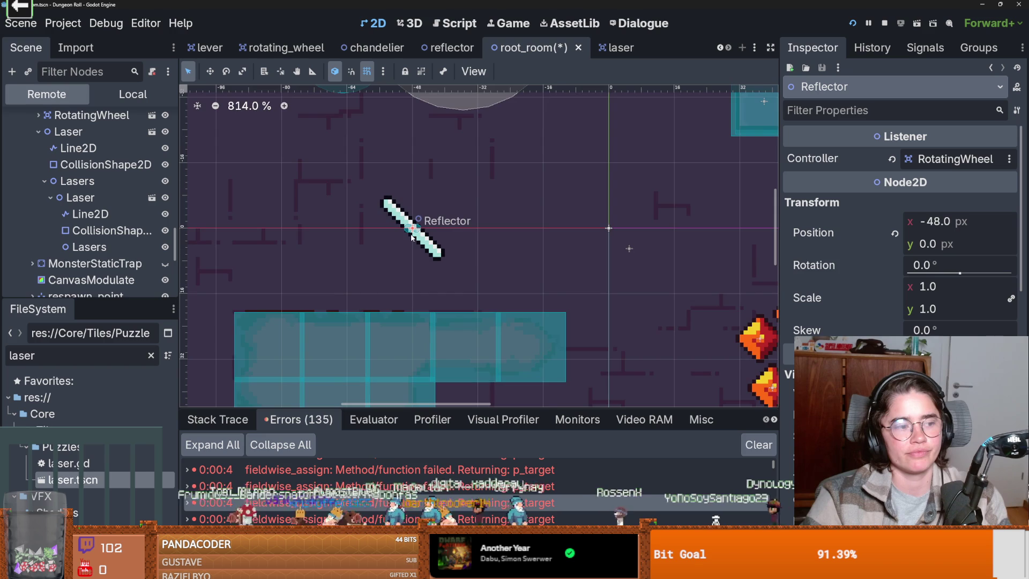
scroll(413, 236, up, 1)
- Zoom in and out over the room to check the Reflector's new spot, then reopen the laser scene
scroll(413, 236, down, 3)
scroll(412, 237, up, 2)
scroll(412, 237, up, 2)
scroll(411, 237, down, 3)
scroll(412, 237, up, 5)
scroll(411, 237, down, 4)
scroll(411, 238, up, 3)
scroll(412, 237, down, 3)
scroll(411, 238, up, 1)
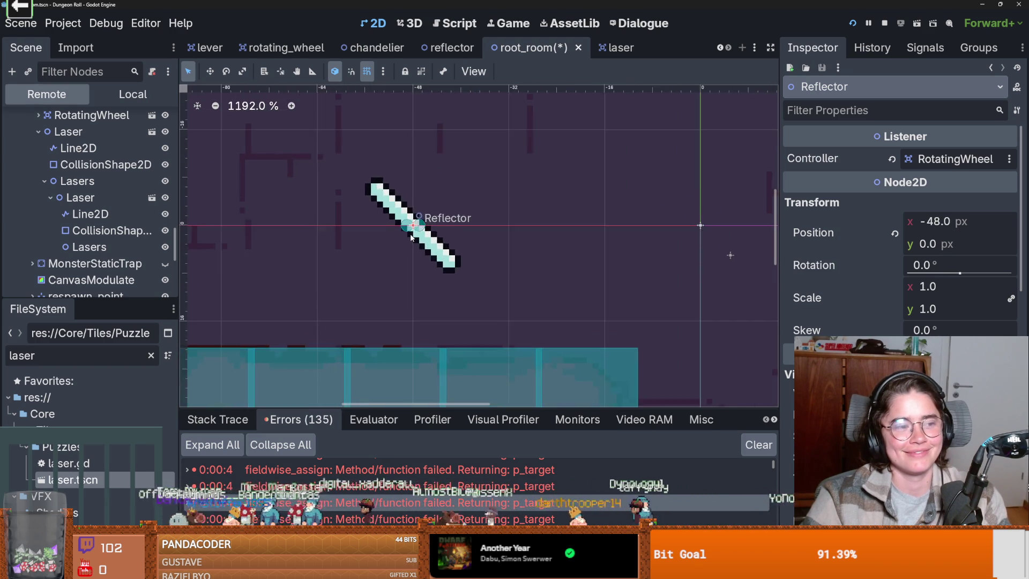
scroll(412, 237, up, 2)
scroll(411, 238, up, 3)
scroll(411, 237, down, 4)
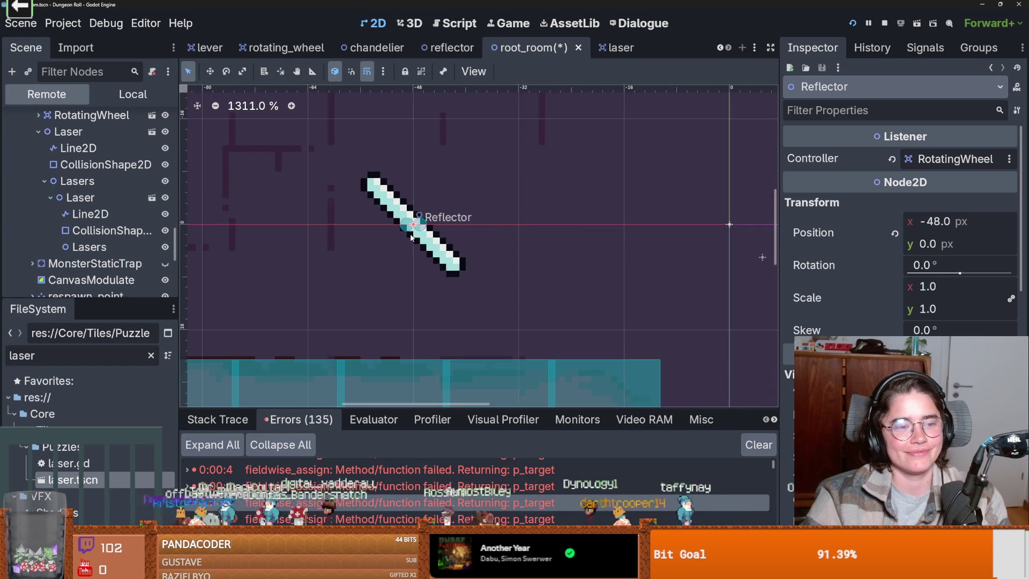
scroll(411, 237, down, 4)
scroll(410, 238, up, 2)
scroll(410, 238, up, 3)
scroll(410, 238, down, 3)
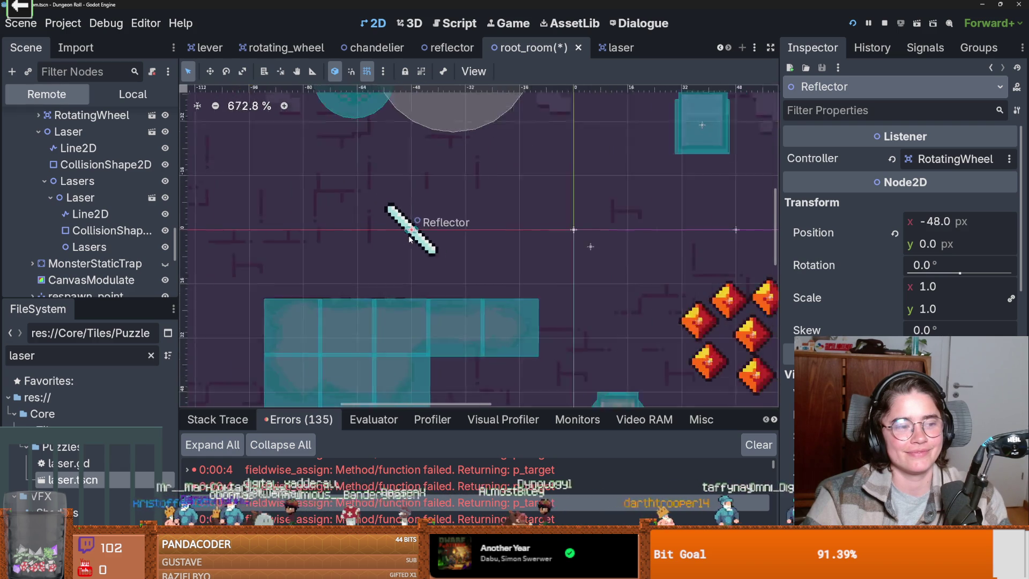
scroll(409, 239, up, 1)
scroll(409, 238, down, 3)
scroll(409, 238, up, 2)
scroll(410, 238, down, 2)
scroll(409, 239, up, 3)
scroll(409, 238, down, 1)
scroll(409, 238, up, 3)
scroll(408, 238, down, 2)
scroll(409, 238, down, 2)
scroll(408, 238, up, 1)
scroll(408, 239, down, 3)
scroll(408, 238, up, 4)
scroll(409, 238, down, 6)
scroll(409, 239, up, 6)
scroll(409, 238, down, 3)
scroll(408, 239, down, 6)
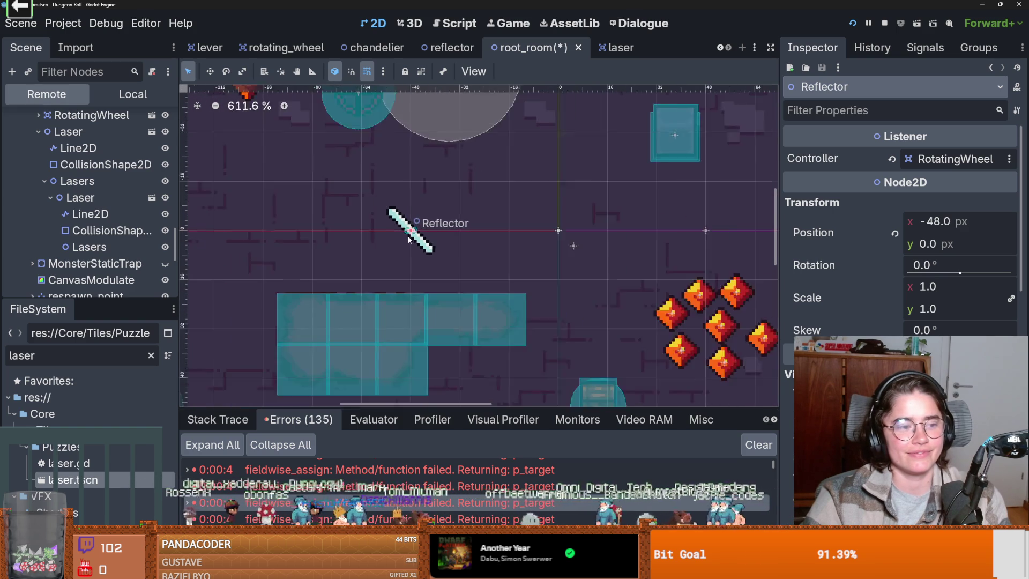
scroll(408, 239, up, 5)
scroll(408, 240, down, 4)
scroll(408, 239, down, 1)
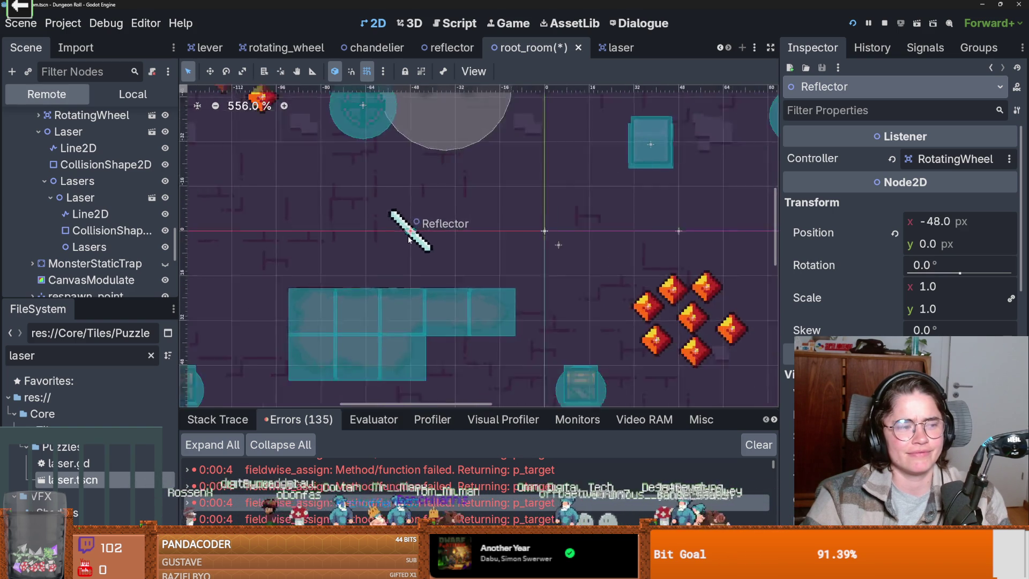
scroll(407, 240, down, 1)
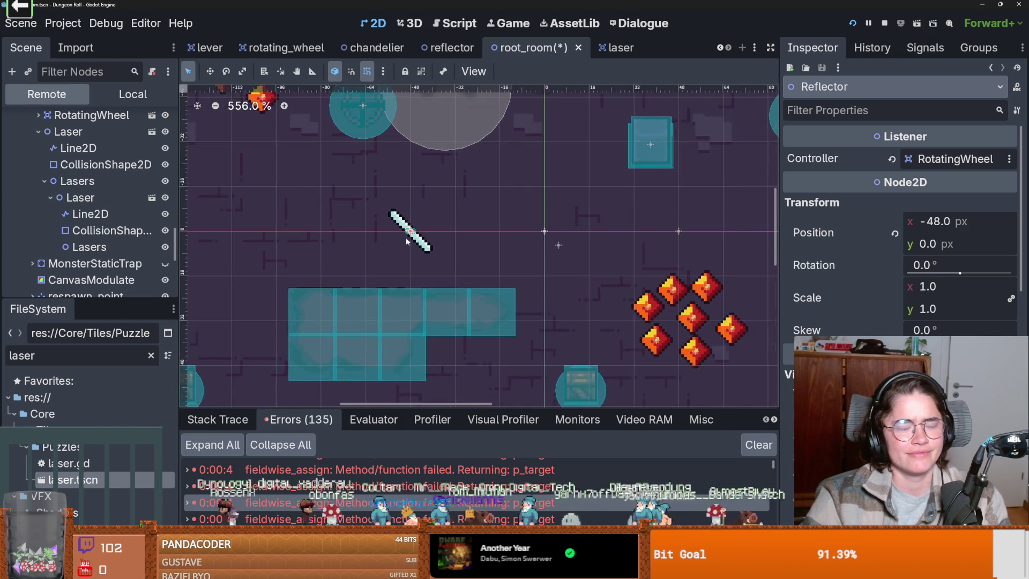
scroll(406, 237, up, 6)
scroll(406, 237, down, 3)
scroll(406, 237, up, 3)
scroll(405, 237, down, 4)
click(616, 47)
text(-0.7)
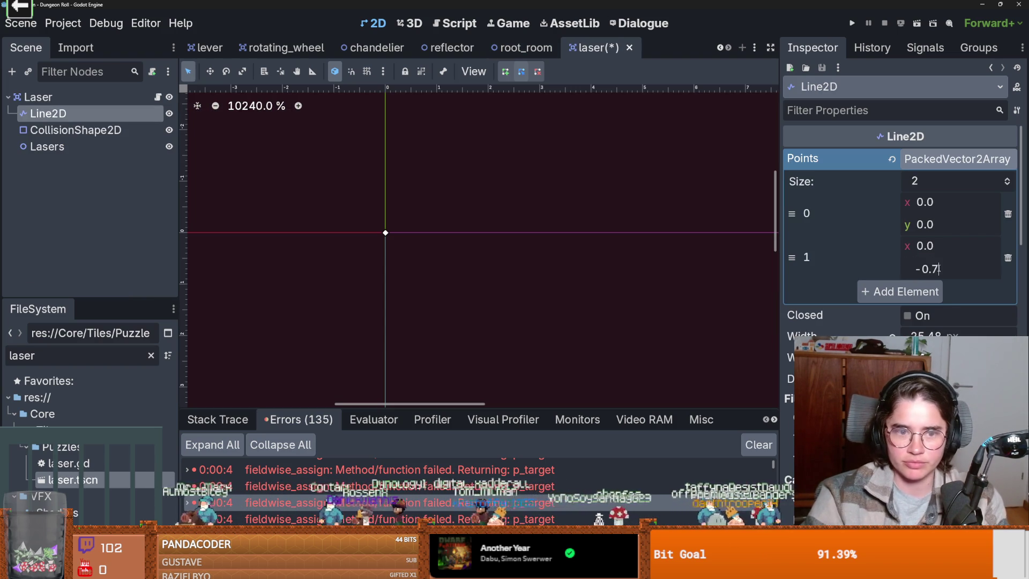
- Commit the Line2D point's y value of -0.7 and save the laser scene
key(Return)
scroll(458, 219, down, 4)
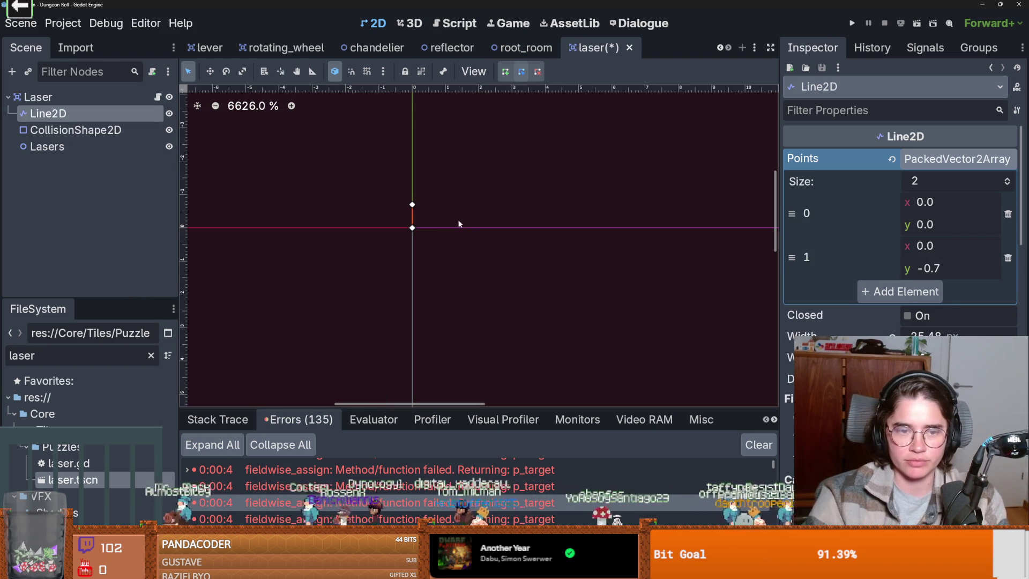
scroll(413, 206, down, 5)
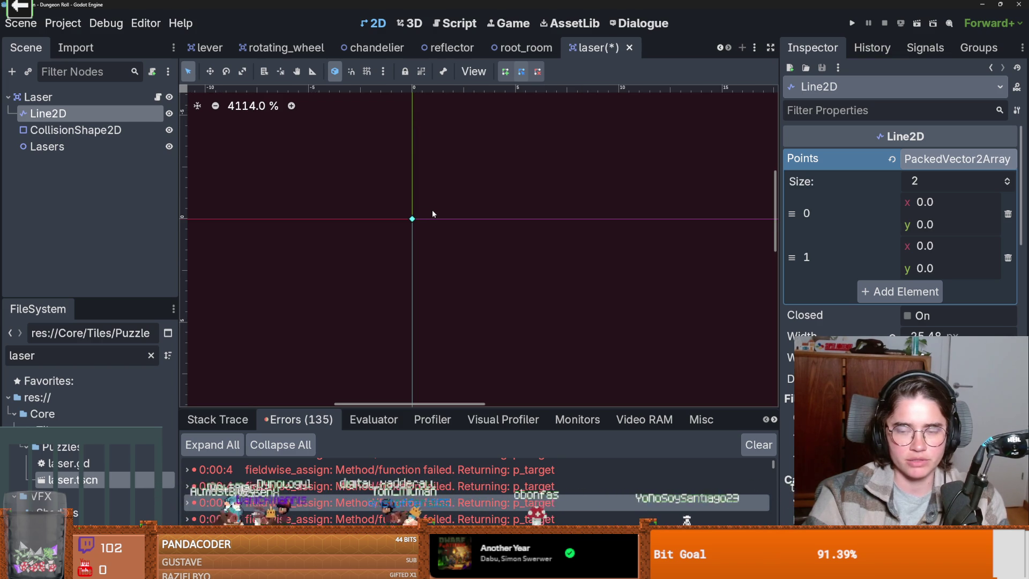
key(ctrl+s)
- Add a blank line under func reflect_up(pos): in laser.gd, then bring up Reflector.gd
click(158, 97)
scroll(427, 232, up, 2)
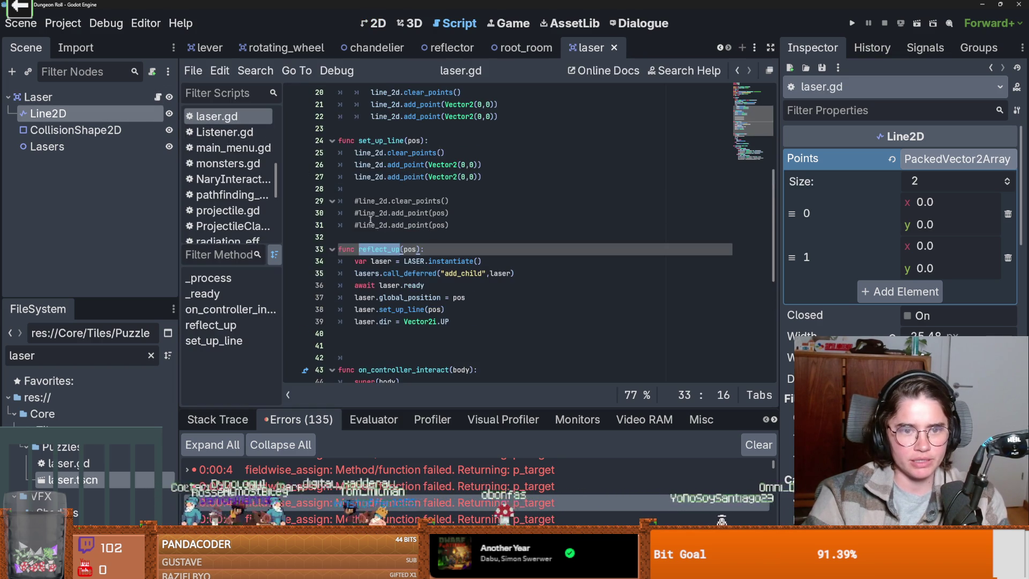
click(426, 249)
key(Return)
scroll(365, 261, down, 1)
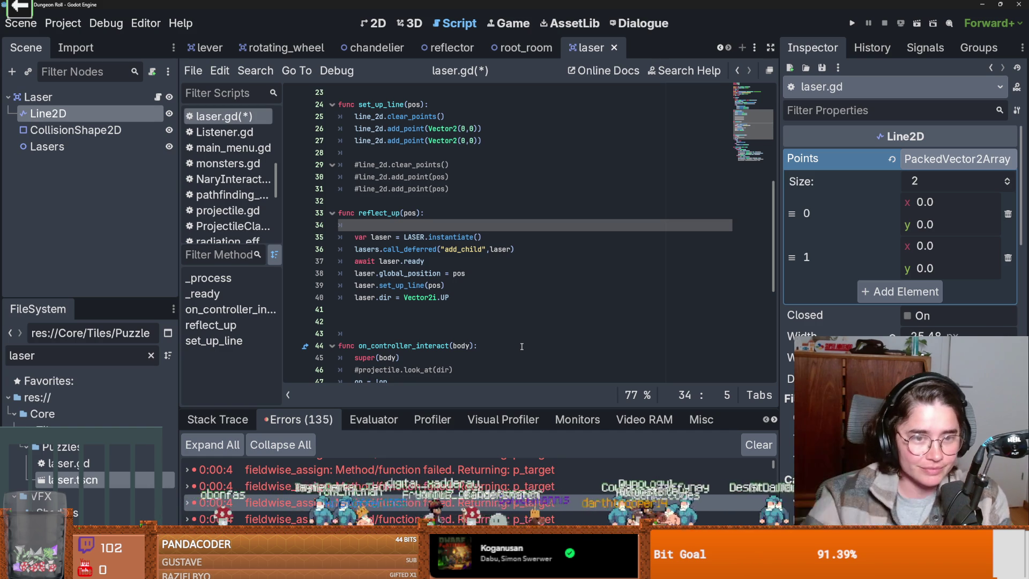
scroll(334, 261, up, 2)
scroll(334, 262, down, 1)
scroll(333, 262, up, 3)
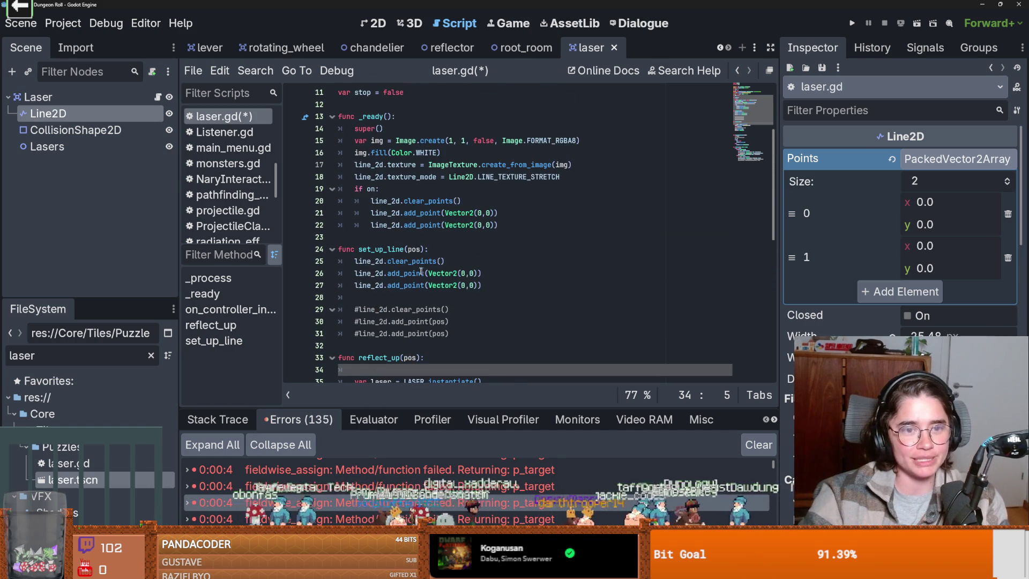
click(451, 48)
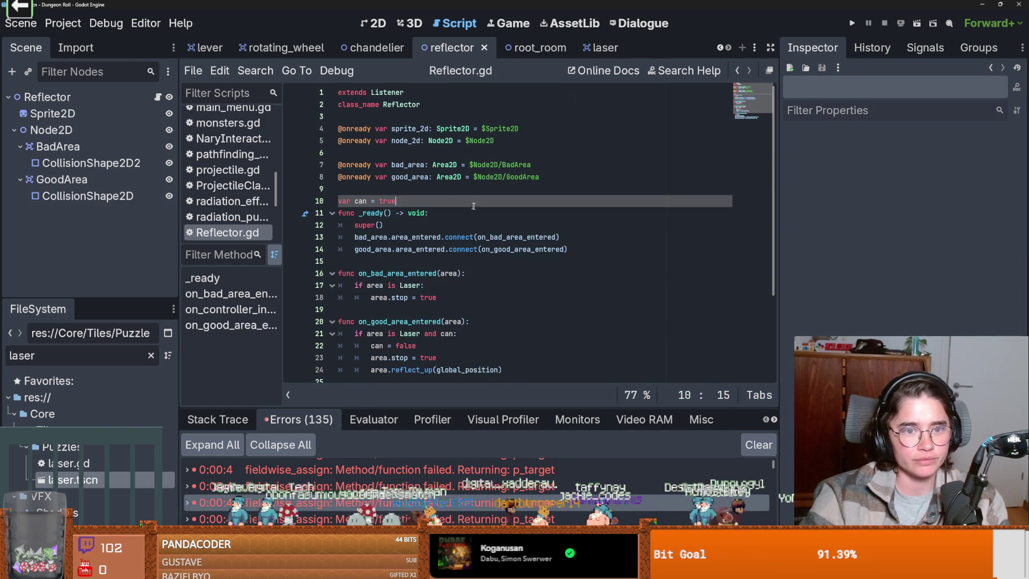
- Insert a blank line above the reflect_up call in Reflector.gd and save the scene
scroll(514, 282, down, 3)
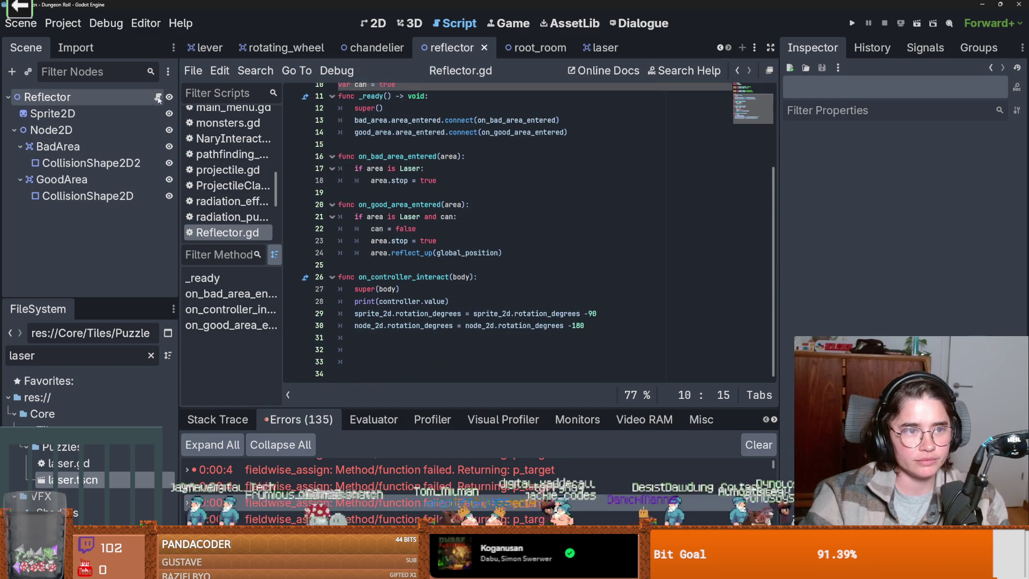
scroll(408, 229, up, 3)
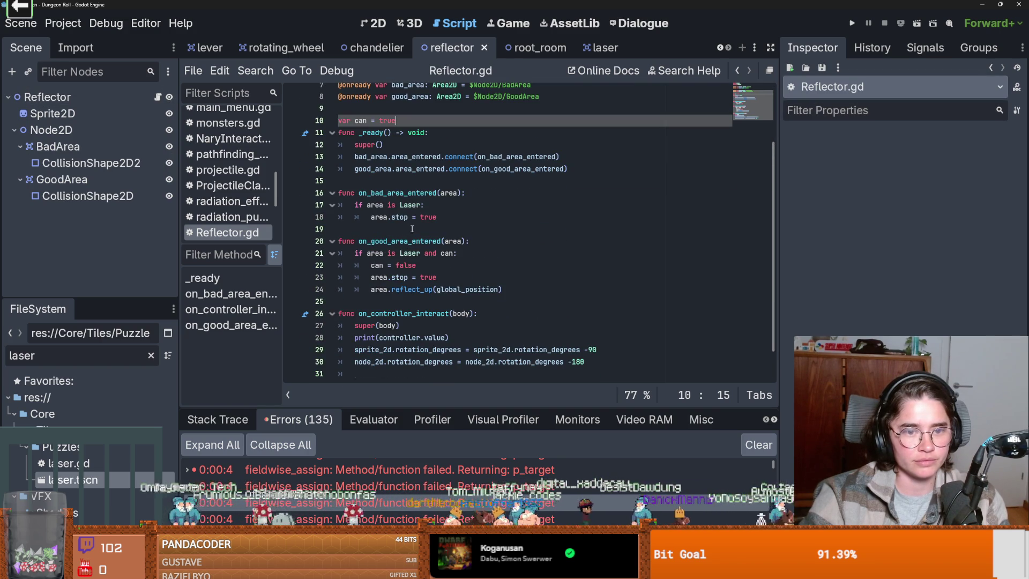
click(410, 290)
key(ctrl+shift+Return)
key(ctrl+s)
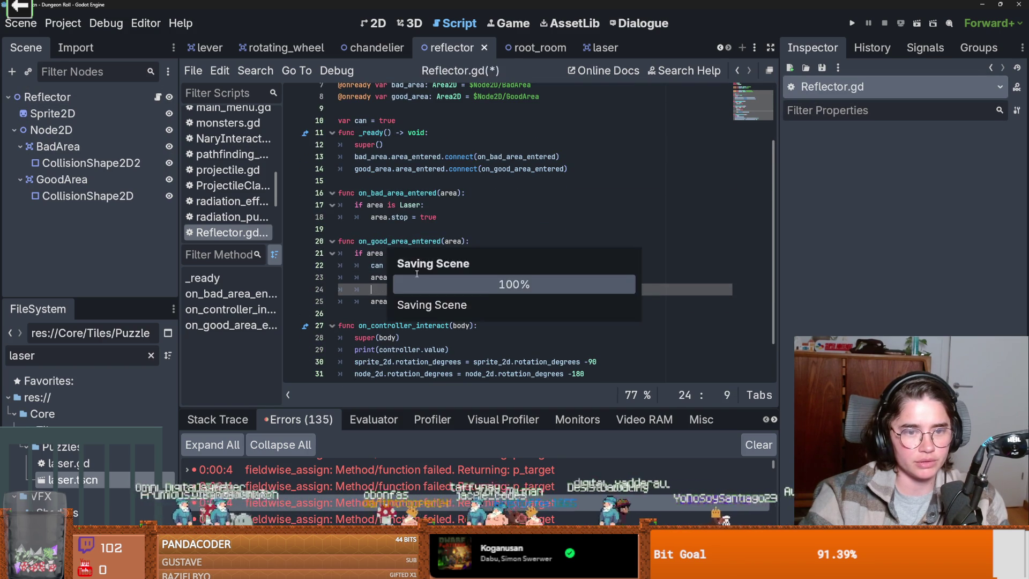
- Delete the empty line 24 again and jump to the reflect_up definition in laser.gd
scroll(403, 265, down, 1)
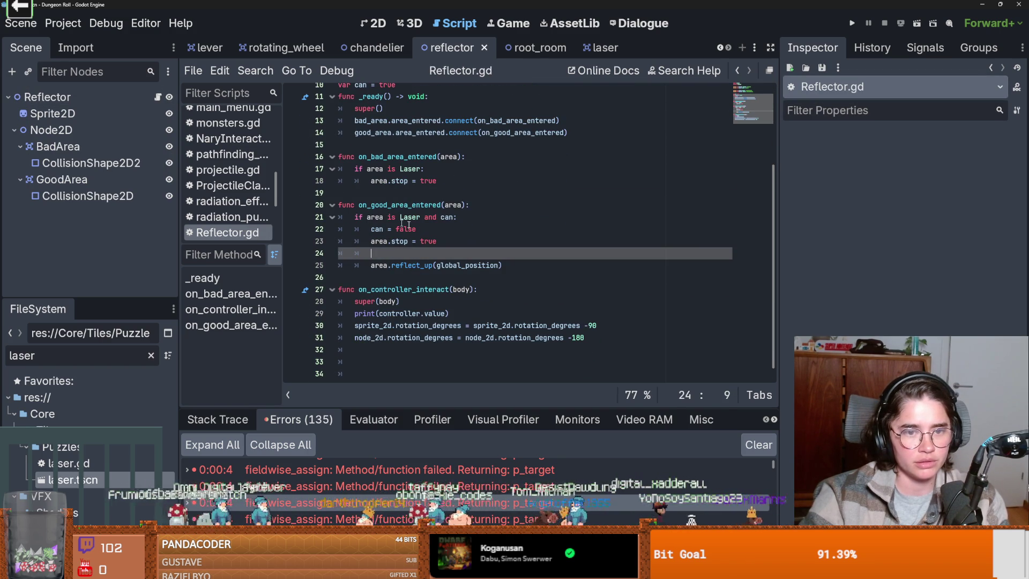
double_click(446, 218)
click(384, 230)
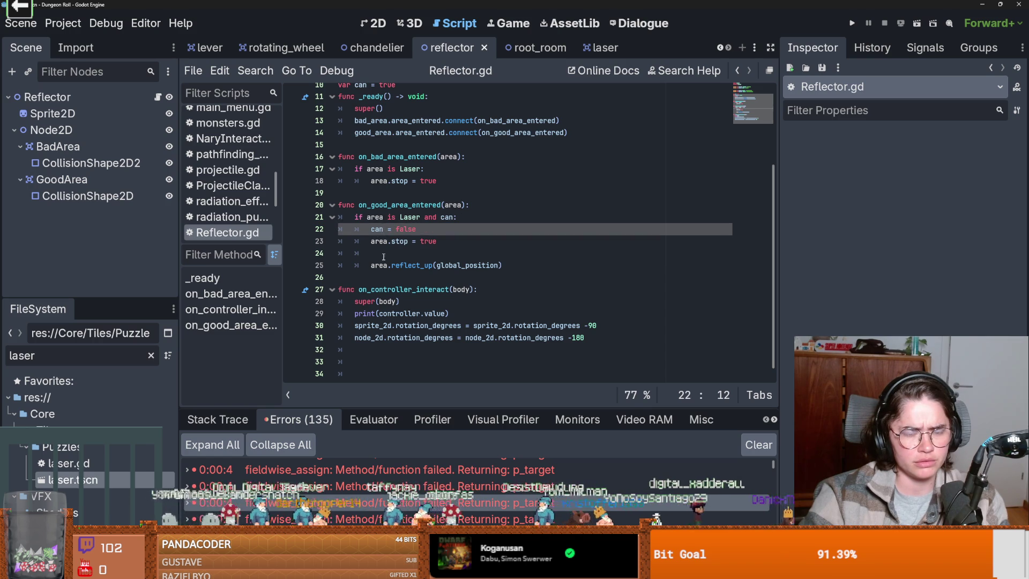
click(382, 254)
key(BackSpace)
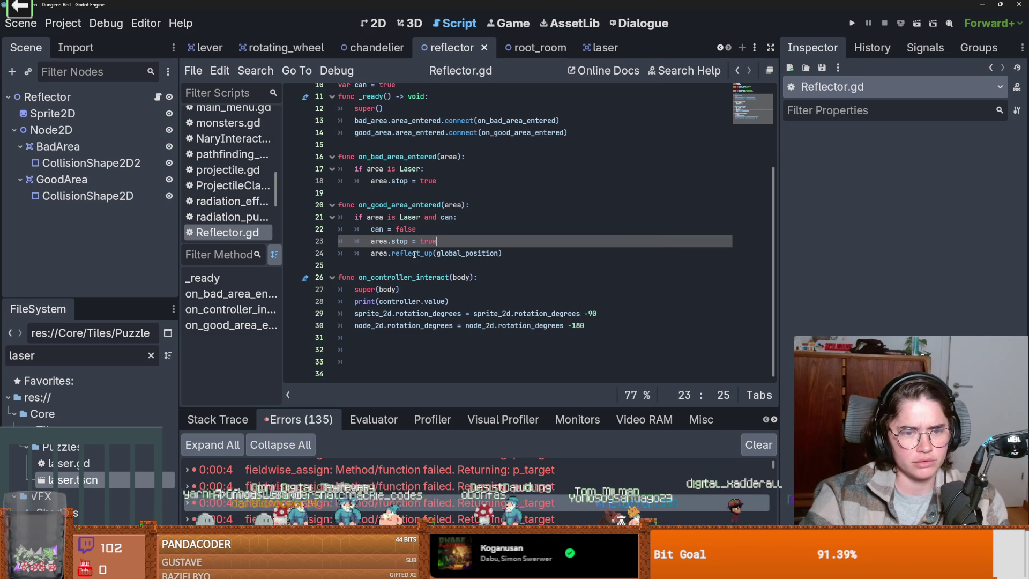
ctrl+click(409, 252)
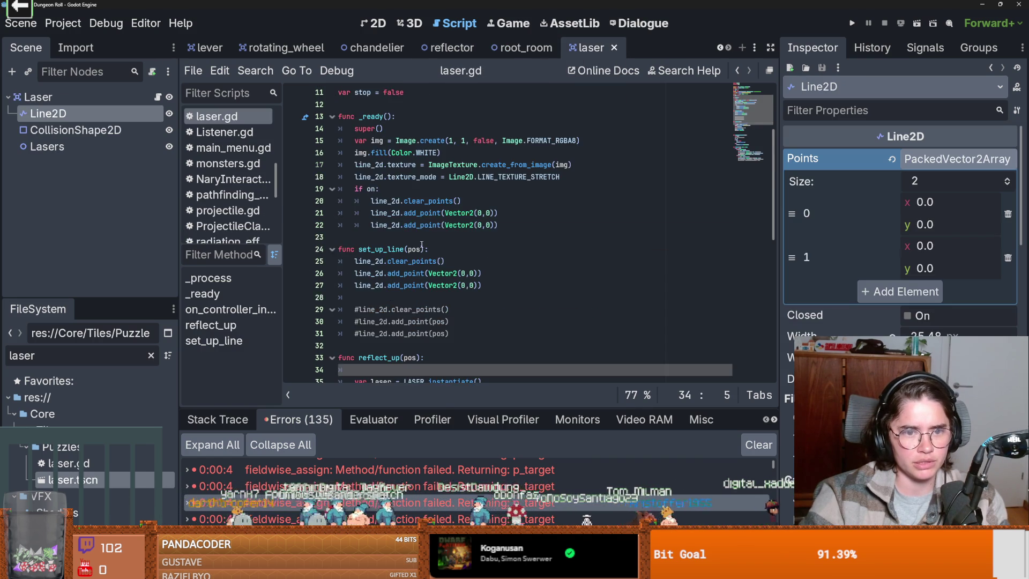
- Select lines 62–63 of the UP branch in laser.gd and indent them one level
scroll(413, 254, up, 4)
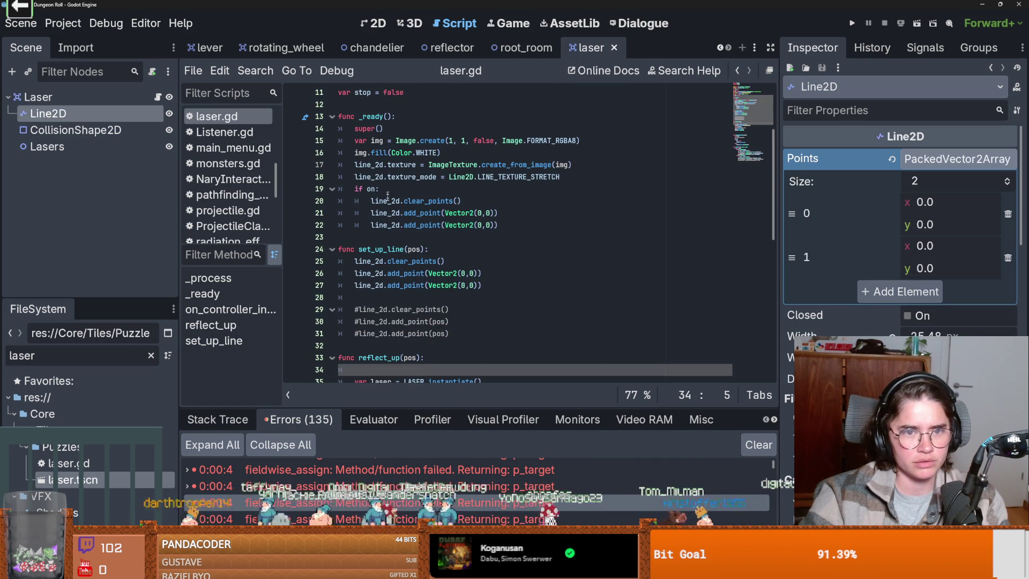
scroll(397, 193, up, 3)
scroll(378, 234, down, 13)
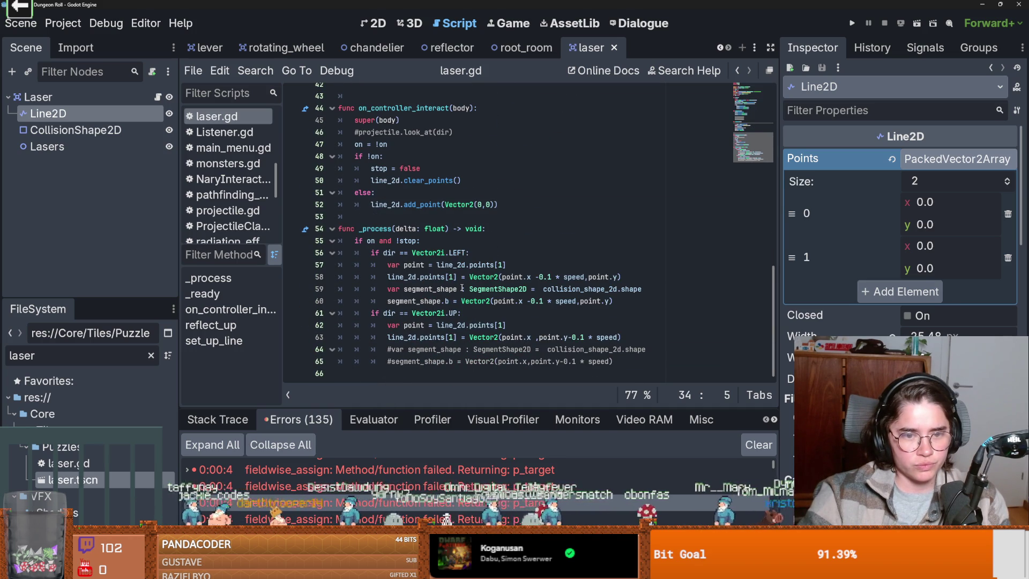
scroll(423, 264, up, 4)
click(384, 313)
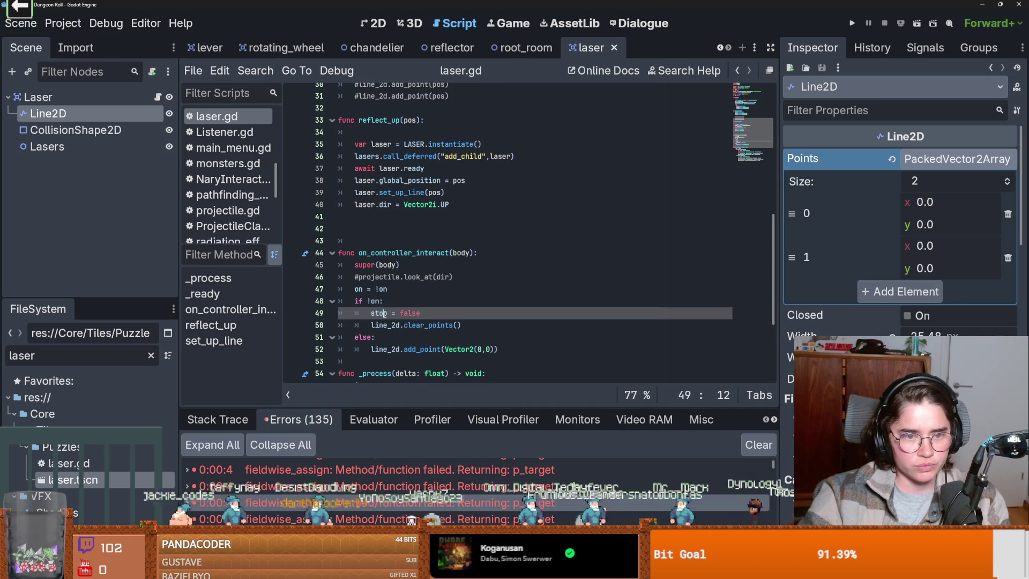
scroll(429, 284, down, 2)
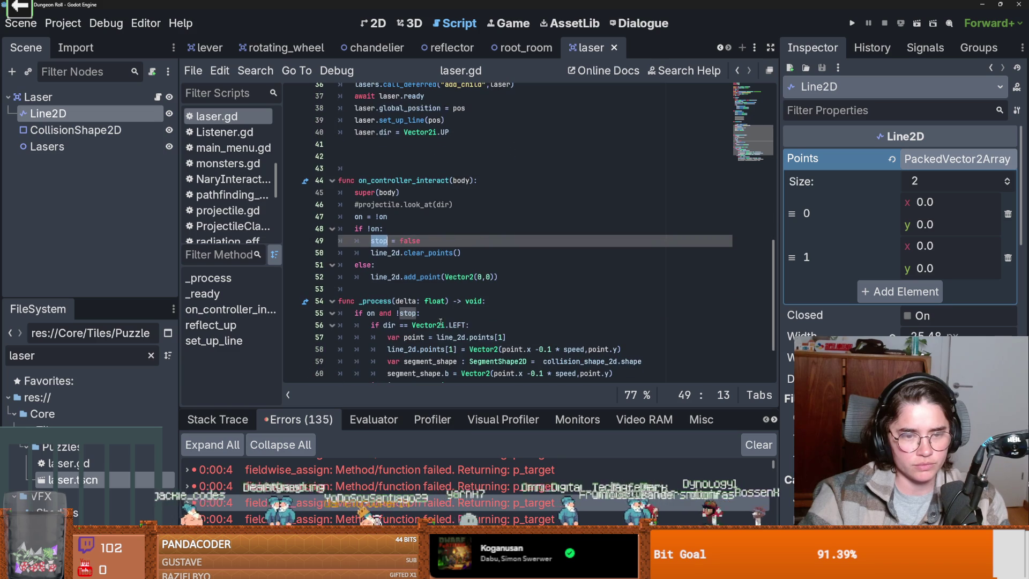
scroll(435, 274, down, 2)
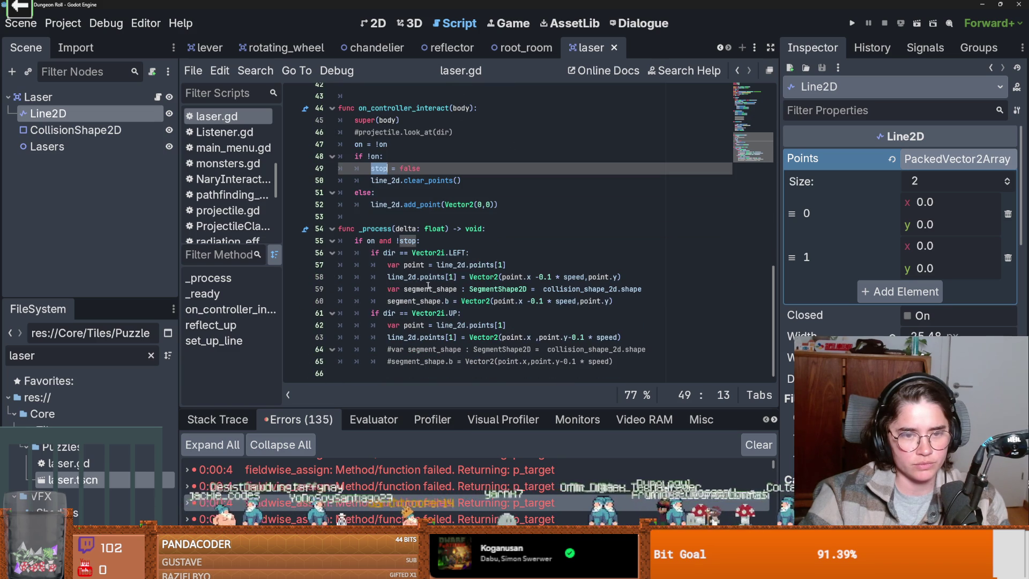
mouse_move(394, 328)
mouse_down()
mouse_move(407, 328)
mouse_move(397, 336)
mouse_up()
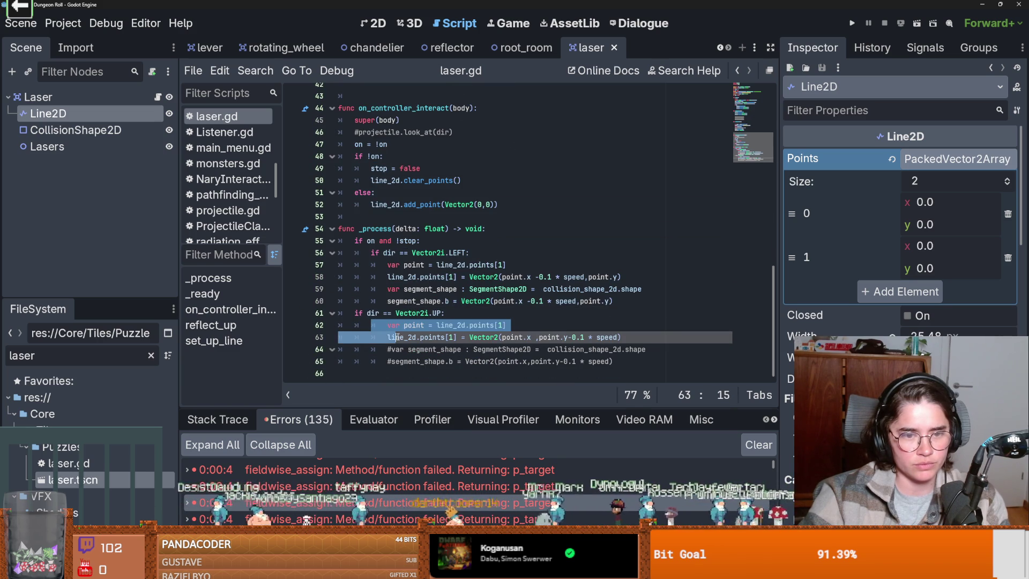
key(Tab)
key(Tab)
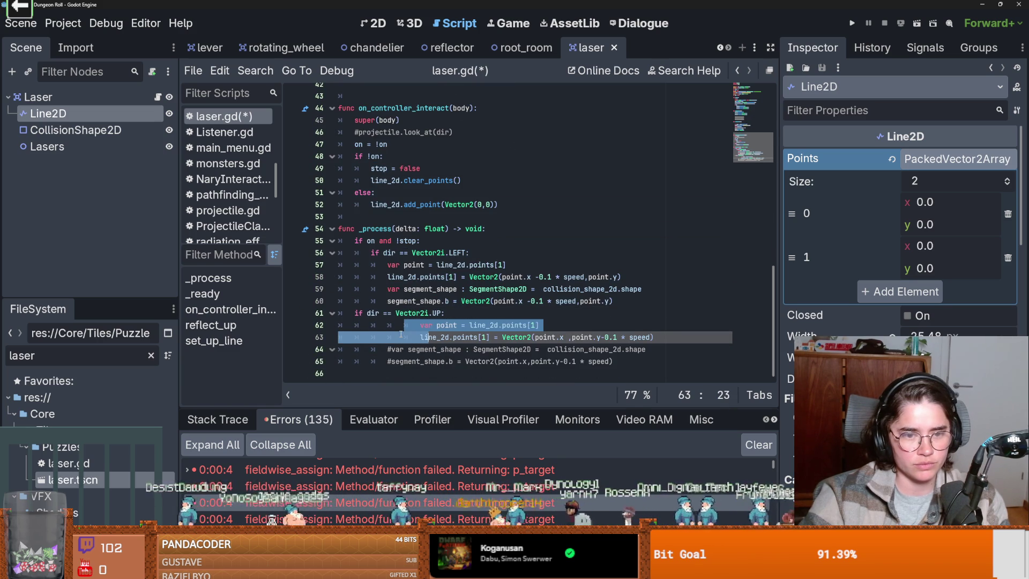
- Back in the laser script, un-indent those two lines and run the project
key(ctrl+Tab)
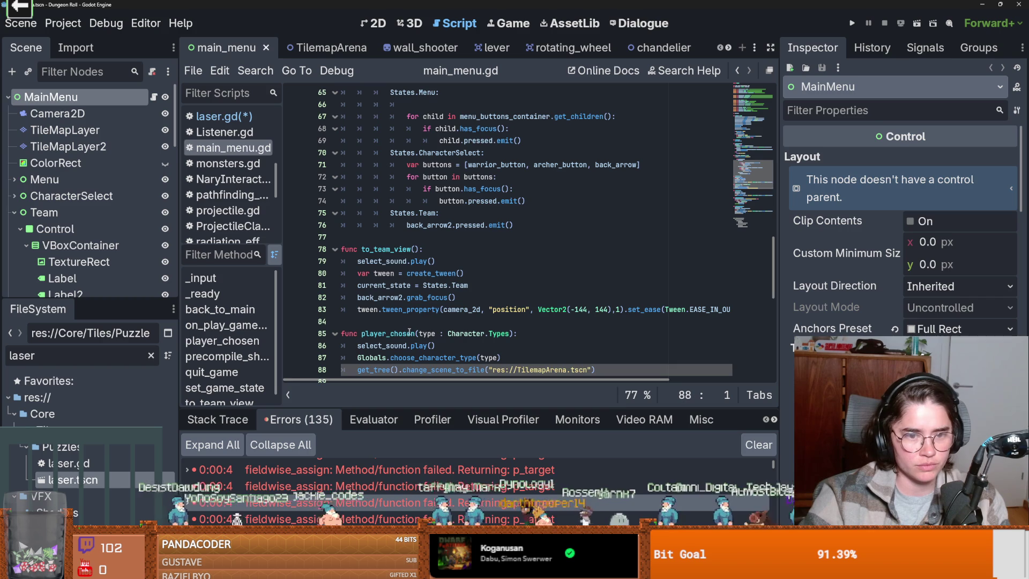
click(728, 48)
click(678, 48)
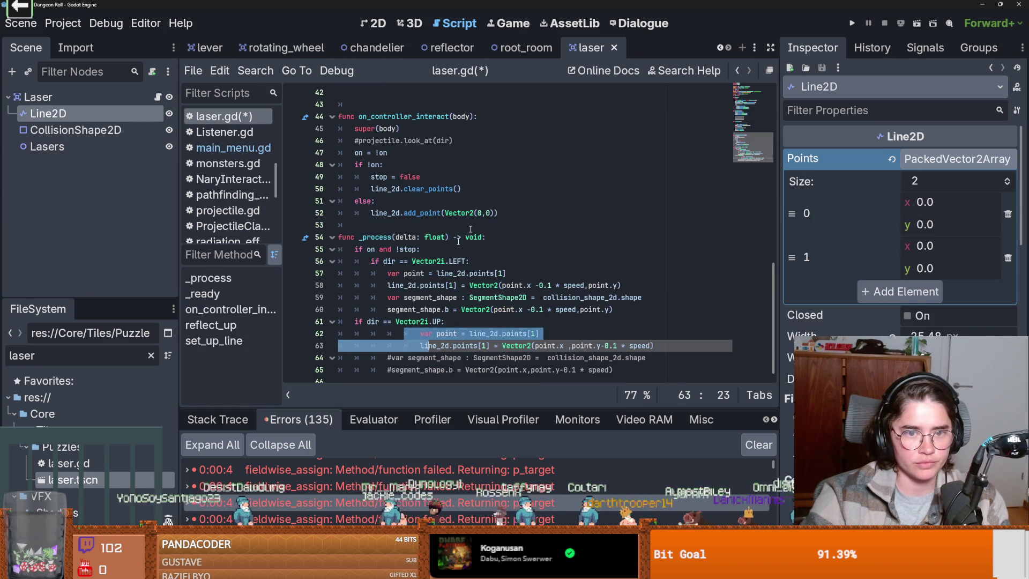
key(shift+Tab)
key(shift+Tab)
key(shift+Tab)
key(shift+Tab)
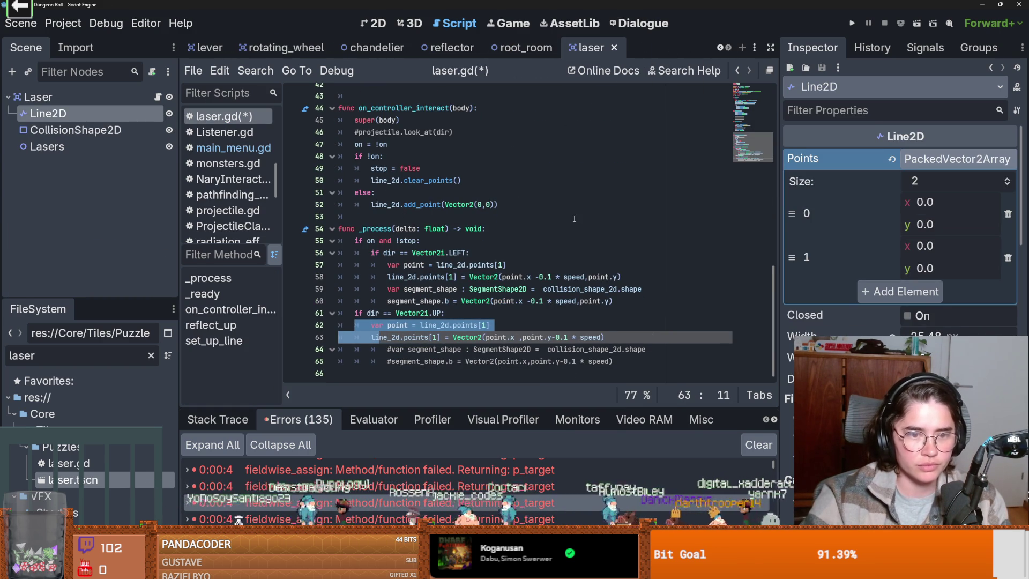
click(852, 24)
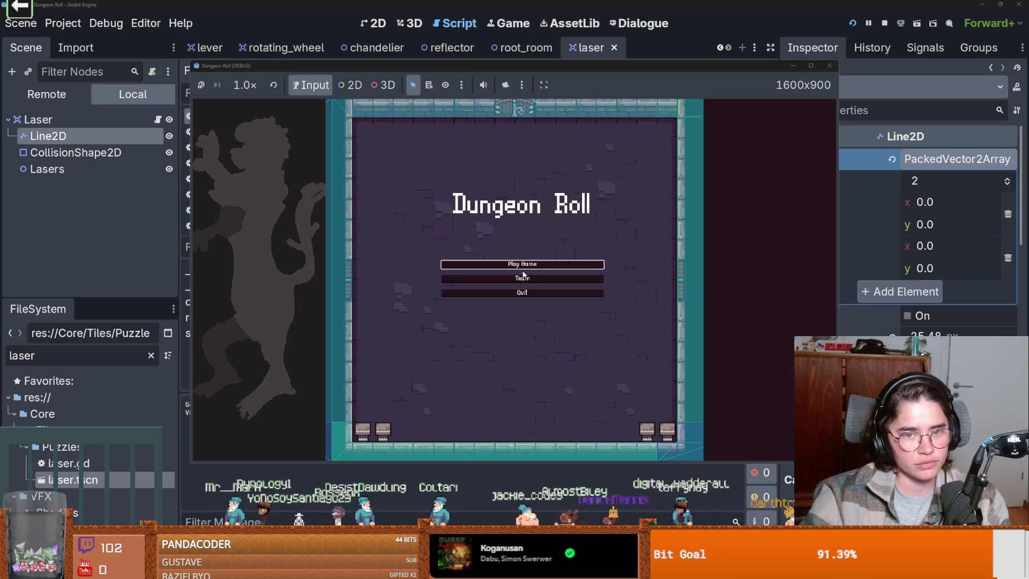
- Start a new game from the main menu and pick the Crusader
click(523, 273)
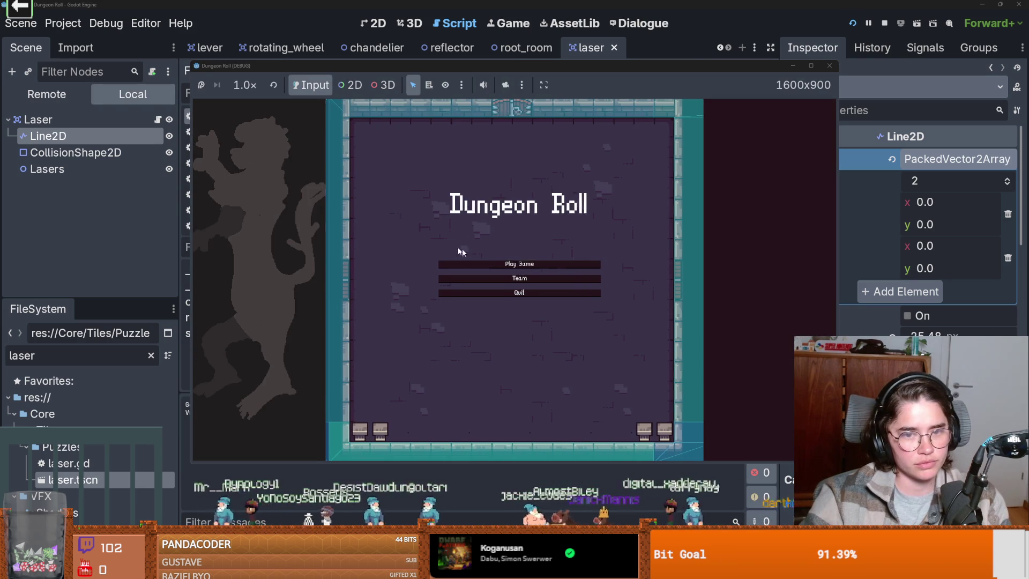
click(810, 66)
click(434, 166)
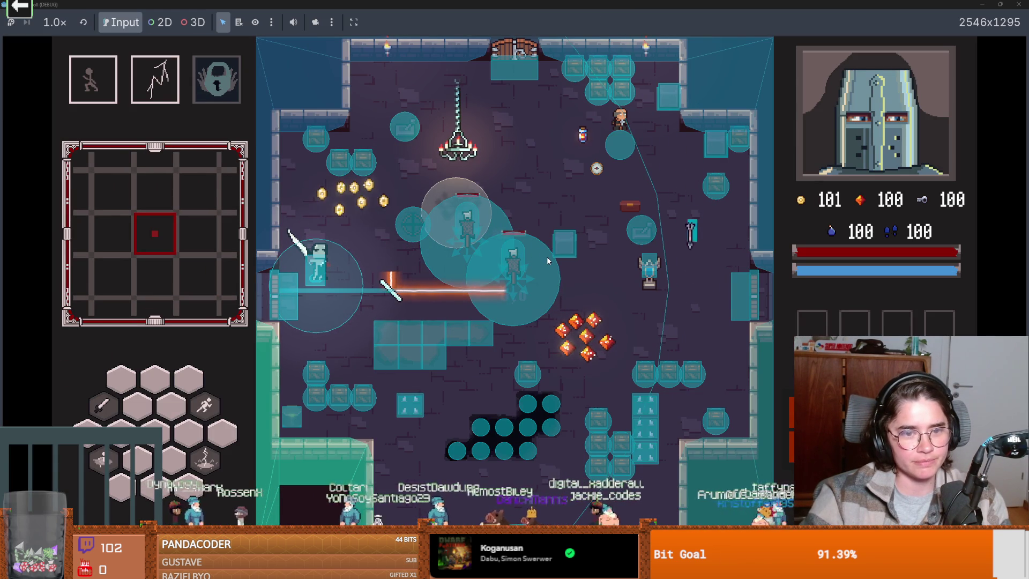
- Walk the Crusader around the laser room and beside the mirror
key(s)
key(d)
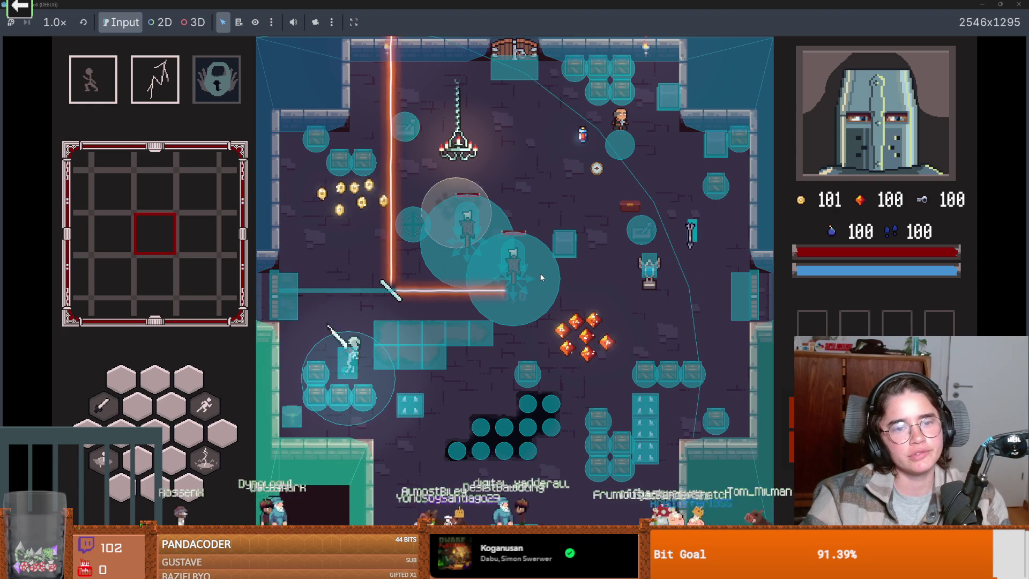
key(w)
key(d)
key(a)
key(w)
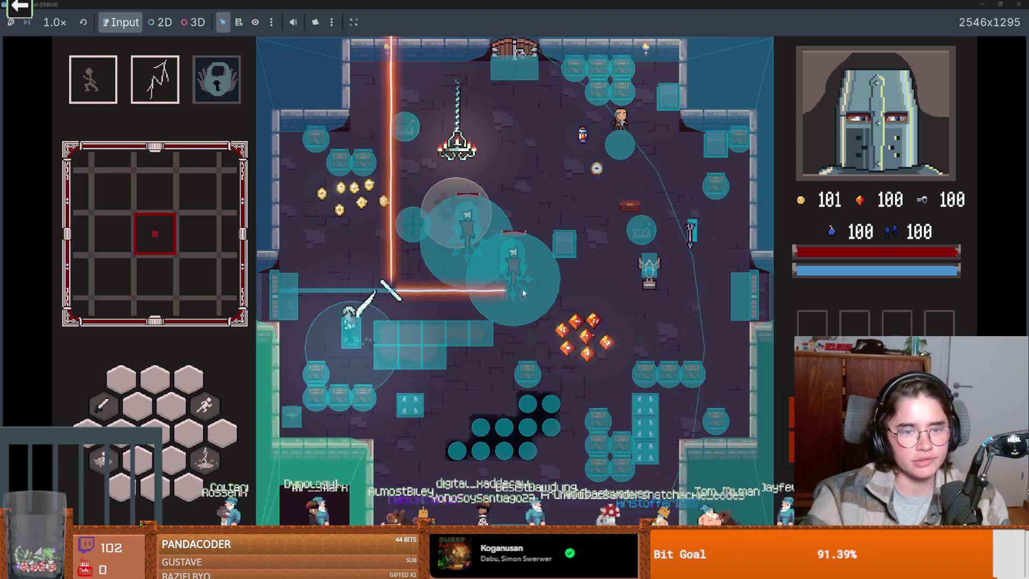
key(d)
key(a)
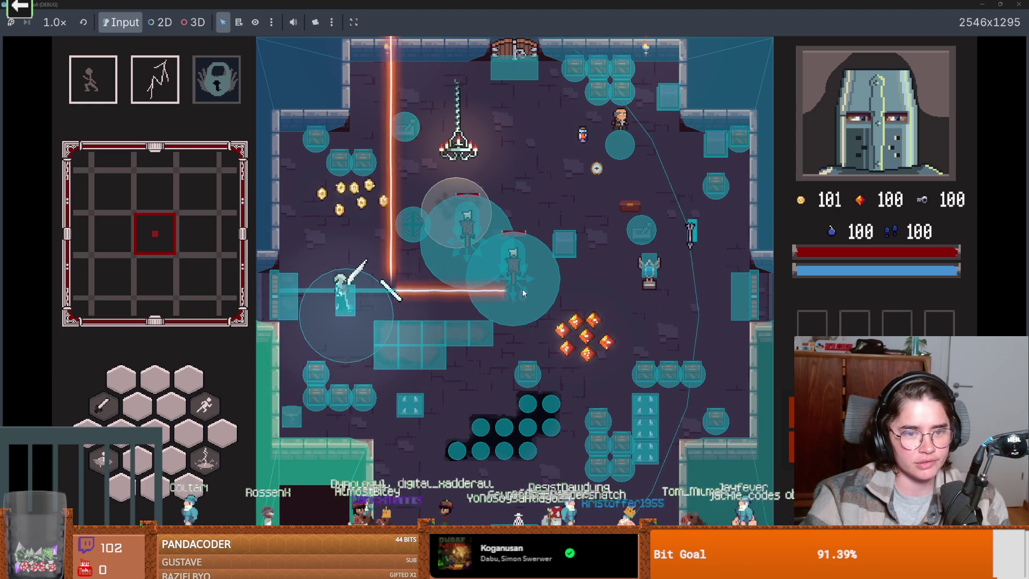
key(d)
key(a)
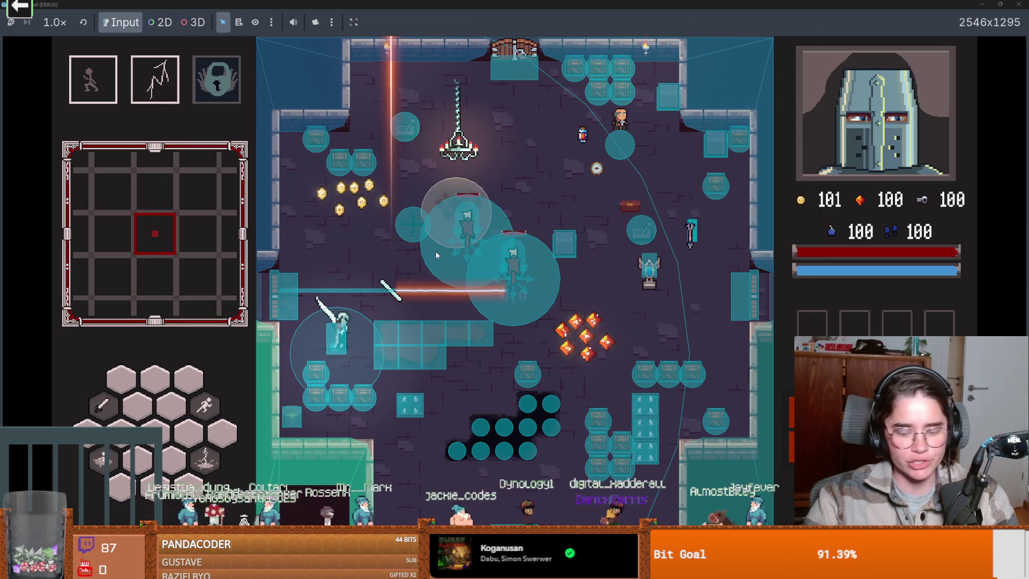
- Open and close the dungeon overview map with M, then stop the game with F8
key(m)
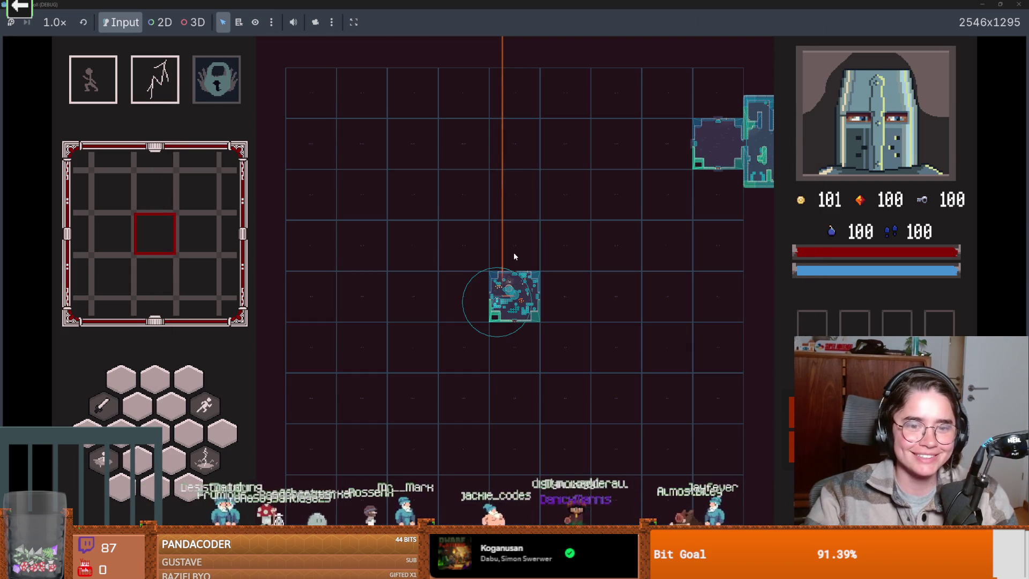
key(m)
key(F8)
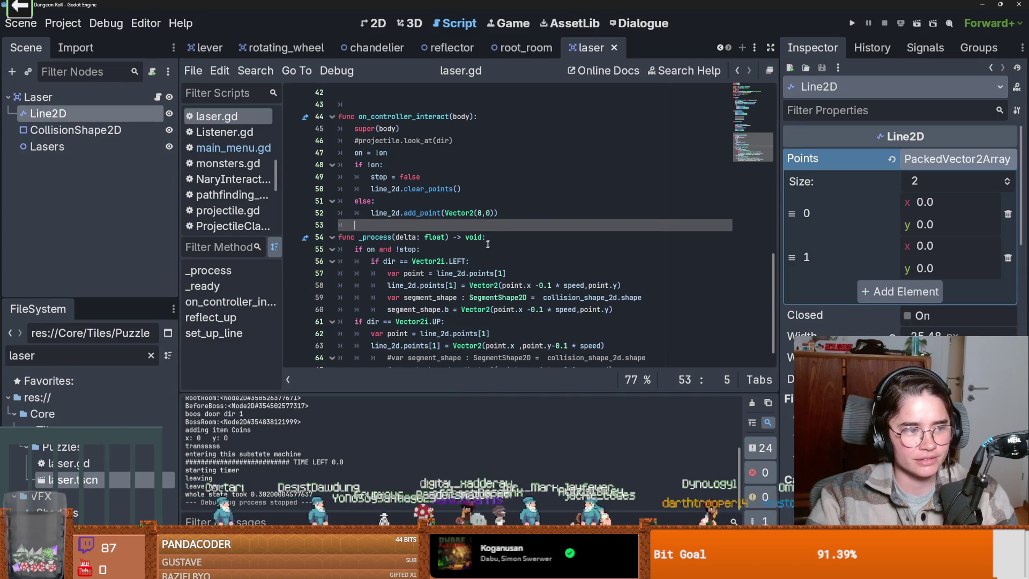
- Save laser.gd, then delete the blank line 34 inside reflect_up
scroll(488, 242, up, 1)
key(ctrl+s)
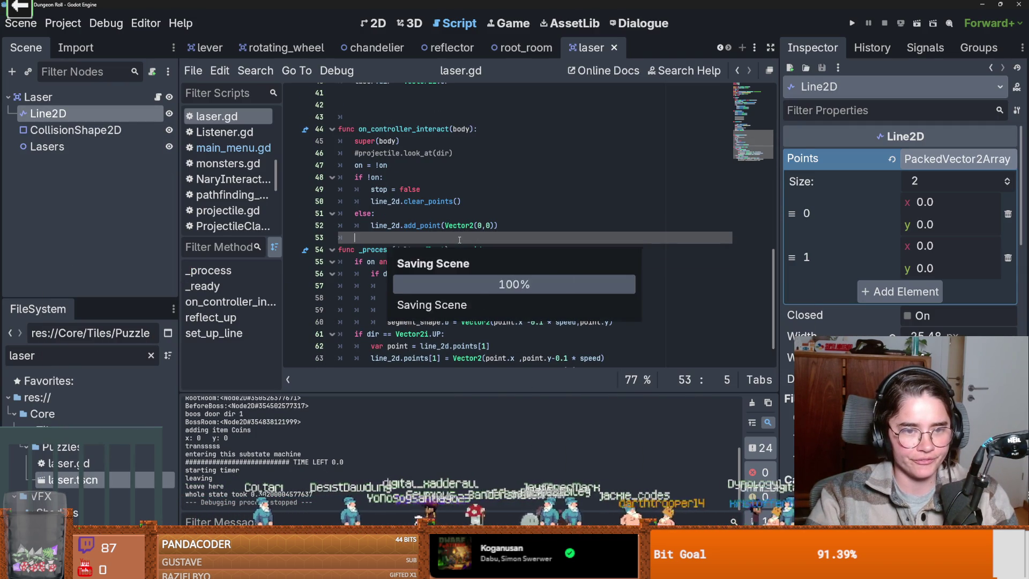
scroll(459, 239, up, 8)
scroll(453, 249, down, 3)
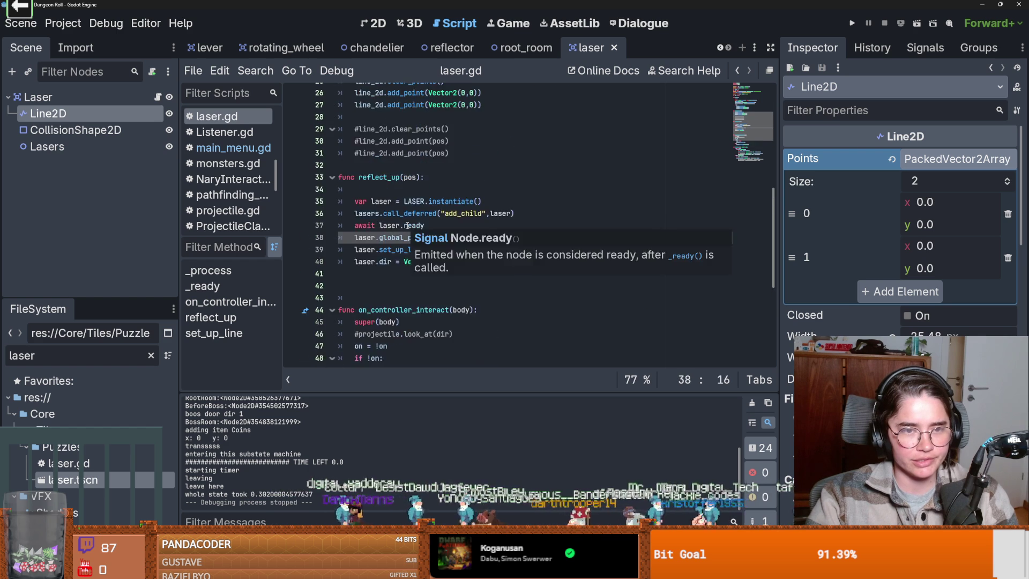
click(401, 201)
scroll(401, 223, up, 2)
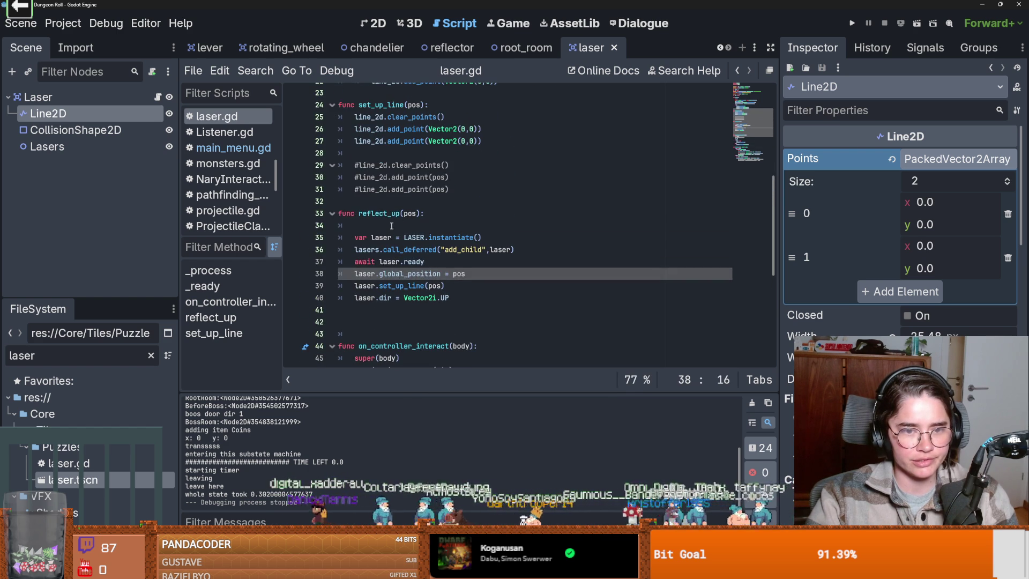
click(392, 225)
key(BackSpace)
key(BackSpace)
- Check the UP on line 39 and empty the FileSystem filter field
click(449, 286)
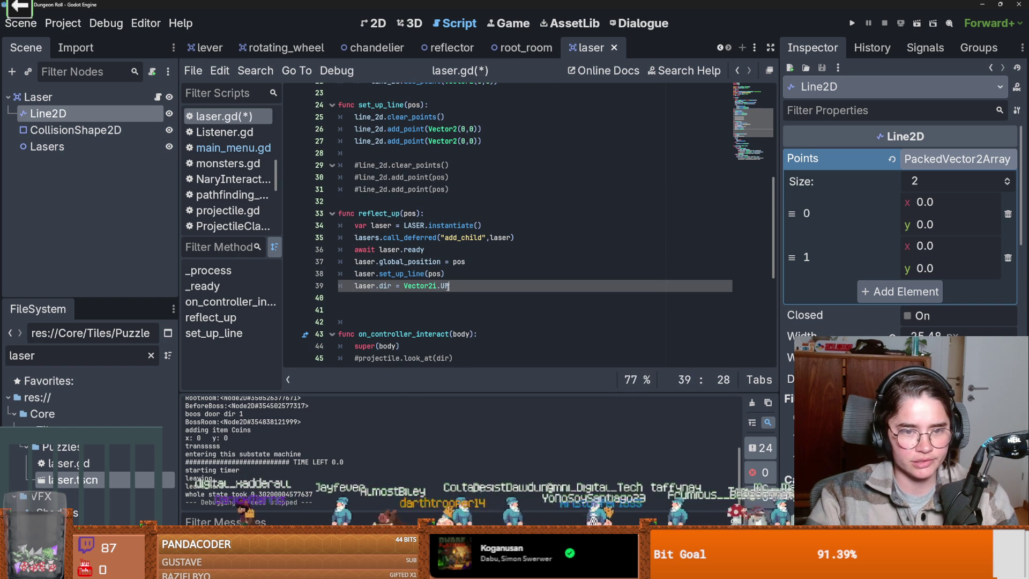
click(450, 286)
double_click(444, 286)
scroll(428, 286, down, 4)
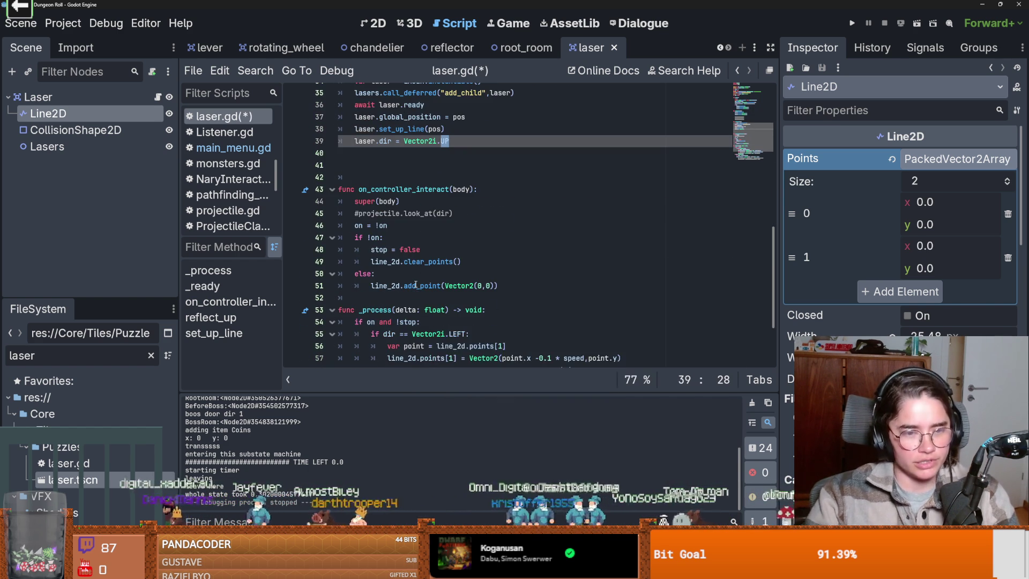
mouse_move(416, 284)
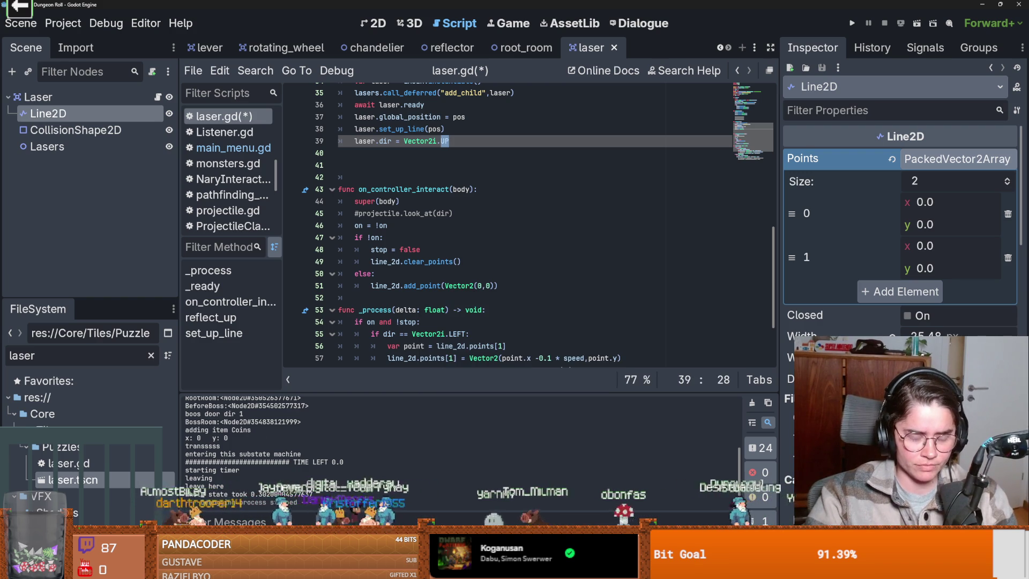
double_click(68, 356)
text(torch)
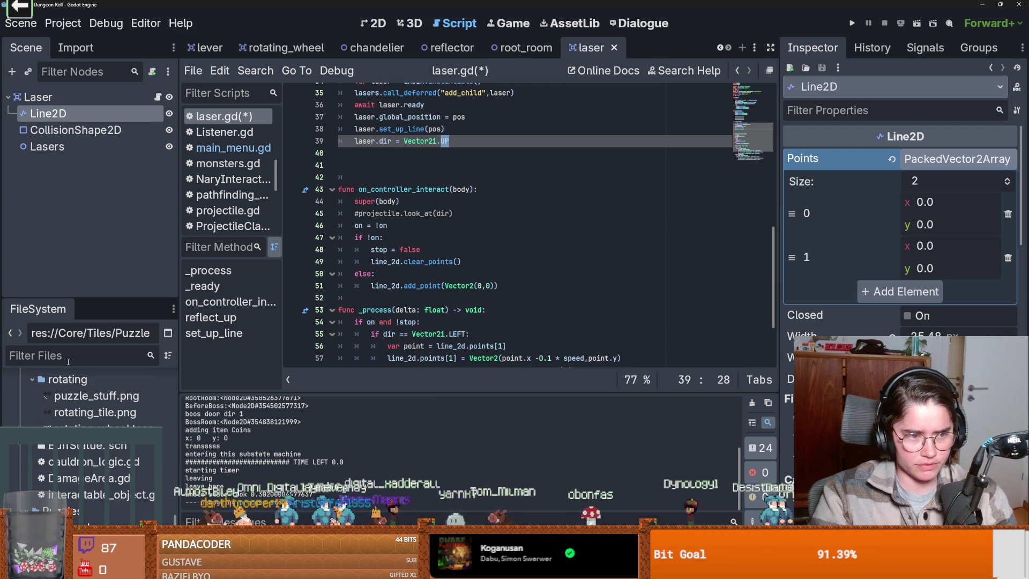
key(BackSpace)
key(BackSpace)
key(BackSpace)
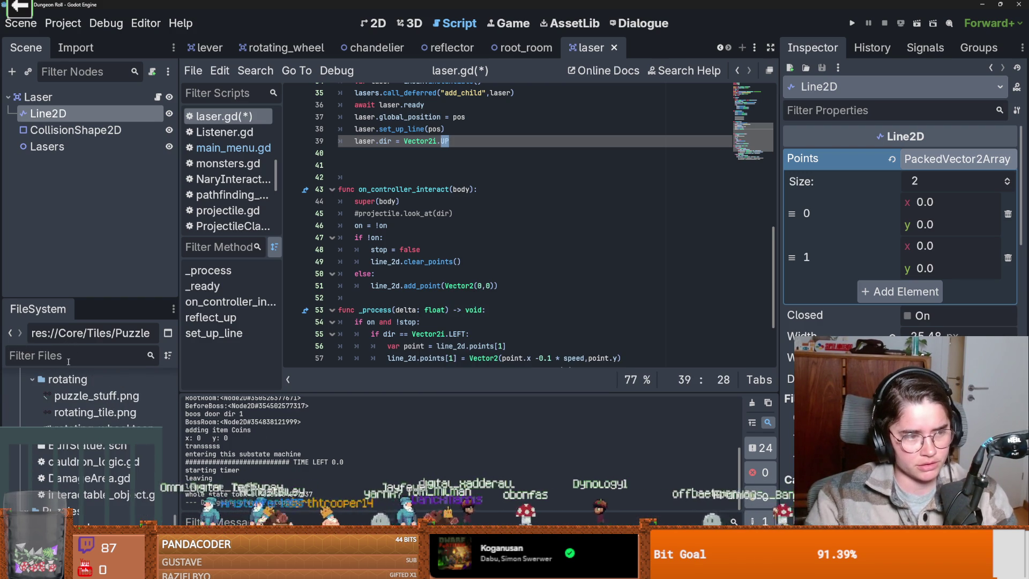
- Save the script and remove the two blank lines after line 39
click(449, 345)
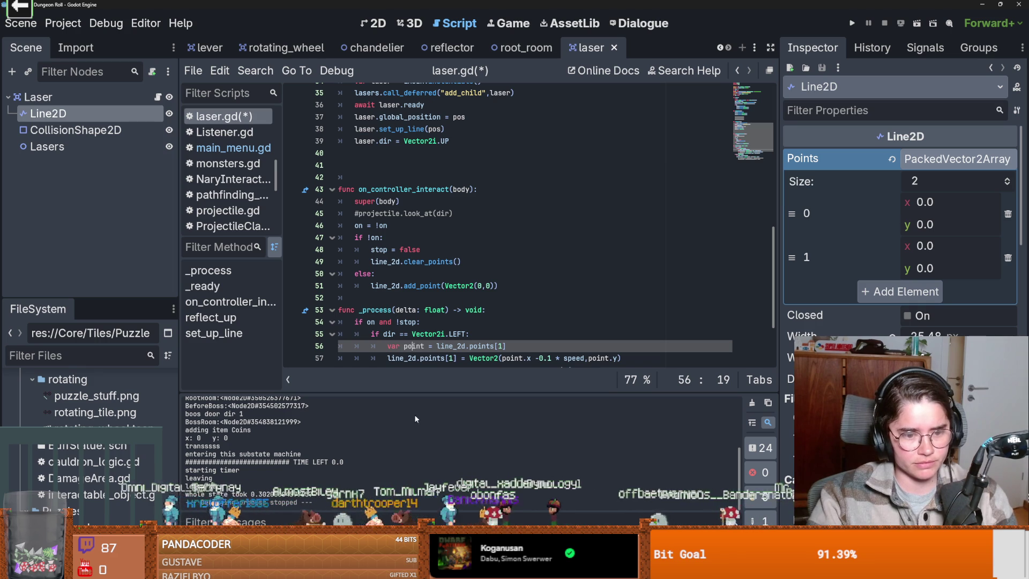
click(409, 310)
click(378, 297)
key(ctrl+s)
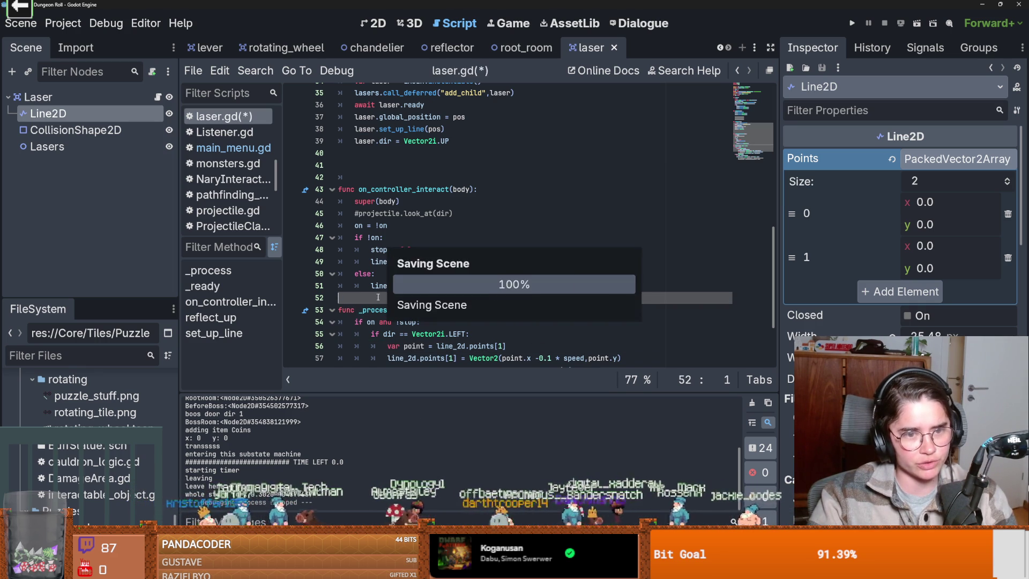
scroll(395, 338, up, 2)
scroll(395, 337, up, 2)
click(398, 310)
key(BackSpace)
key(BackSpace)
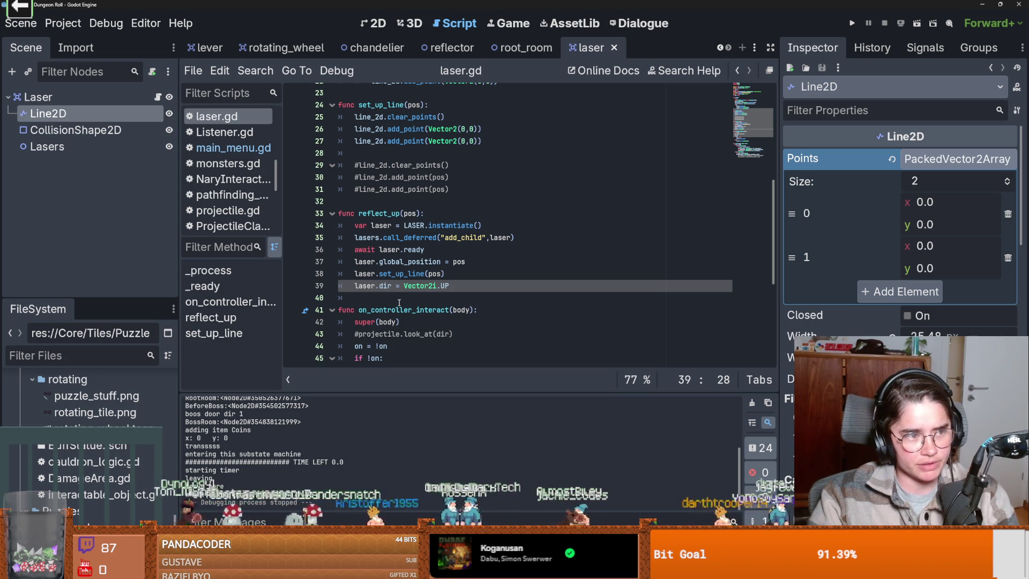
click(400, 302)
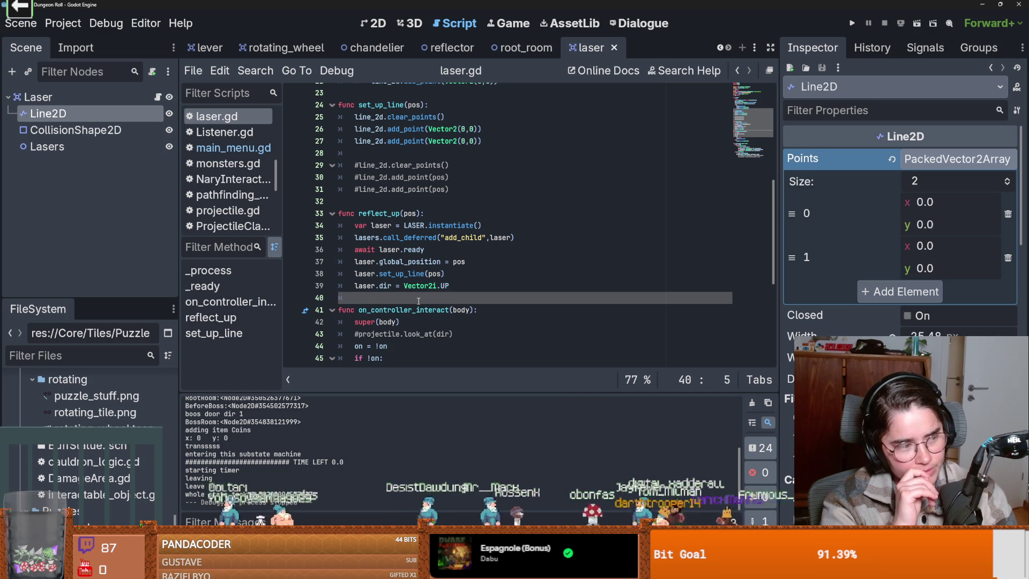
key(ctrl+s)
scroll(415, 305, down, 4)
scroll(413, 312, up, 3)
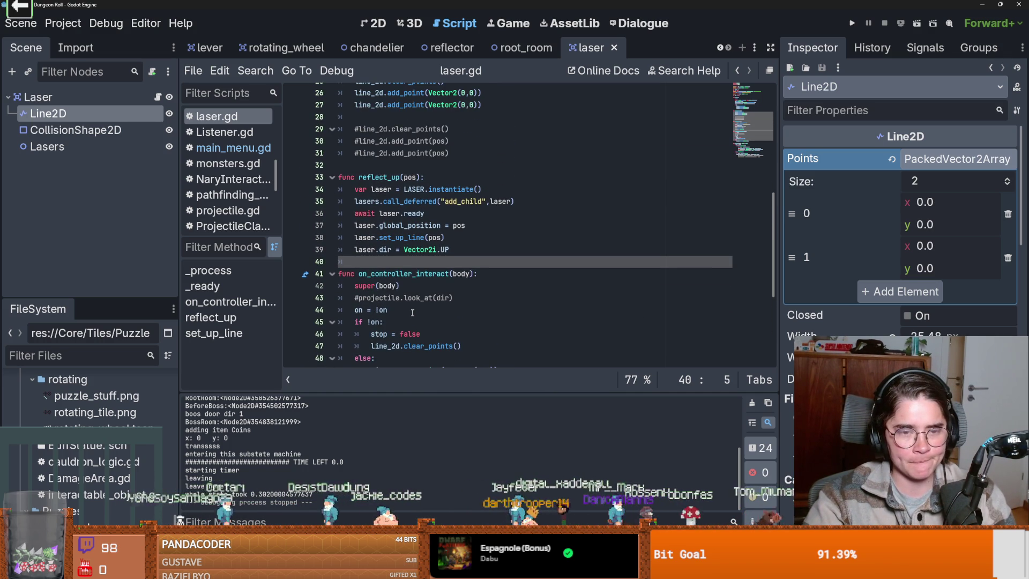
scroll(412, 313, down, 1)
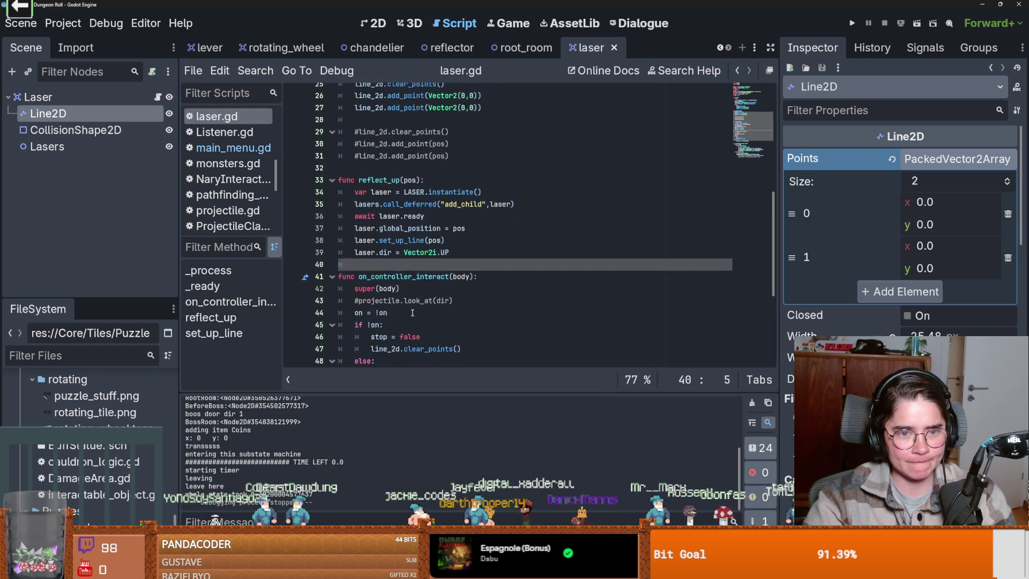
scroll(412, 313, up, 1)
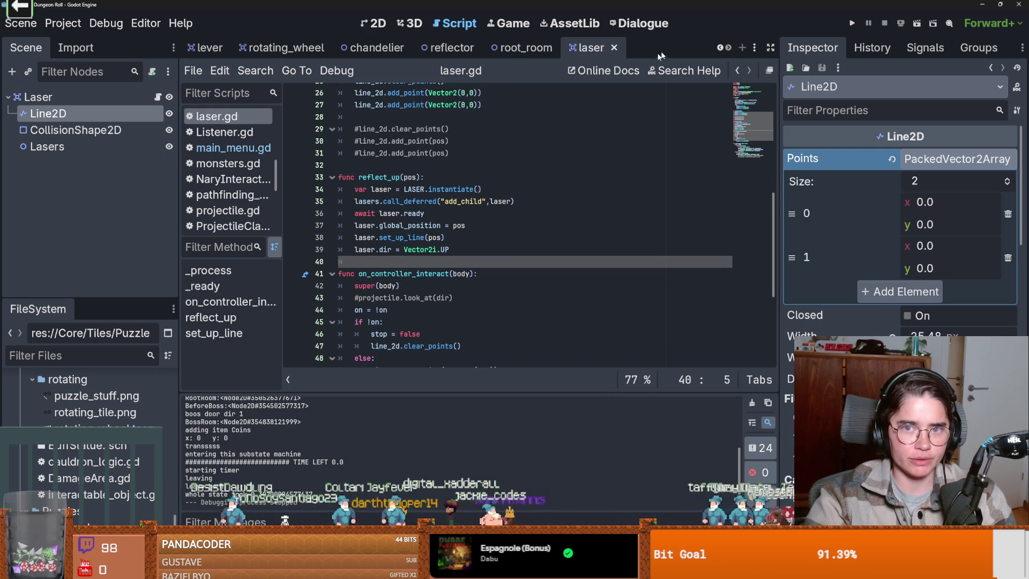
- Create a new empty scene with an Area2D as its root node
click(741, 48)
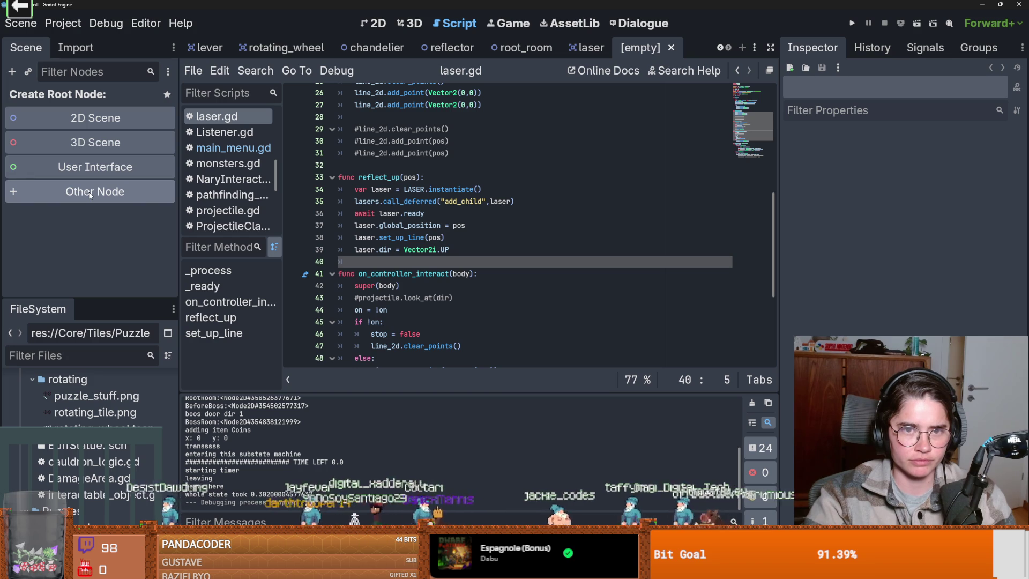
click(590, 51)
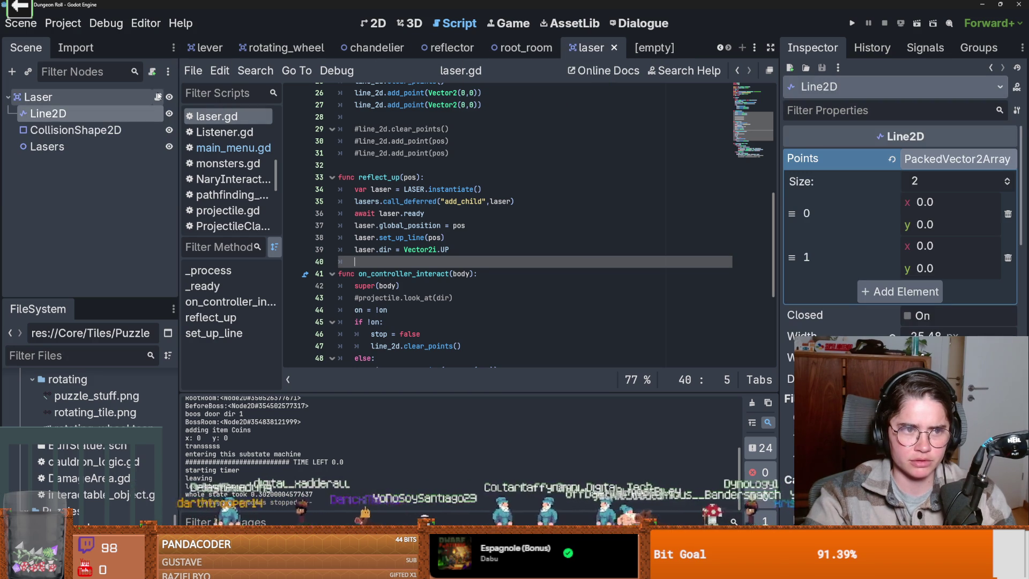
scroll(436, 193, up, 5)
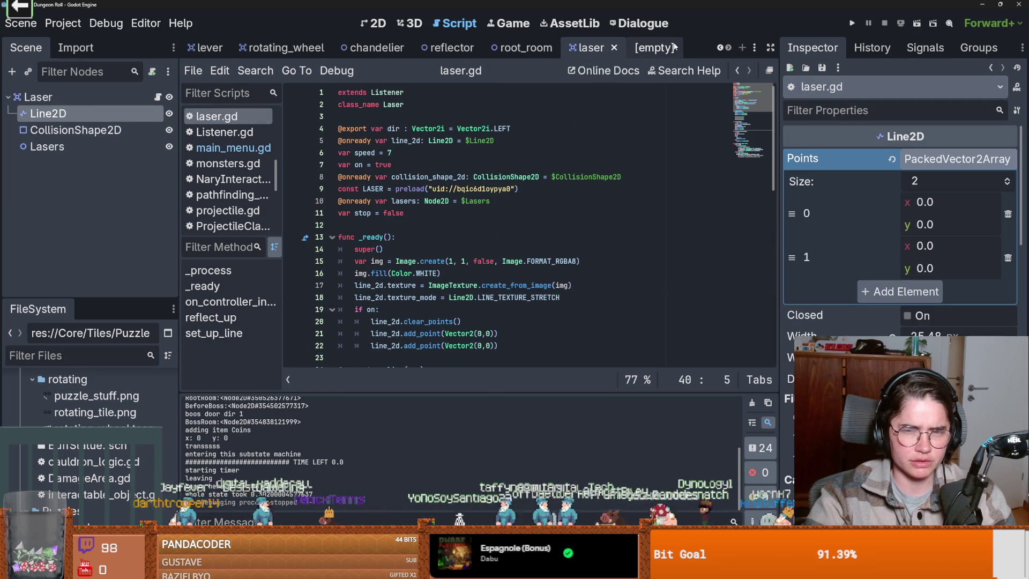
click(654, 47)
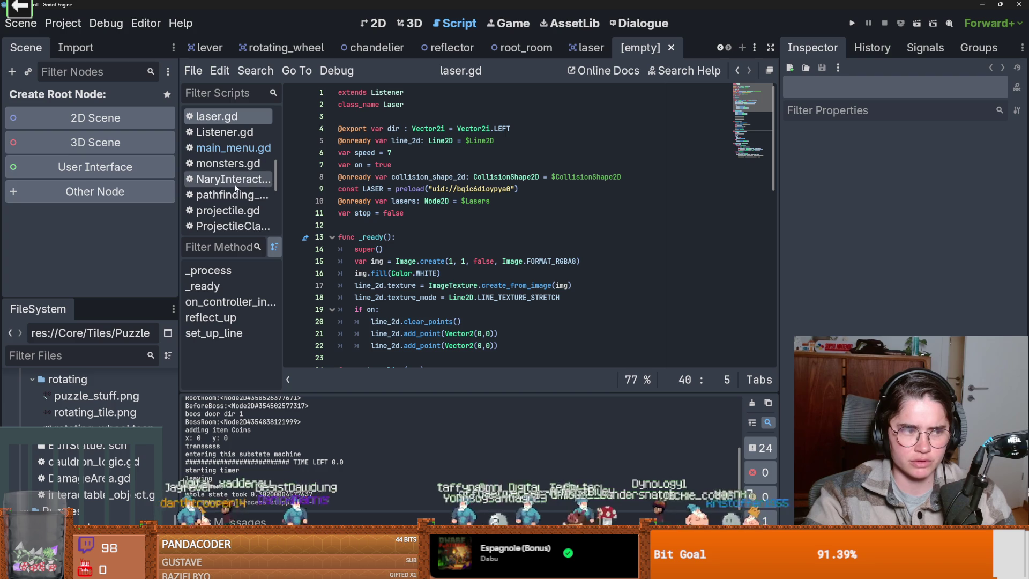
click(106, 192)
text(area)
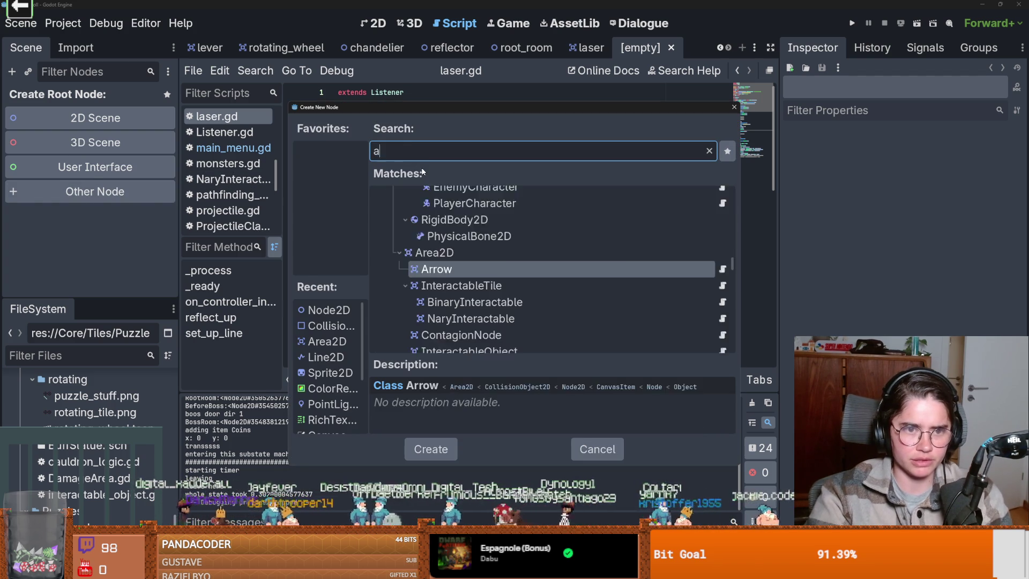
key(Return)
- Check the Area2D node's options menu without choosing anything, then switch over to Aseprite
scroll(277, 142, up, 8)
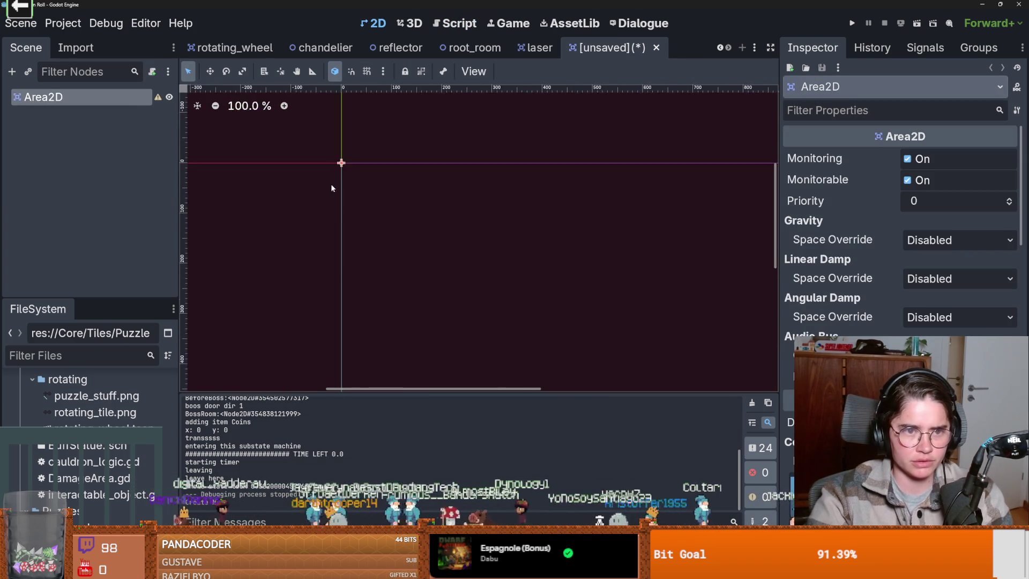
scroll(356, 212, up, 10)
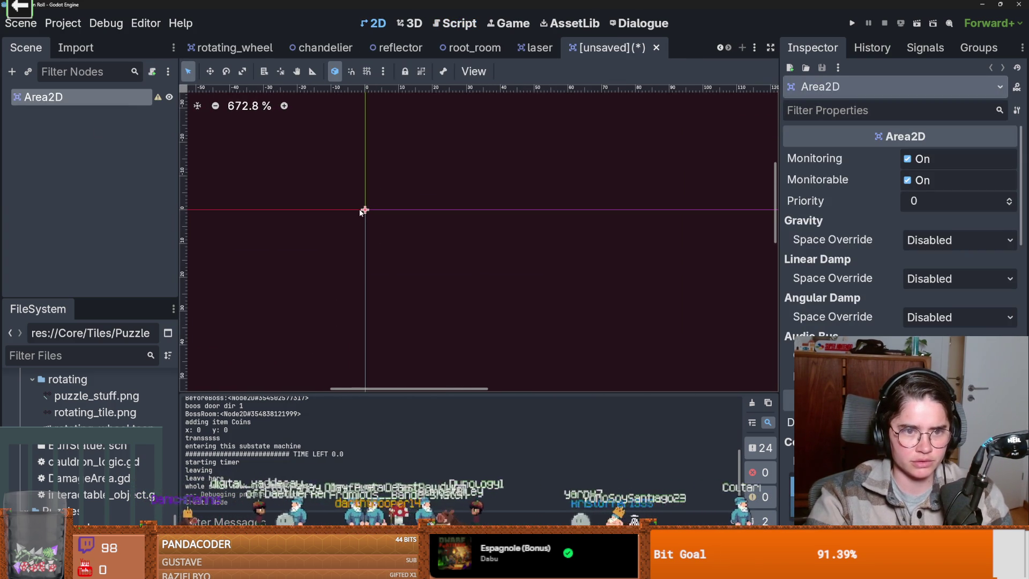
scroll(404, 284, up, 3)
right_click(103, 100)
click(75, 106)
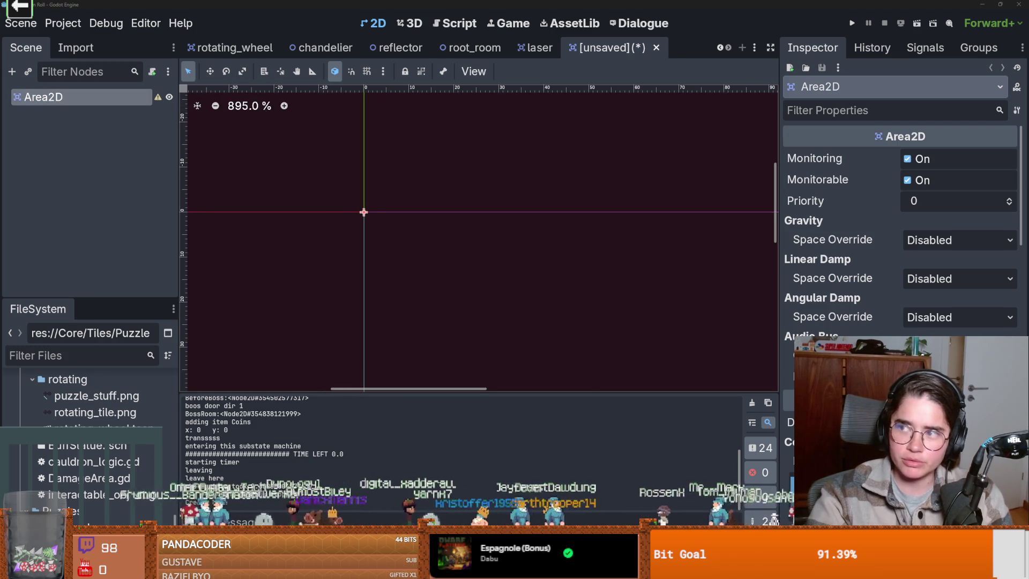
key(alt+Tab)
scroll(477, 290, up, 3)
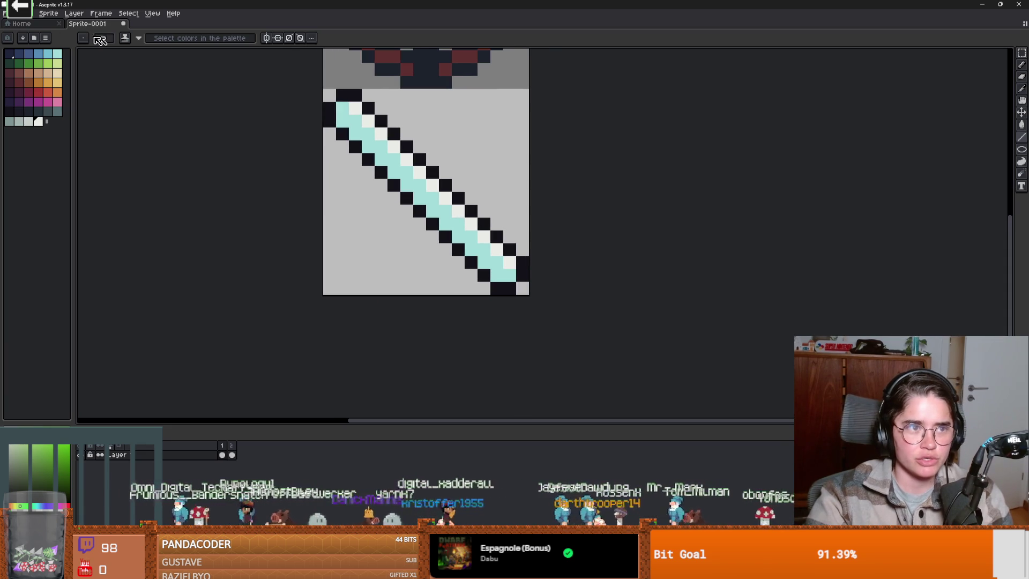
- Create a new blank 16x16 sprite
click(6, 13)
click(38, 32)
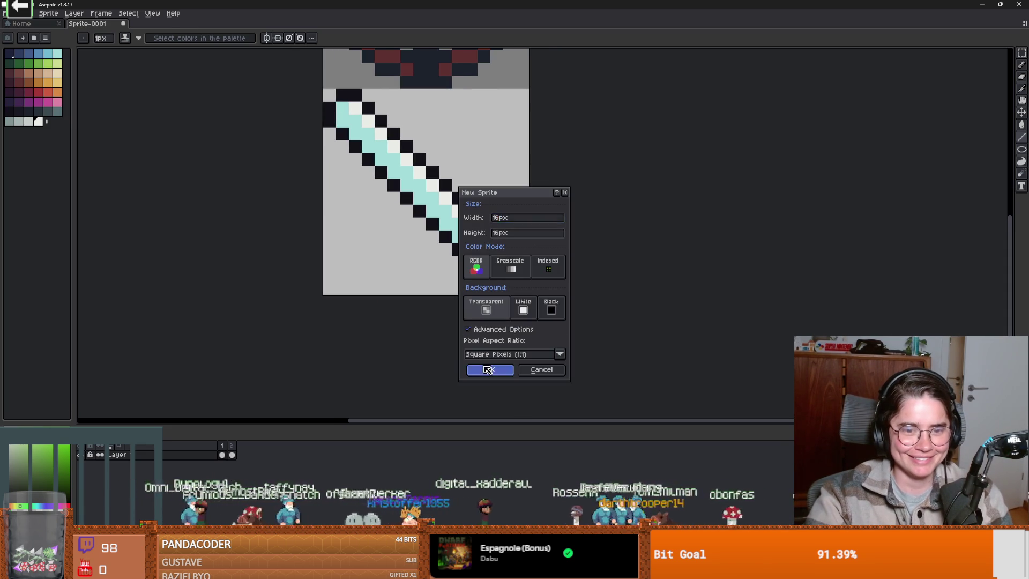
click(483, 369)
drag(564, 282, 549, 263)
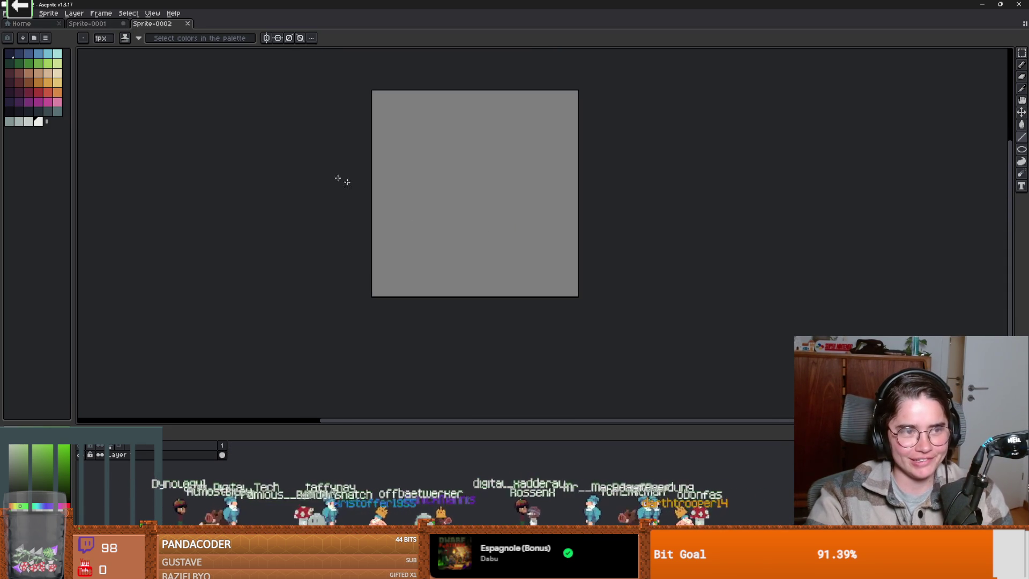
- Pick a dark outline colour, test the pencil, then clear the canvas
click(29, 111)
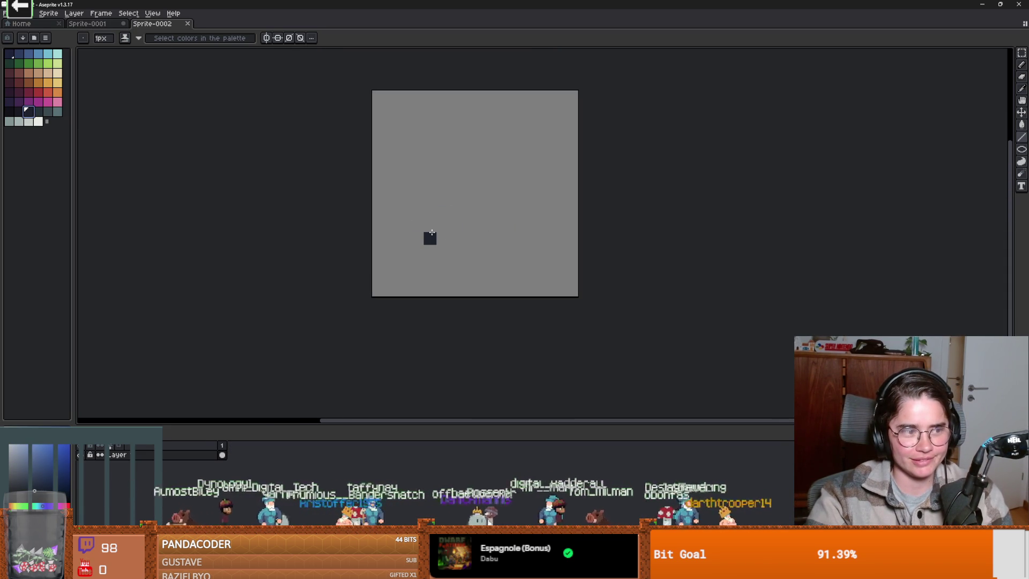
key(b)
mouse_move(430, 231)
mouse_down()
mouse_move(422, 278)
mouse_move(520, 289)
mouse_move(493, 225)
mouse_move(412, 225)
mouse_move(412, 265)
mouse_move(468, 285)
mouse_up()
key(ctrl+a)
key(Delete)
key(ctrl+d)
- With vertical symmetry on, draw the base box's bottom outline and erase its bottom corners
click(217, 38)
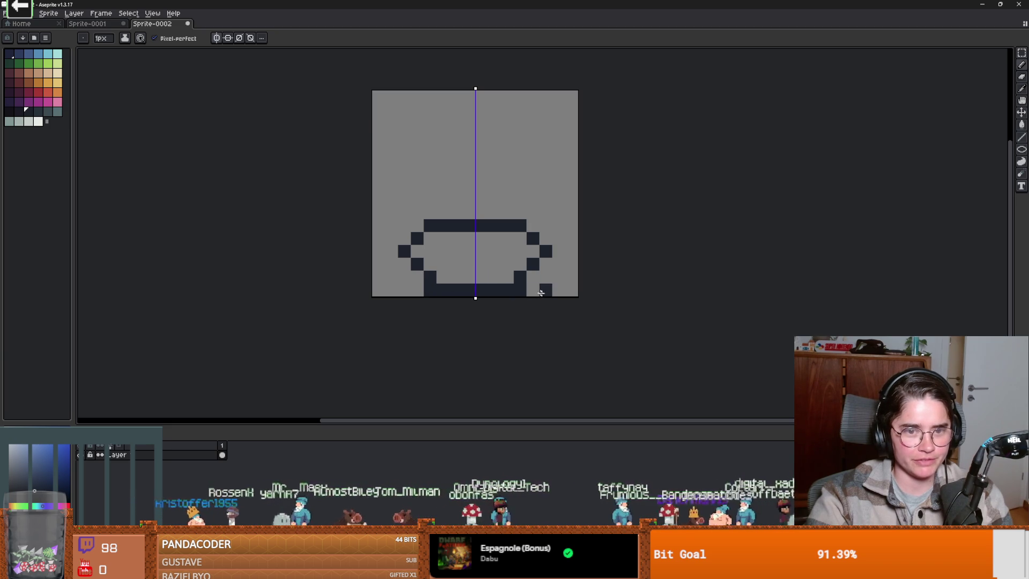
drag(414, 275, 417, 292)
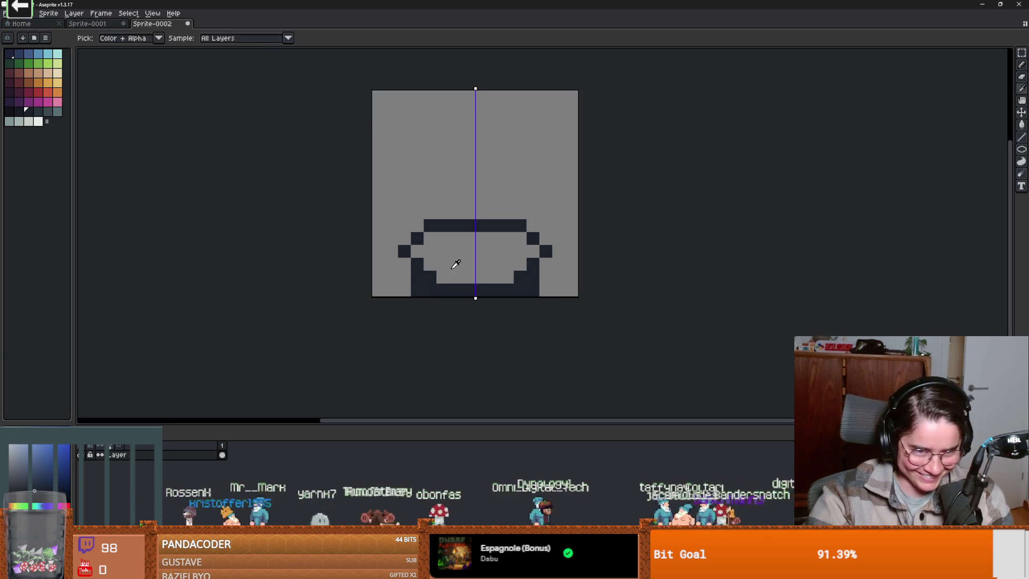
key(e)
key(minus)
key(minus)
key(minus)
click(430, 277)
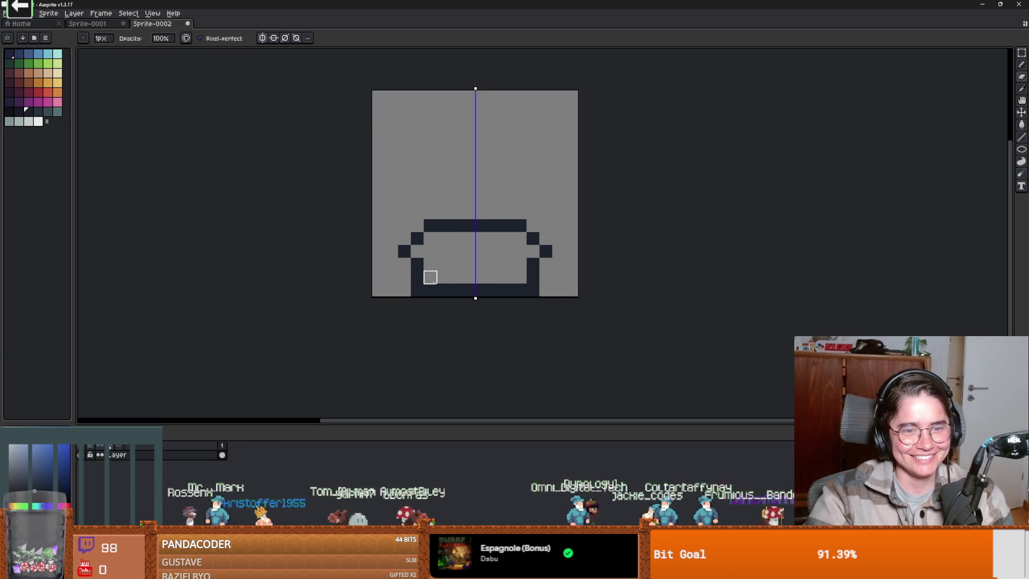
click(533, 290)
scroll(555, 294, up, 2)
- Sample the dark outline colour and erase the top row, leaving a U shape
key(alt)
click(512, 206)
click(485, 257)
scroll(478, 260, down, 1)
key(ctrl+z)
key(e)
mouse_move(517, 183)
mouse_down()
mouse_move(271, 184)
mouse_move(581, 202)
mouse_up()
- Close the box with a mirrored top bar and erase its top corners to round it
key(b)
drag(504, 221, 371, 225)
key(e)
click(328, 222)
scroll(349, 228, down, 2)
scroll(348, 227, up, 2)
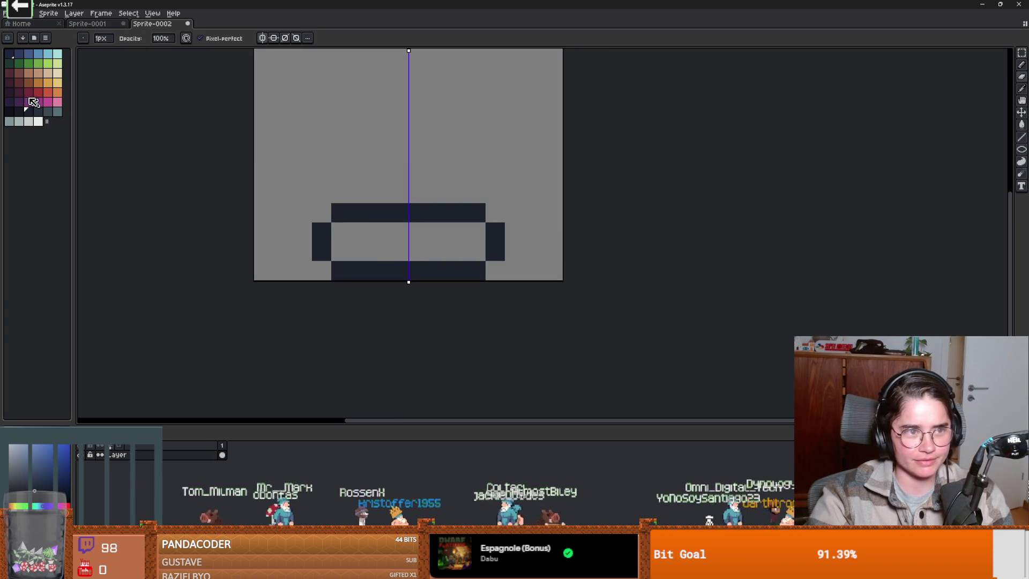
- Bucket-fill the box interior with muted teal
click(46, 114)
click(418, 269)
key(g)
click(418, 268)
scroll(417, 265, down, 1)
scroll(414, 255, up, 1)
scroll(415, 255, down, 2)
scroll(412, 263, up, 1)
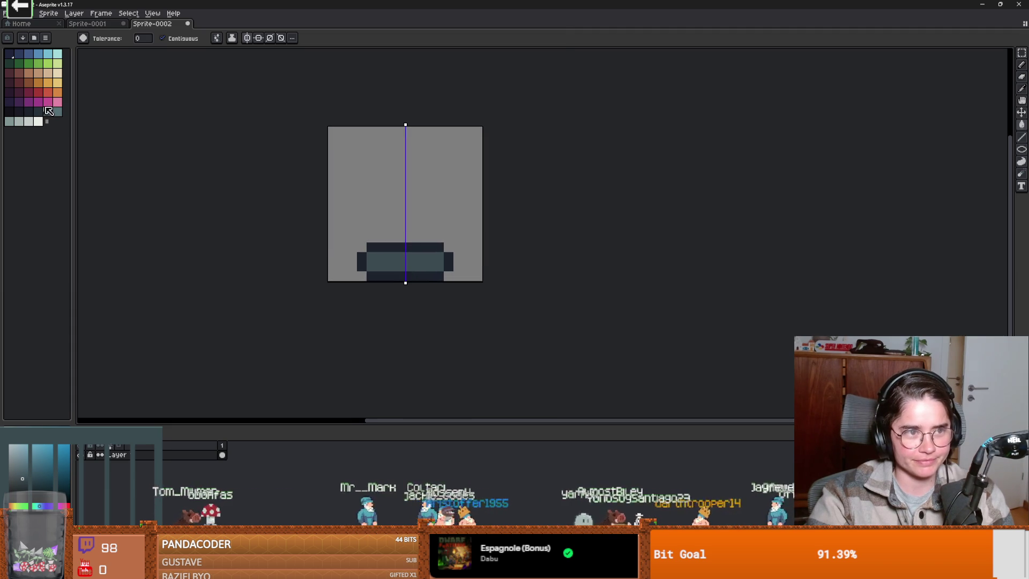
- Start the dark bulb outline above the base
click(9, 111)
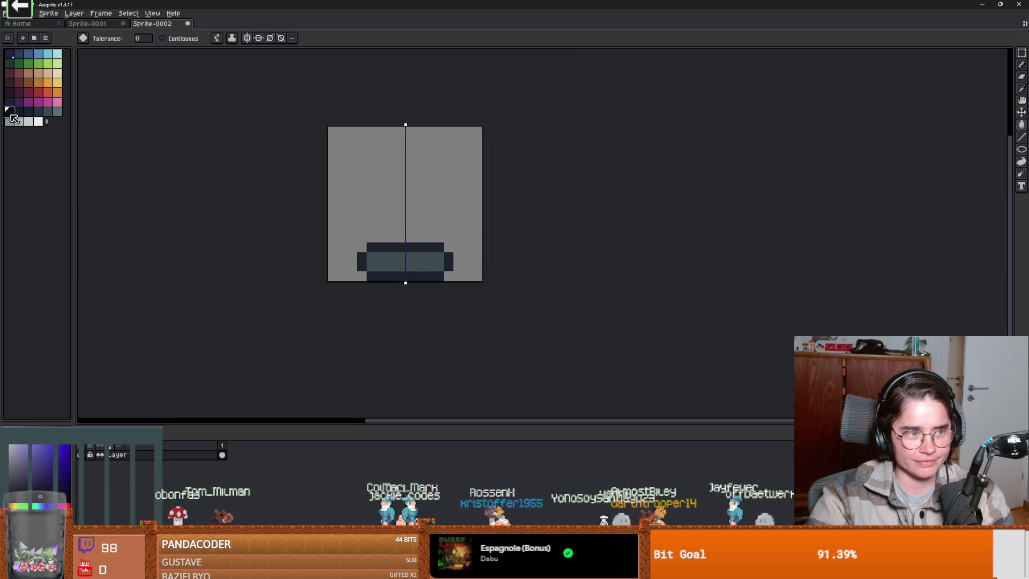
key(b)
mouse_move(381, 238)
mouse_down()
mouse_move(390, 230)
mouse_move(385, 213)
mouse_move(419, 214)
mouse_move(362, 176)
mouse_move(399, 130)
mouse_up()
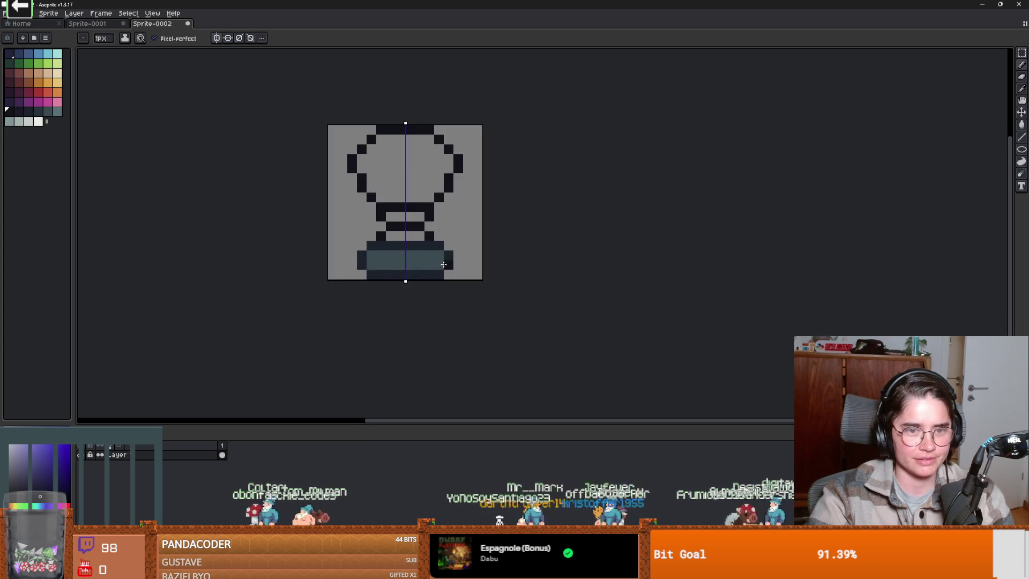
- Add a dark pixel inside the bulb, turn symmetry off, and sketch a filament
scroll(437, 247, down, 2)
scroll(411, 227, up, 3)
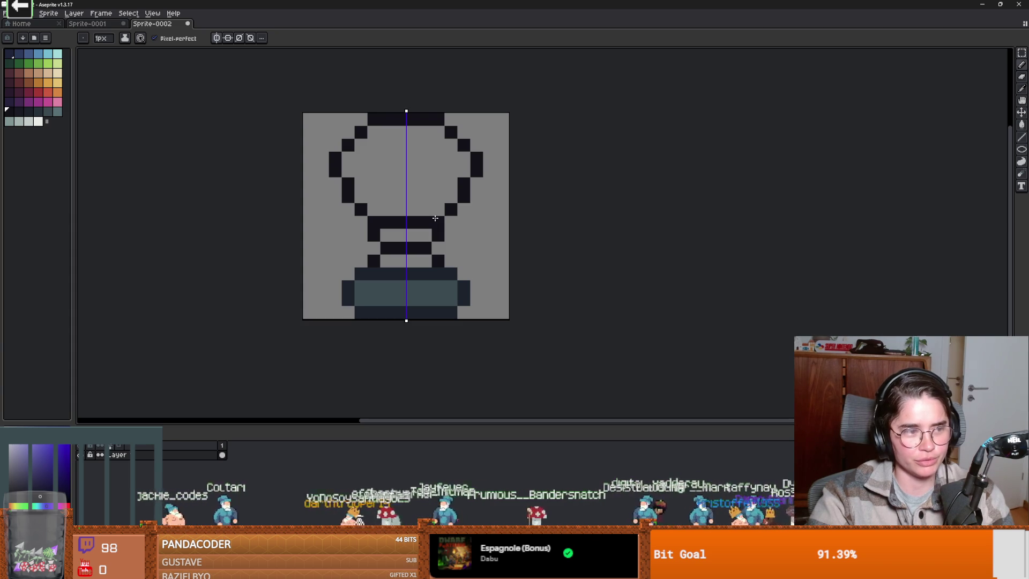
click(405, 234)
click(216, 37)
mouse_move(396, 233)
mouse_down()
mouse_move(383, 195)
mouse_move(411, 191)
mouse_up()
- Redraw the filament as a zigzag and erase a stray pixel from it
key(ctrl+z)
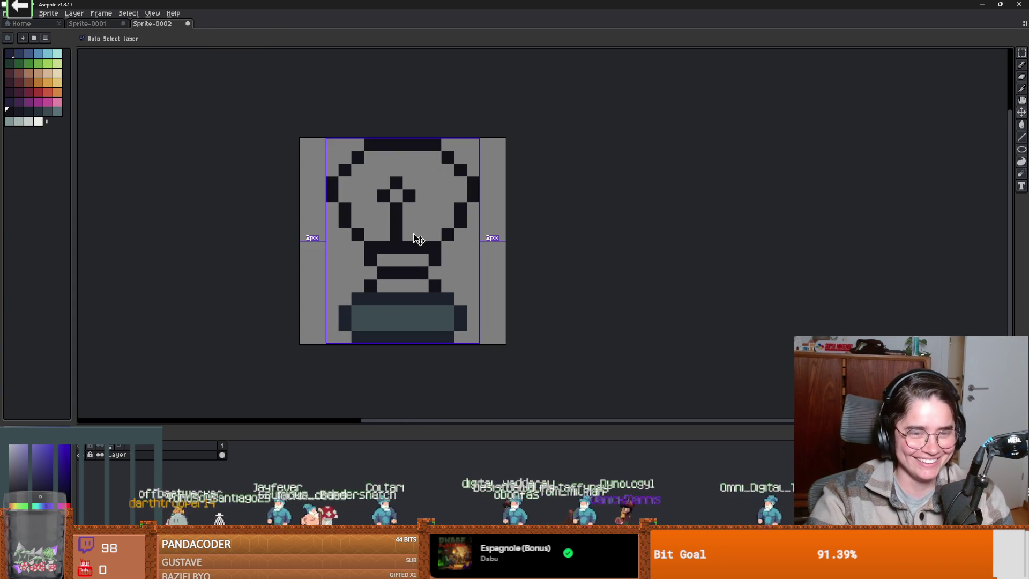
key(ctrl+z)
key(ctrl+z)
mouse_move(433, 210)
mouse_down()
mouse_move(397, 185)
mouse_move(409, 211)
mouse_up()
key(e)
click(383, 196)
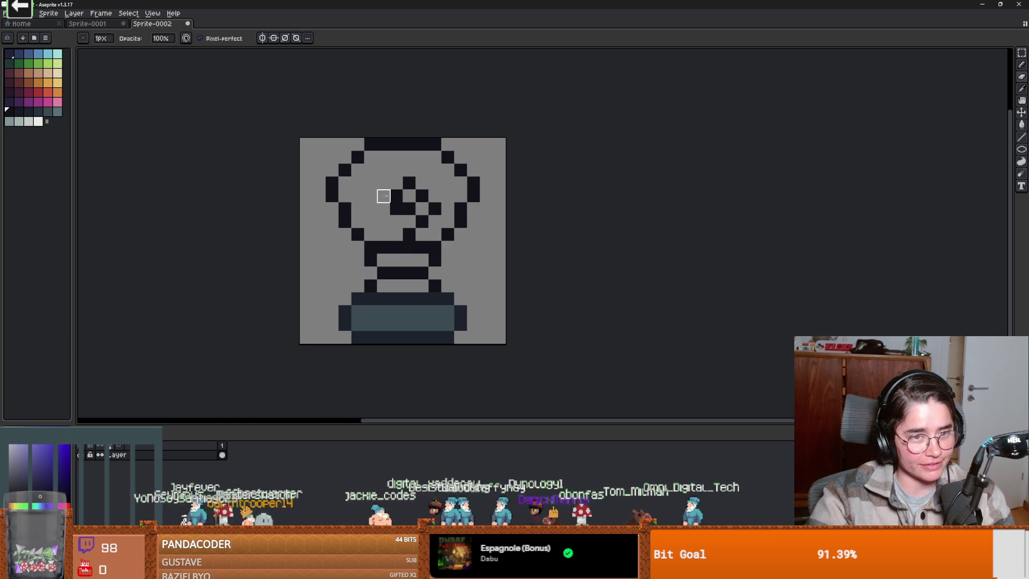
scroll(396, 209, down, 3)
scroll(407, 257, up, 5)
scroll(416, 285, down, 4)
scroll(343, 169, up, 3)
scroll(344, 169, down, 3)
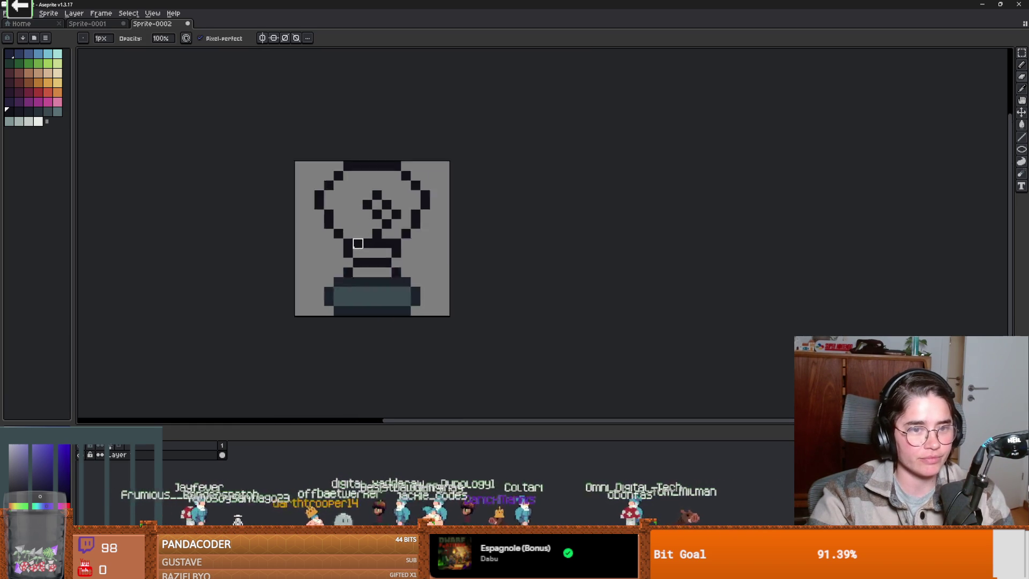
- Bucket-fill the bulb glass with cyan
click(53, 57)
key(g)
click(373, 218)
scroll(374, 218, down, 1)
scroll(374, 217, up, 1)
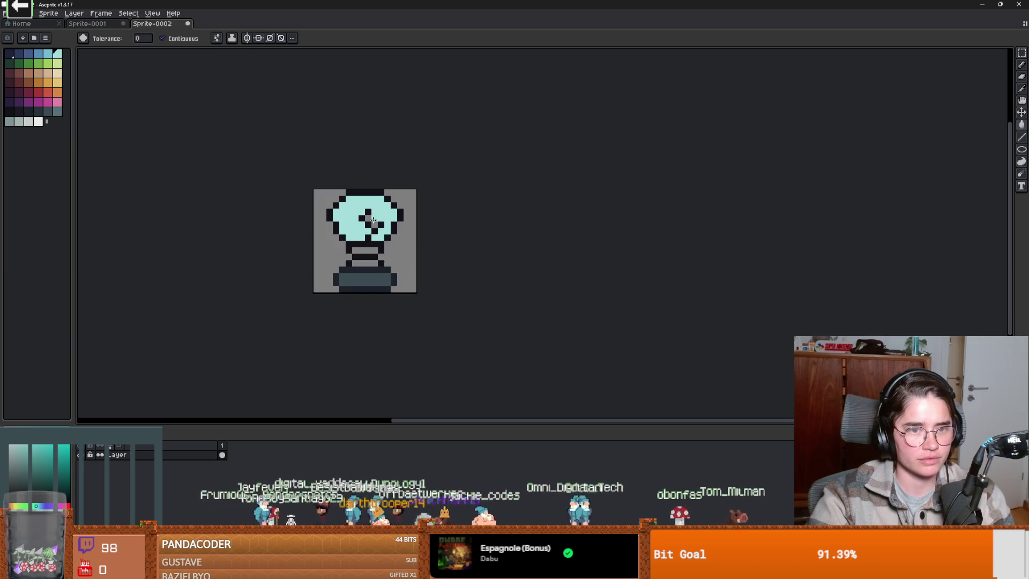
- Select the top of the bulb and try repositioning it, then undo the move
alt+click(356, 282)
key(b)
scroll(395, 258, down, 1)
key(m)
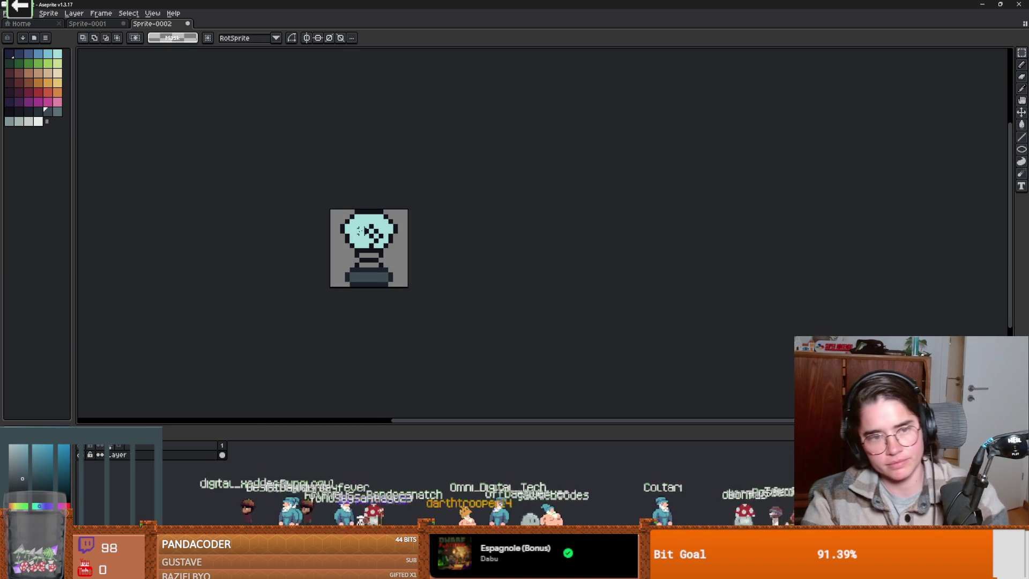
mouse_move(336, 210)
mouse_down()
mouse_move(396, 256)
mouse_move(380, 242)
mouse_up()
key(ctrl+v)
key(Return)
key(ctrl+z)
key(ctrl+z)
key(ctrl+z)
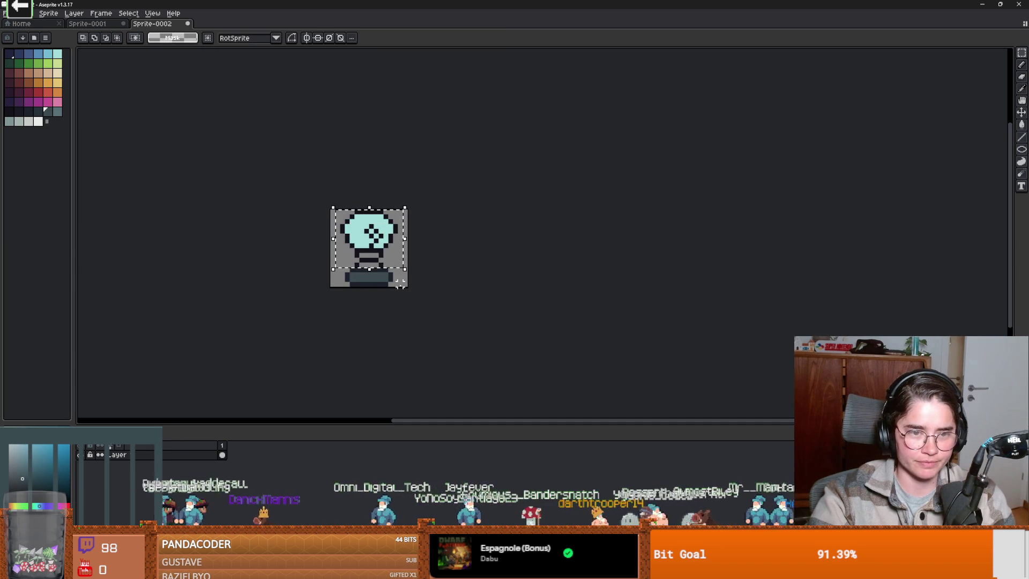
- Move the top of the bulb up two pixels with symmetry back on
mouse_move(329, 212)
mouse_down()
mouse_move(409, 273)
mouse_move(407, 257)
mouse_move(394, 278)
mouse_up()
click(307, 38)
scroll(345, 214, up, 3)
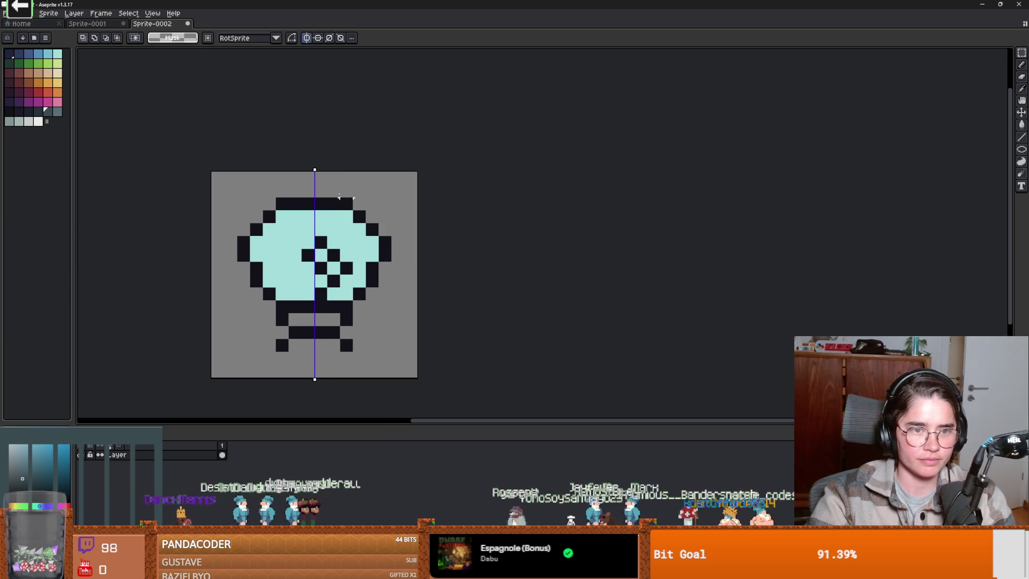
mouse_move(237, 184)
mouse_down()
mouse_move(392, 249)
mouse_move(349, 213)
mouse_up()
key(ctrl+d)
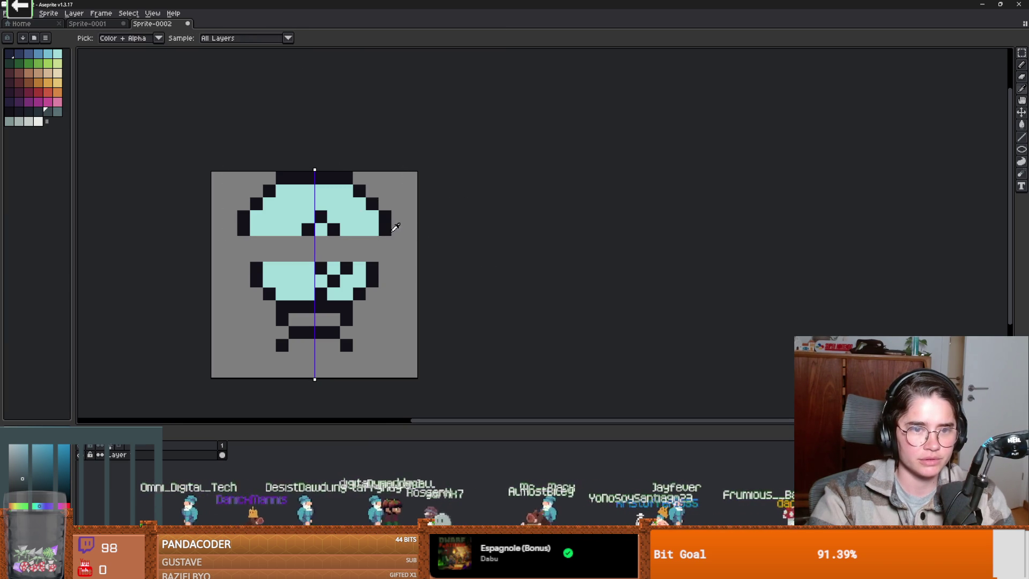
- Fill the gap left by the move with cyan
alt+click(390, 231)
key(b)
scroll(388, 249, down, 4)
scroll(386, 259, up, 3)
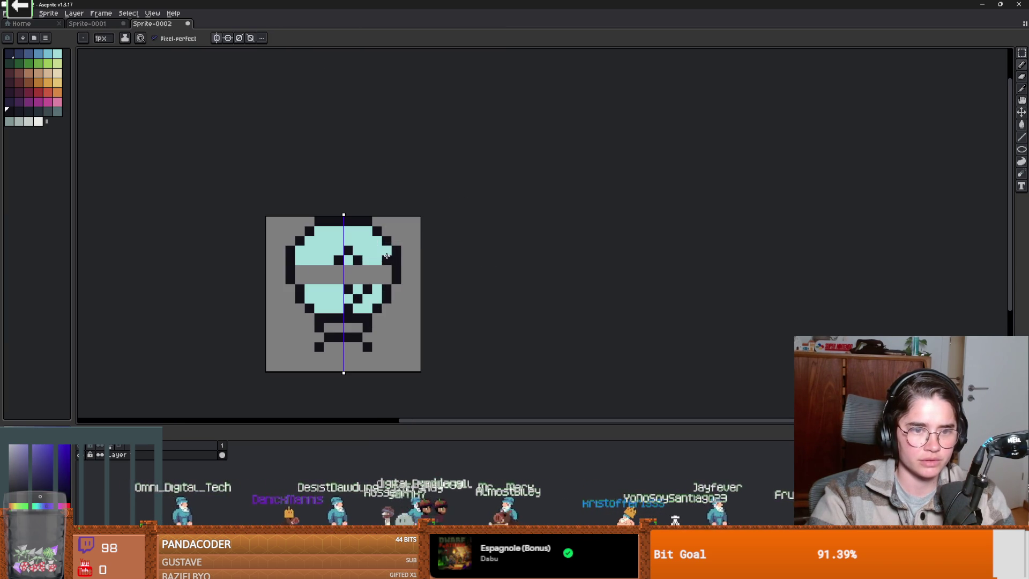
alt+click(369, 252)
key(g)
click(373, 277)
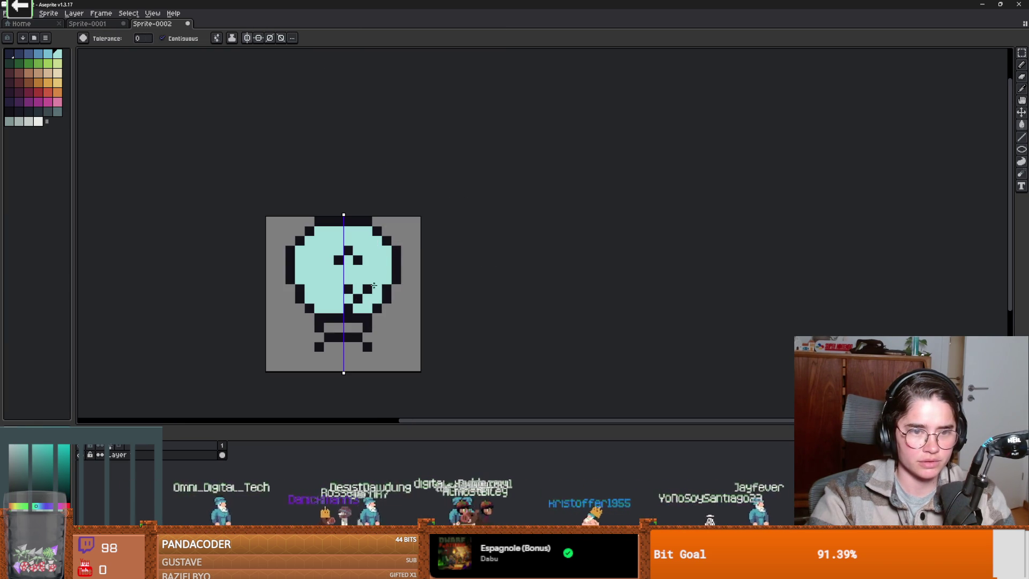
- Try filling the bulb face with the dark colour, then undo back to cyan
alt+click(367, 289)
click(332, 267)
key(ctrl+z)
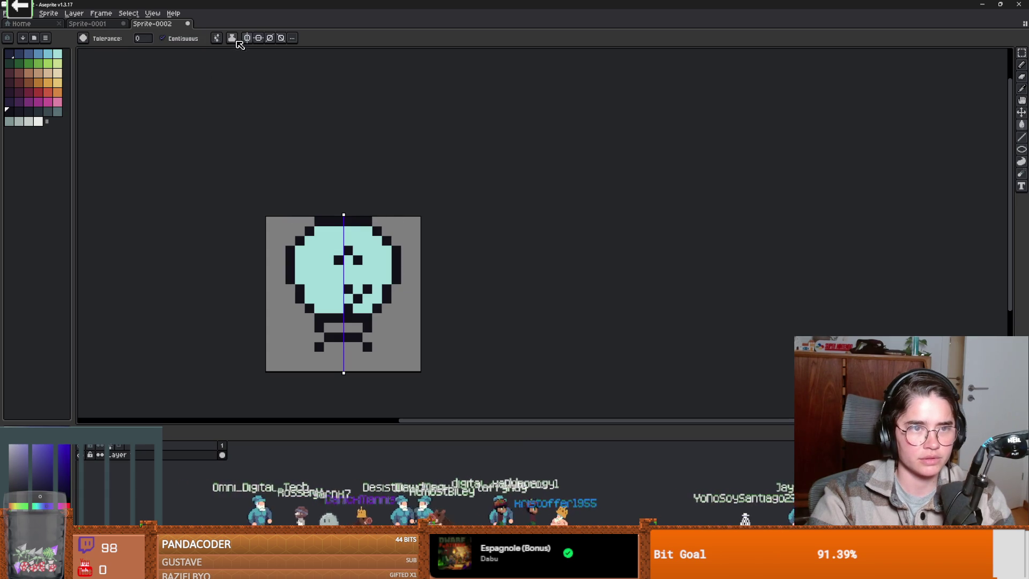
click(339, 279)
key(ctrl+z)
key(b)
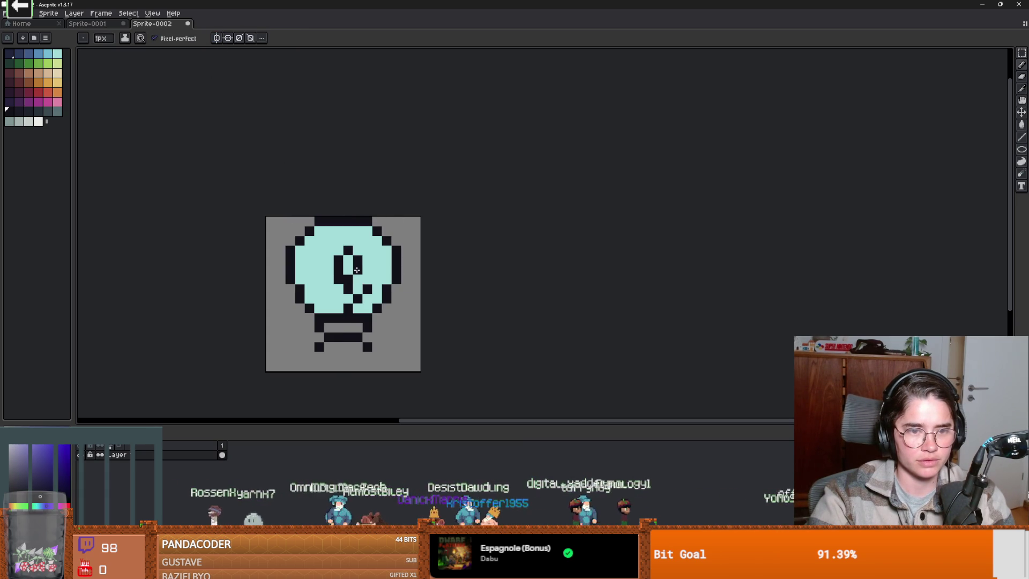
- Touch up the bulb interior, drawing a dark filament line and painting its top pixel cyan
alt+click(367, 279)
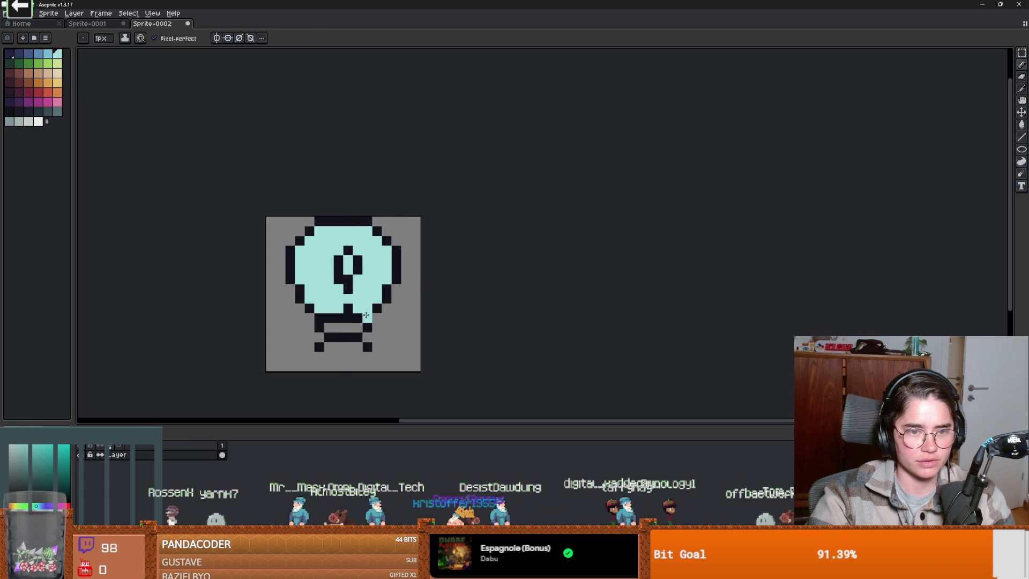
scroll(366, 313, up, 1)
alt+click(343, 322)
mouse_move(342, 281)
mouse_down()
mouse_move(343, 308)
mouse_move(397, 279)
mouse_up()
scroll(363, 317, down, 2)
scroll(363, 318, up, 1)
alt+click(399, 211)
click(390, 220)
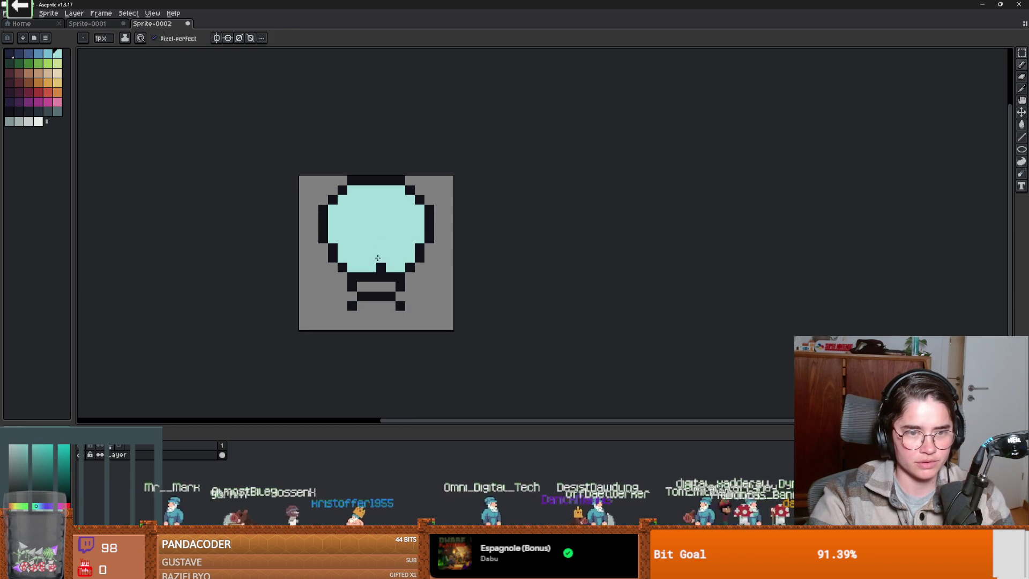
- Paint two dark filament pixels, then cover the stray dark pixels with cyan
alt+click(381, 268)
drag(381, 258, 372, 259)
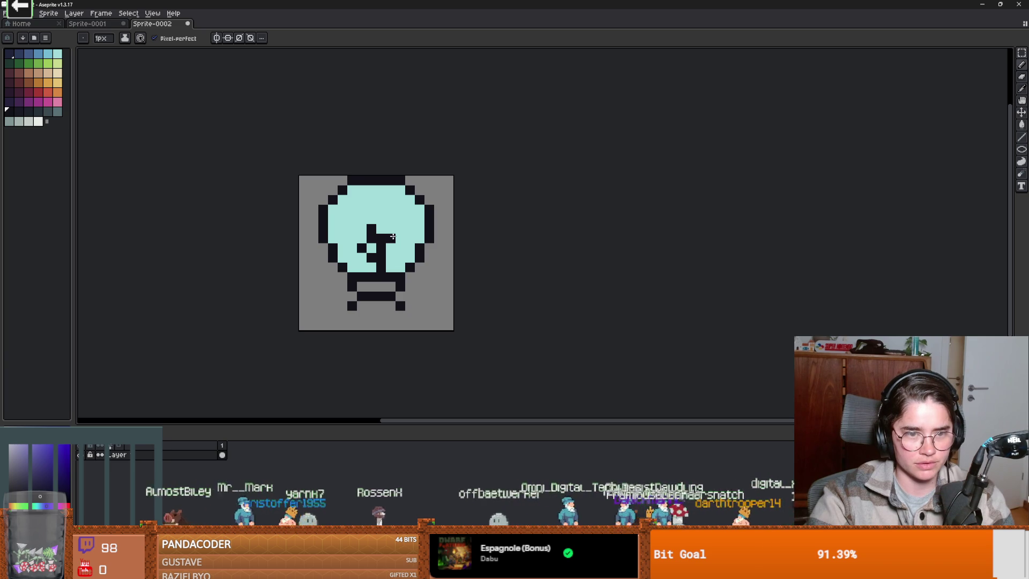
key(x)
drag(392, 237, 384, 237)
scroll(437, 273, down, 1)
scroll(436, 273, up, 1)
scroll(434, 274, down, 1)
scroll(425, 276, up, 2)
- Draw a dark row along the sprite's bottom edge, then undo most of it
alt+click(408, 303)
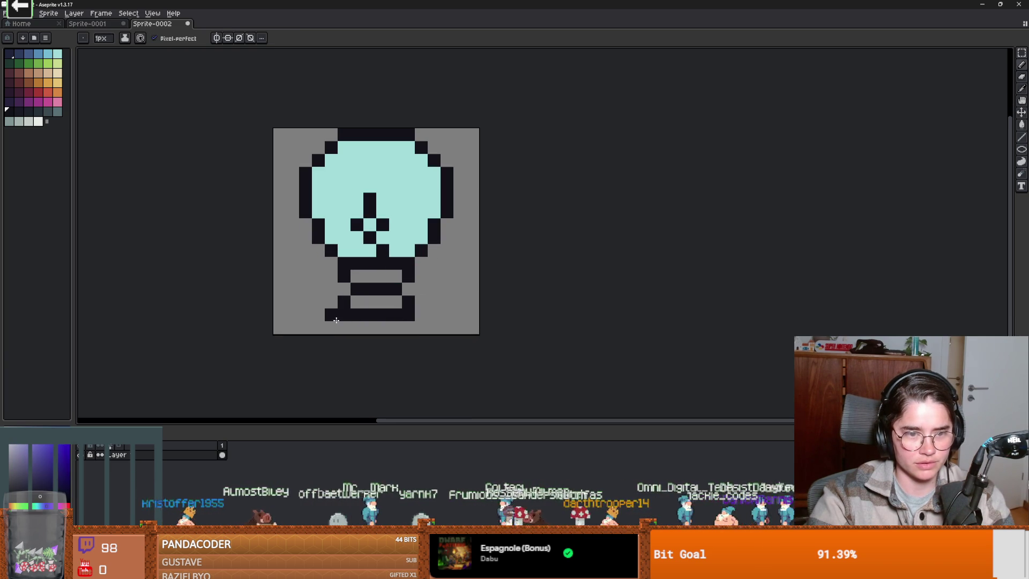
drag(332, 328, 417, 332)
key(ctrl+z)
key(ctrl+z)
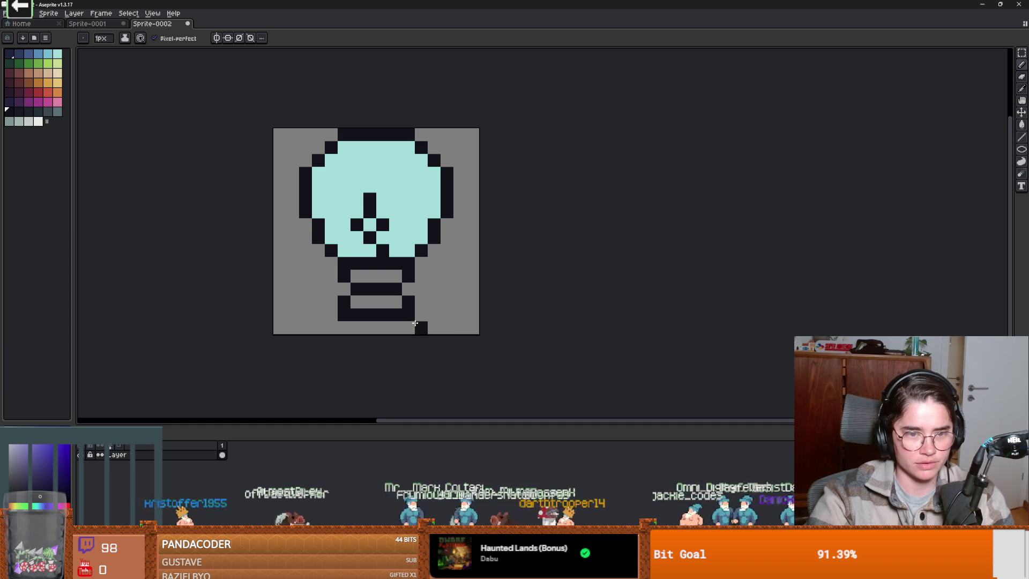
scroll(397, 300, down, 1)
scroll(397, 300, up, 1)
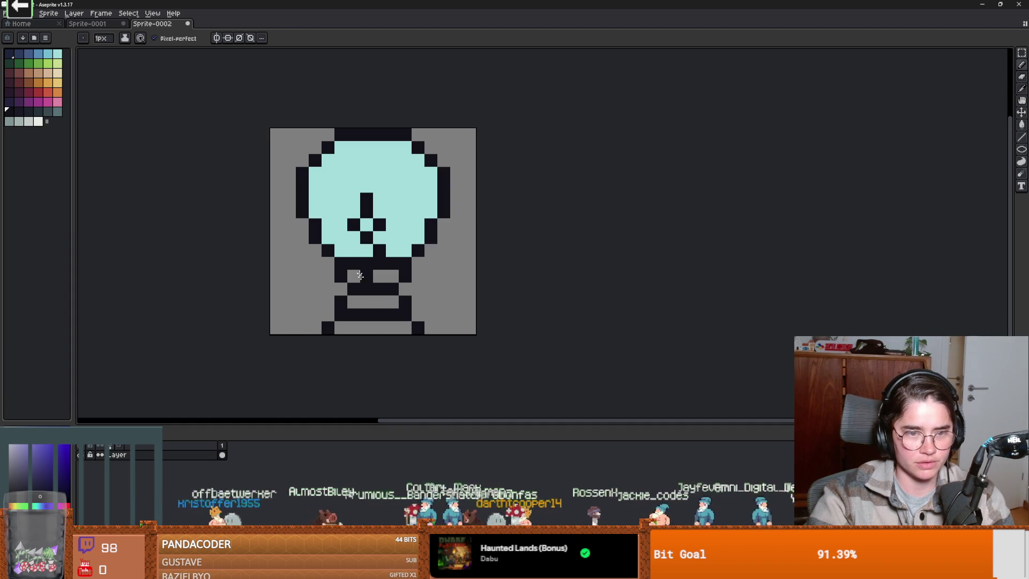
- Bucket-fill the upper and lower base bands slate grey
key(alt)
click(58, 111)
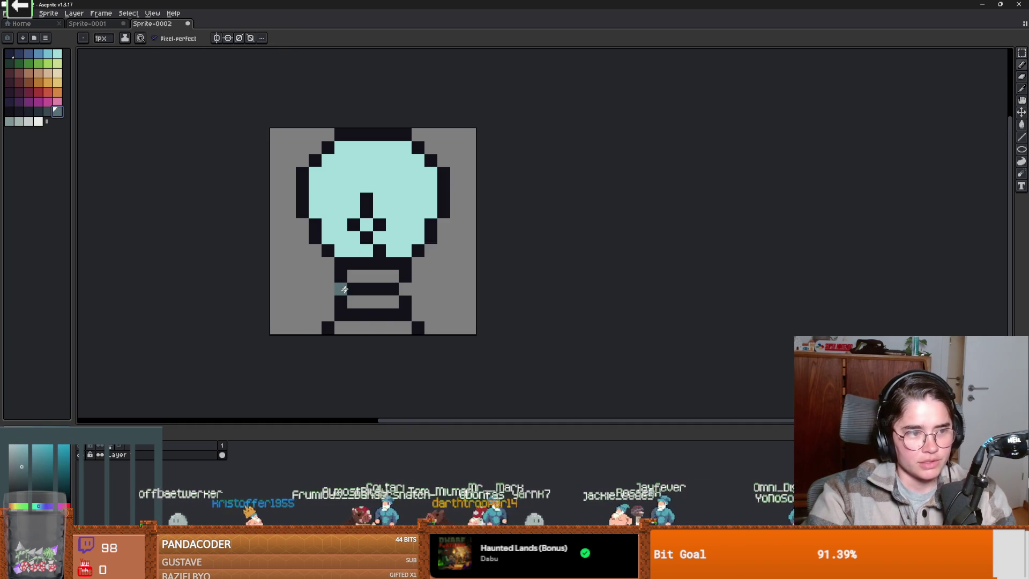
key(g)
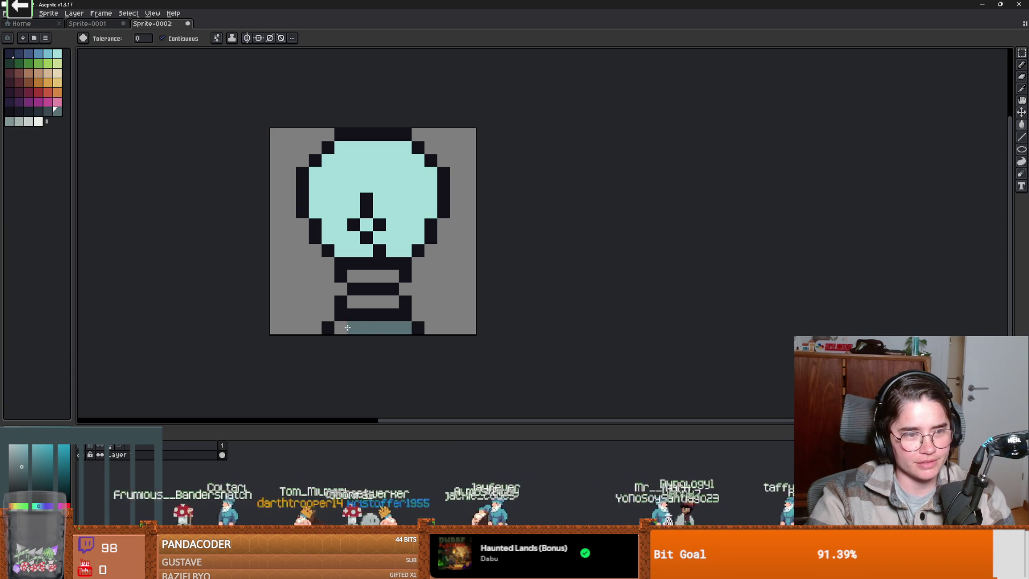
click(364, 302)
click(376, 276)
scroll(437, 331, down, 2)
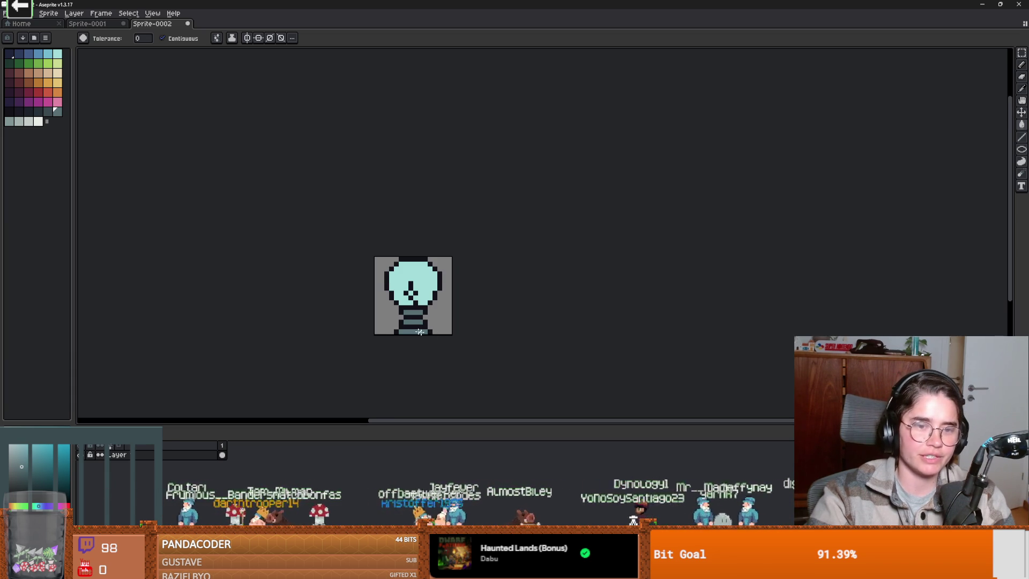
scroll(407, 325, up, 1)
scroll(406, 327, up, 1)
scroll(546, 293, down, 1)
- Select the whole sprite, cancel a first save attempt, and add a second animation frame
key(ctrl+a)
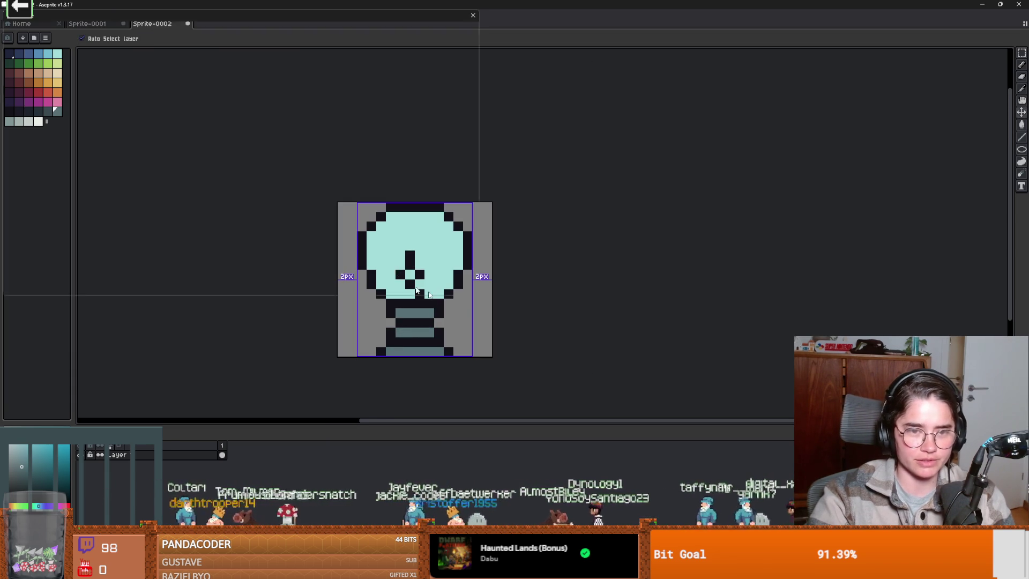
key(ctrl+s)
click(455, 283)
key(alt+n)
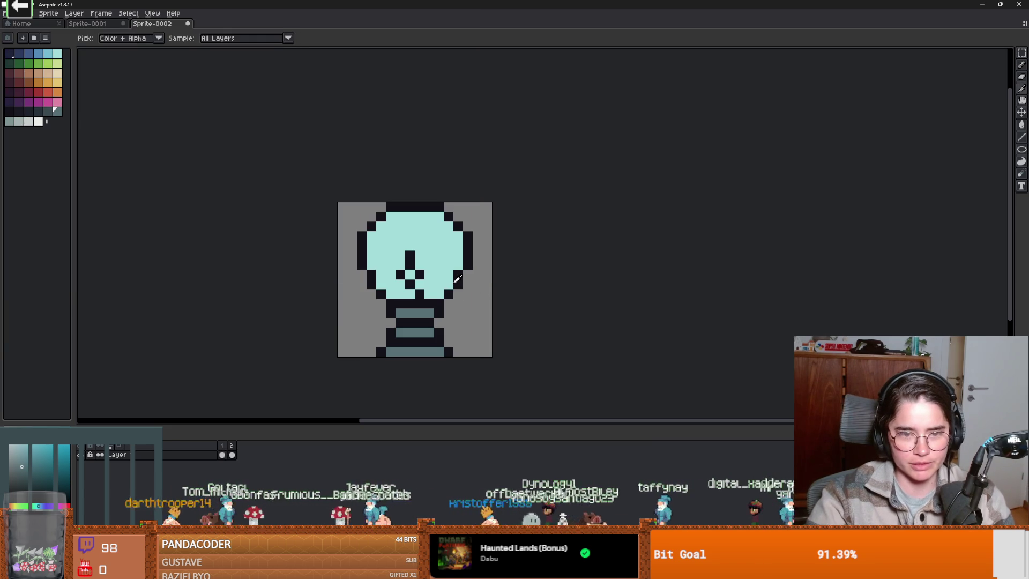
scroll(439, 283, up, 1)
scroll(303, 275, down, 1)
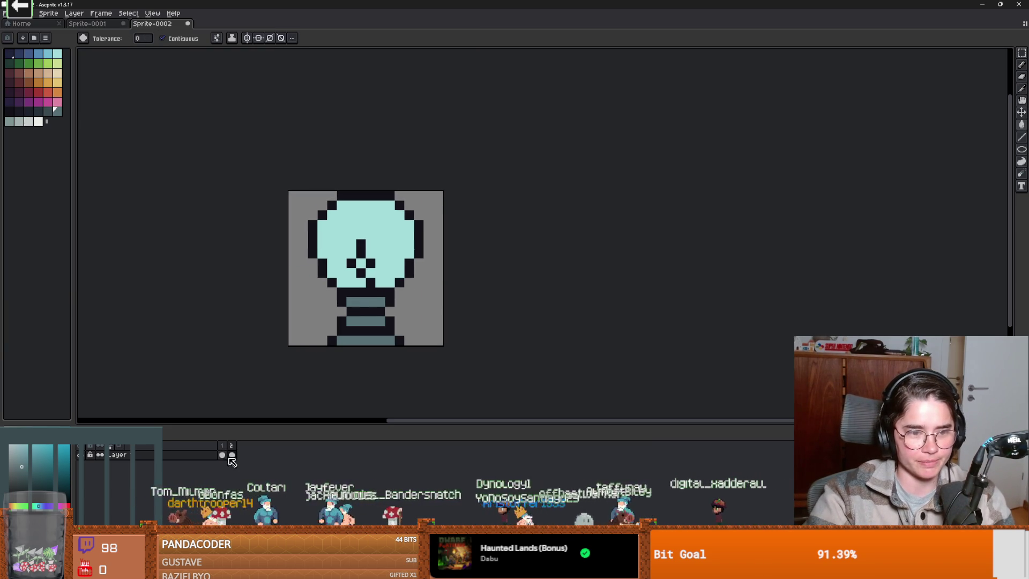
- Fill the bulb glass light orange instead of darker orange, and bring up the save dialog
click(36, 79)
click(384, 221)
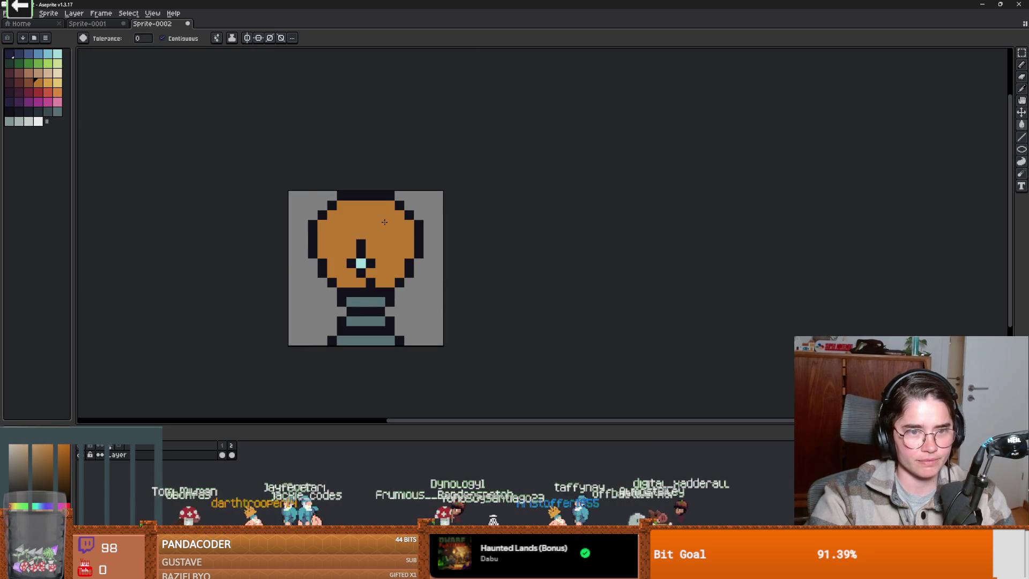
key(ctrl+z)
click(48, 82)
click(395, 245)
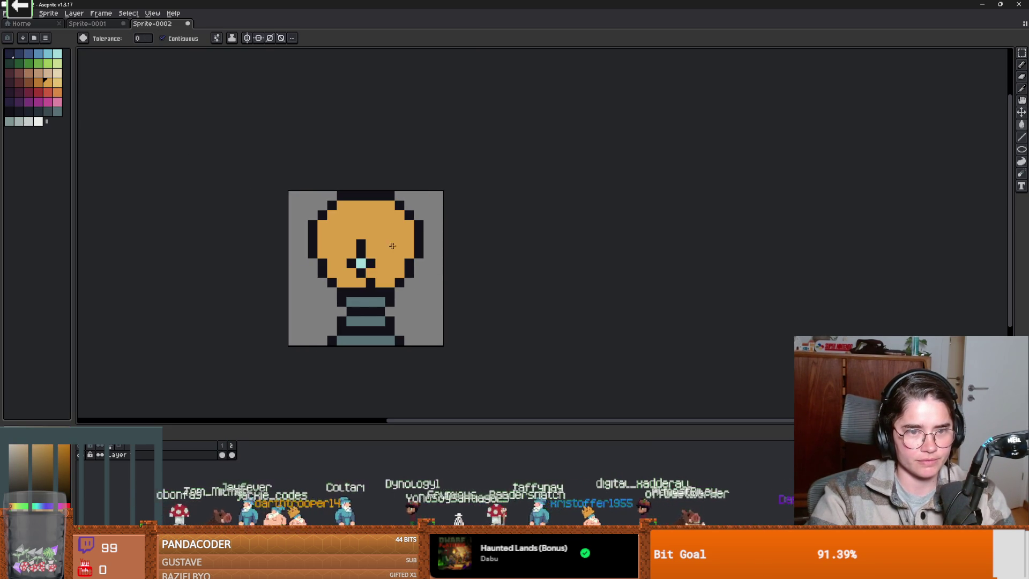
scroll(360, 266, down, 1)
scroll(466, 337, up, 1)
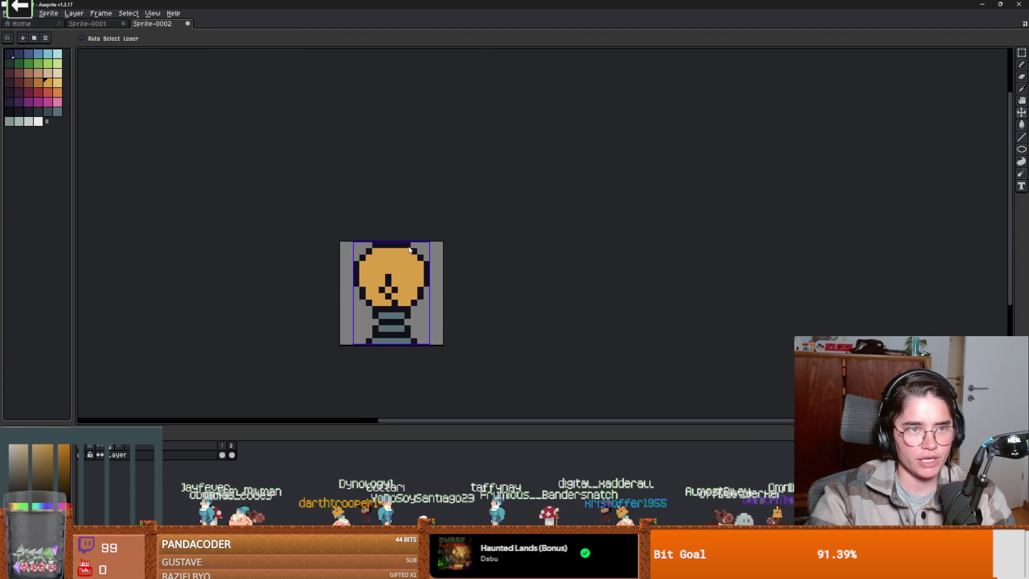
key(ctrl+s)
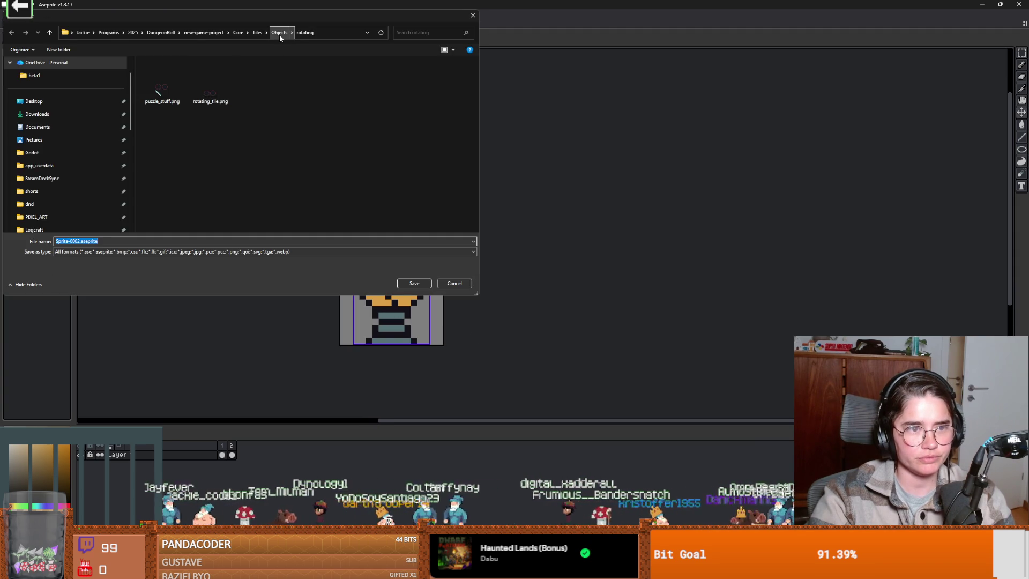
- Navigate the save dialog from the rotating folder up into Tiles, then into the empty Puzzles folder
click(279, 33)
click(257, 32)
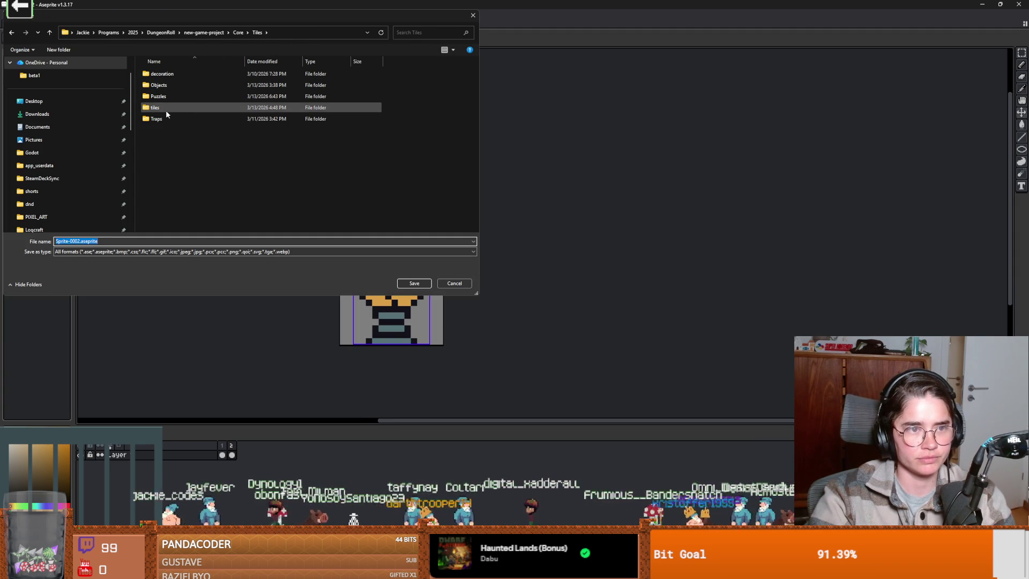
click(169, 96)
double_click(169, 97)
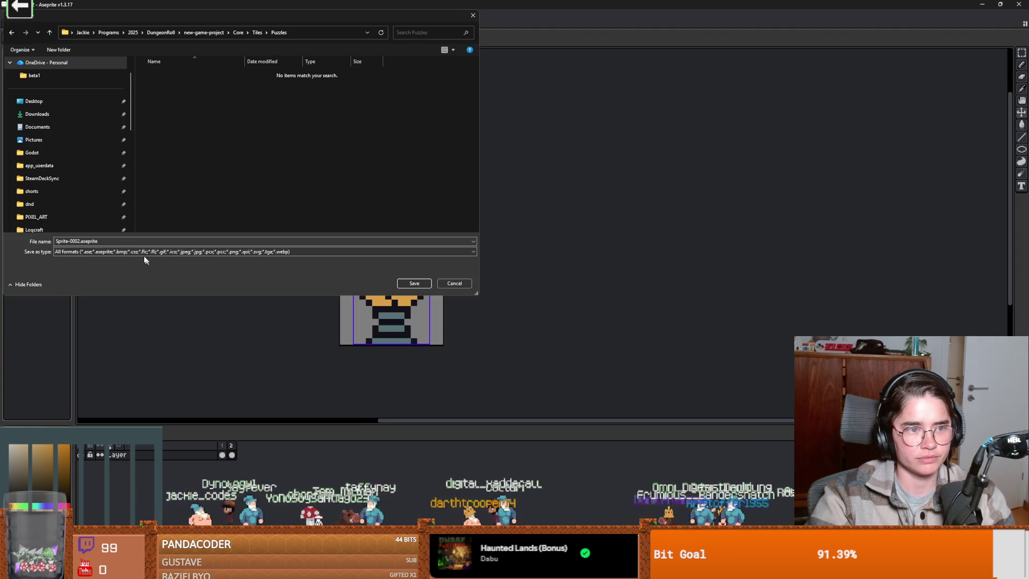
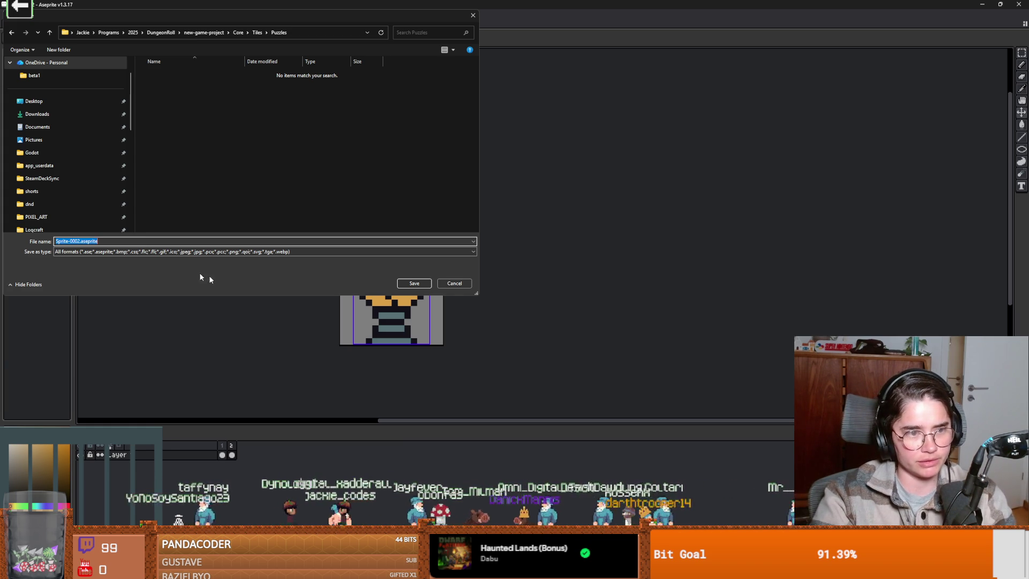
- Save the bulb sprite as light.aseprite and export its frames as the light.png sprite sheet
text(ligh)
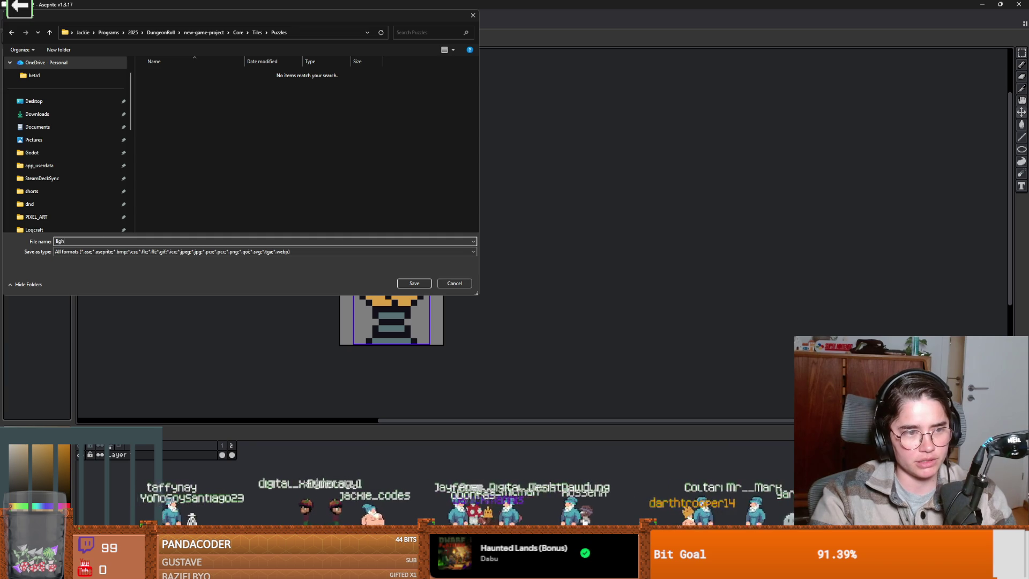
key(Return)
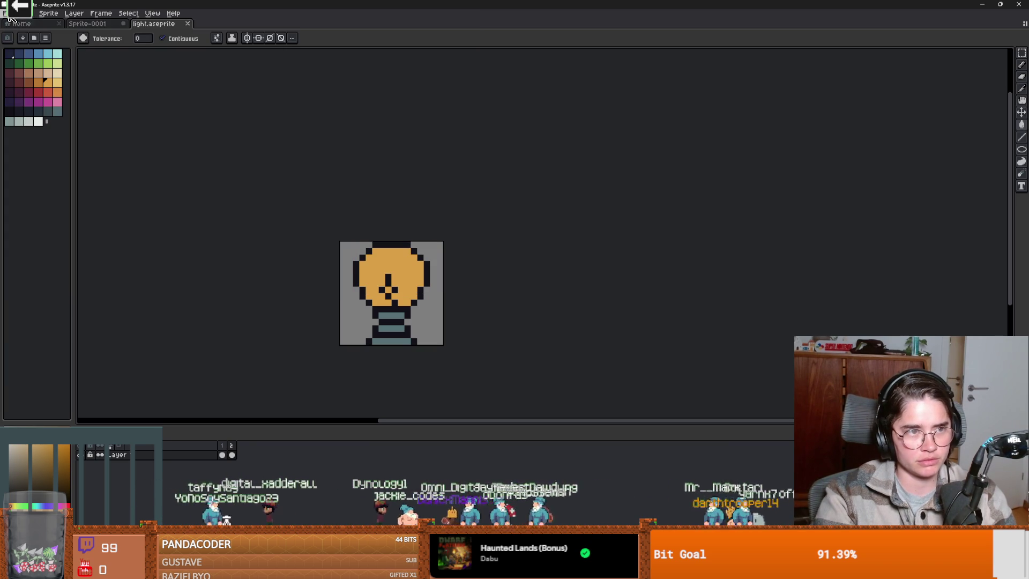
click(5, 13)
mouse_move(27, 92)
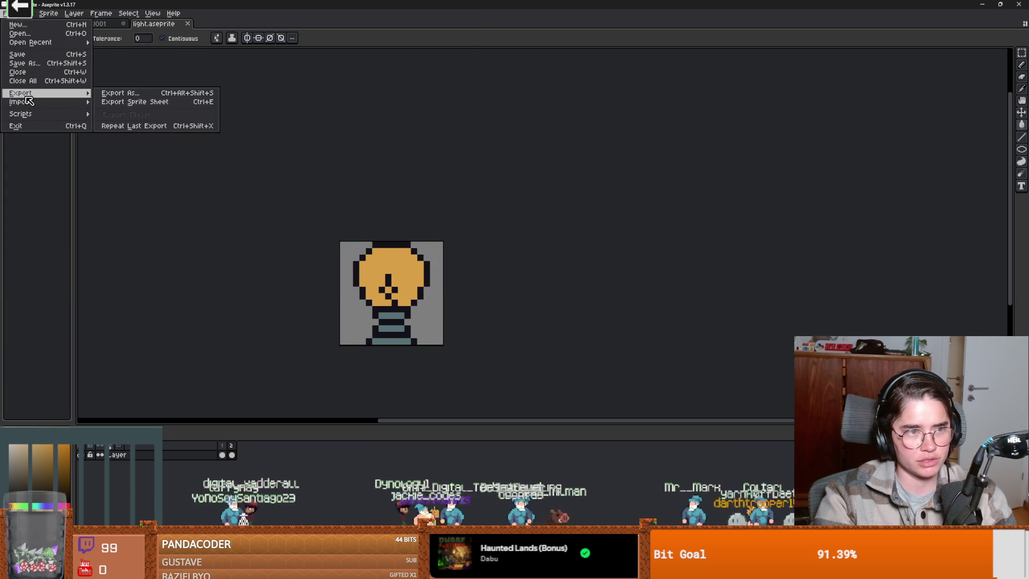
click(117, 101)
click(309, 126)
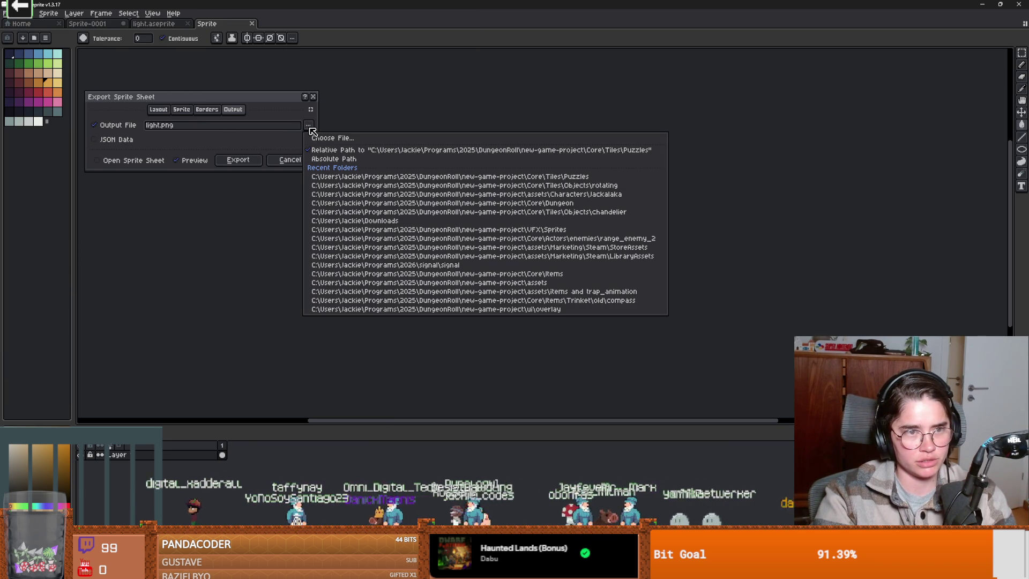
click(333, 138)
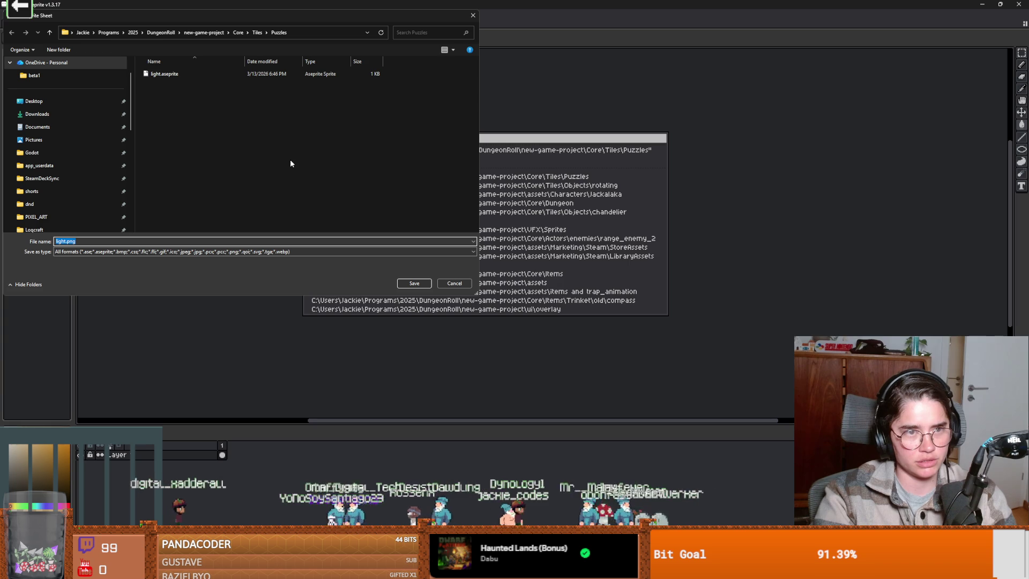
key(Escape)
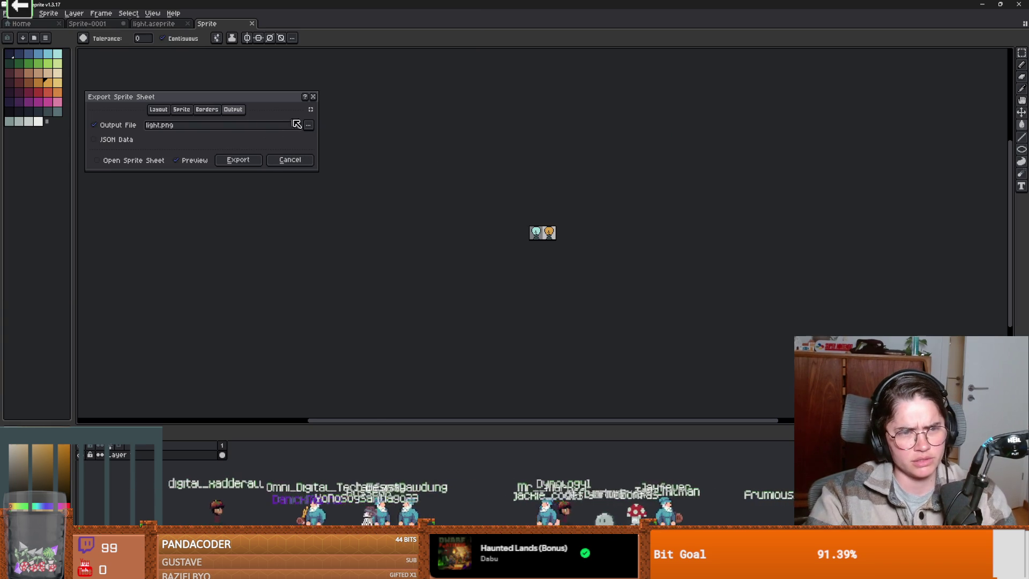
click(249, 160)
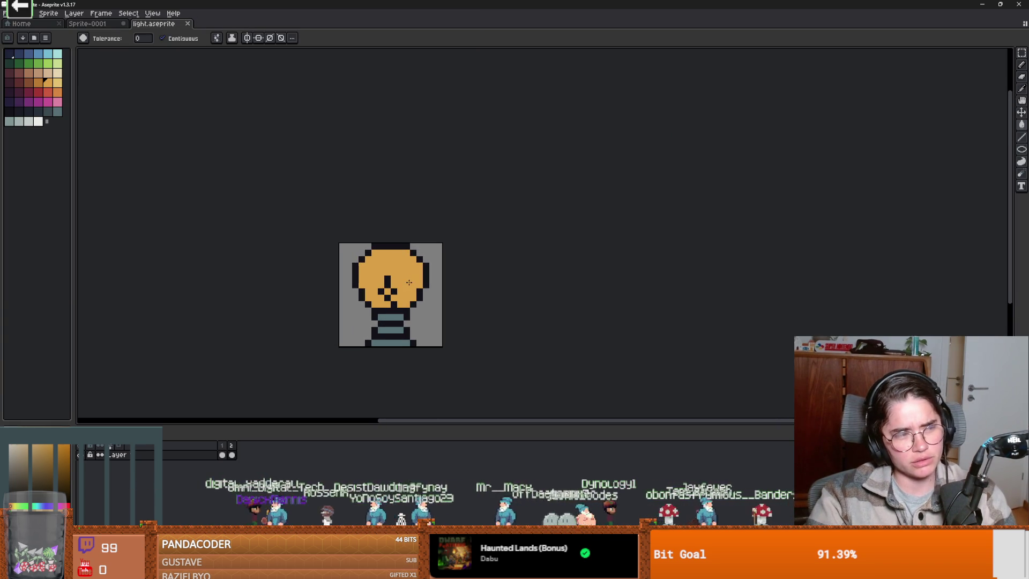
scroll(409, 283, up, 3)
click(999, 4)
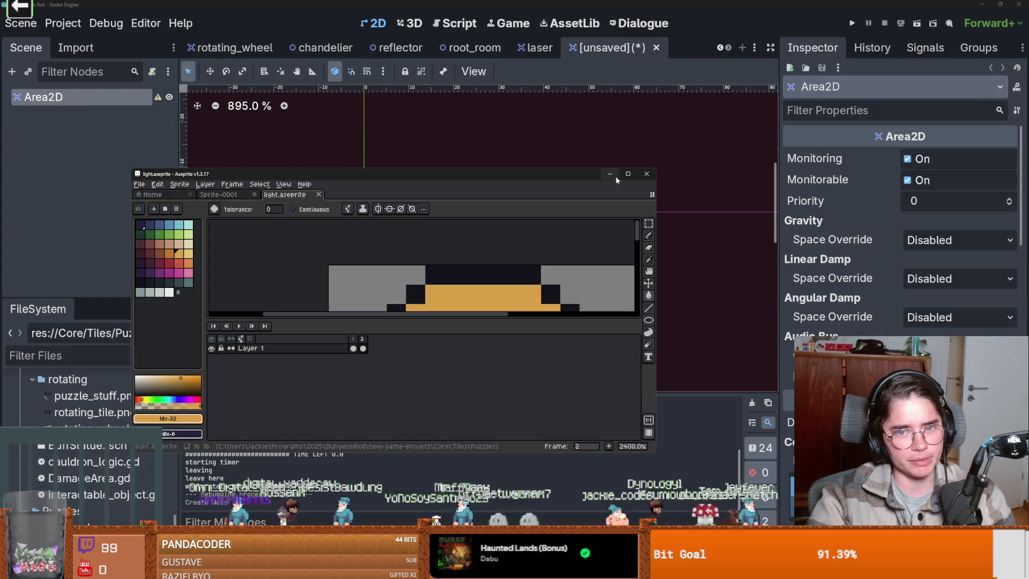
- Back in Godot, rename the root Area2D node to Light
click(615, 176)
double_click(68, 95)
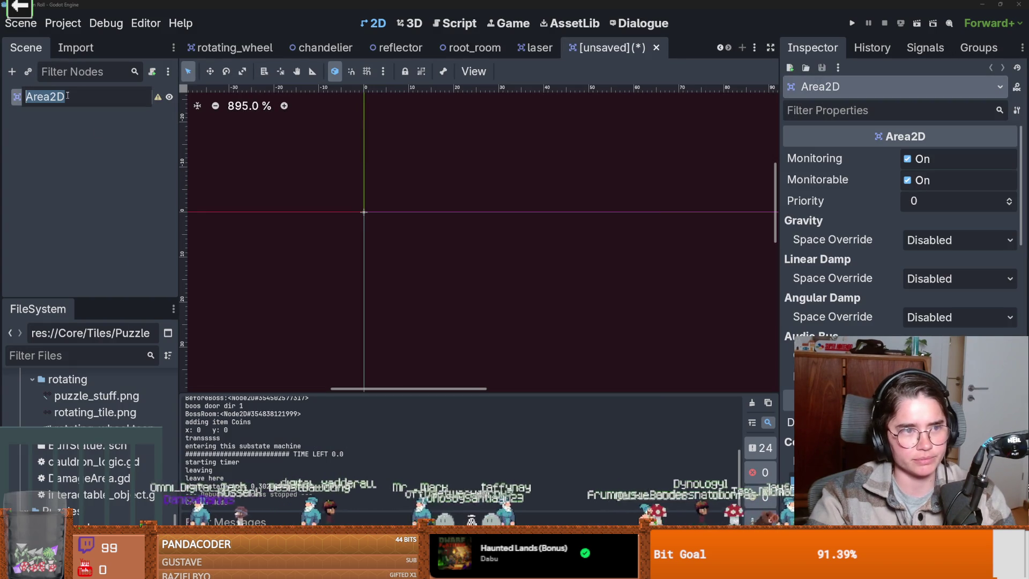
text(Light)
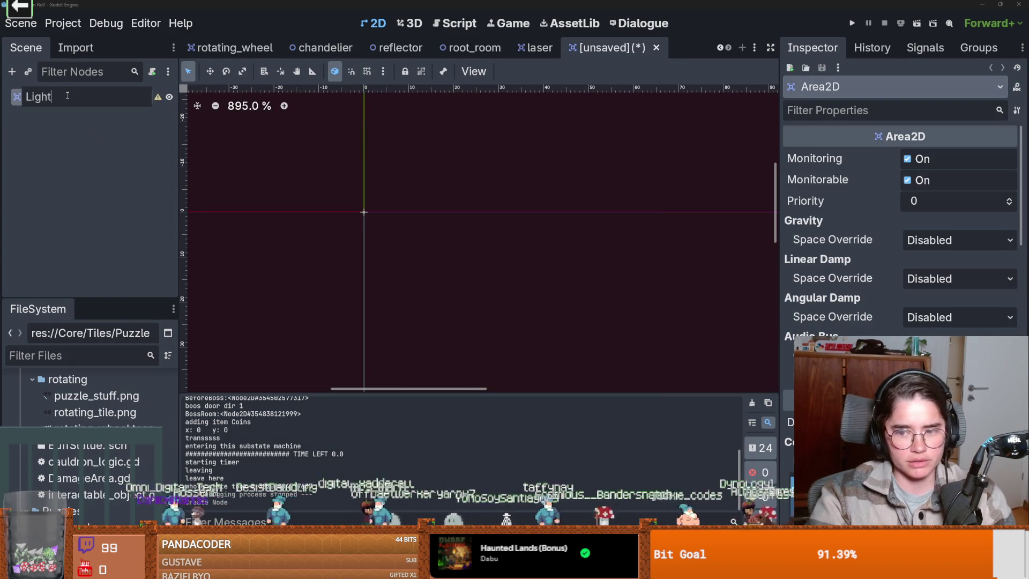
key(Return)
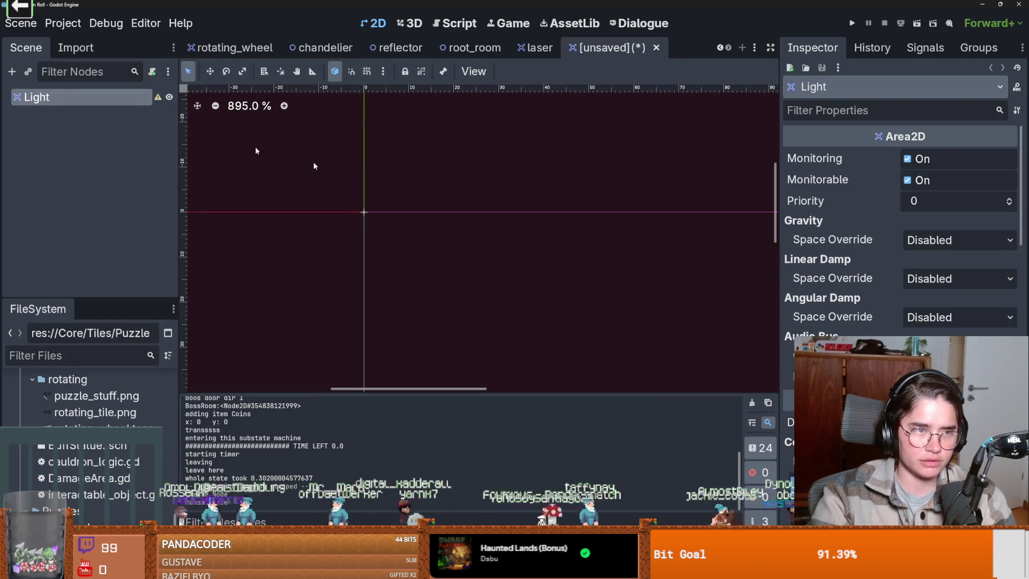
- Put Light on collision layer 13 only, with collision mask 12 only
scroll(1013, 240, down, 5)
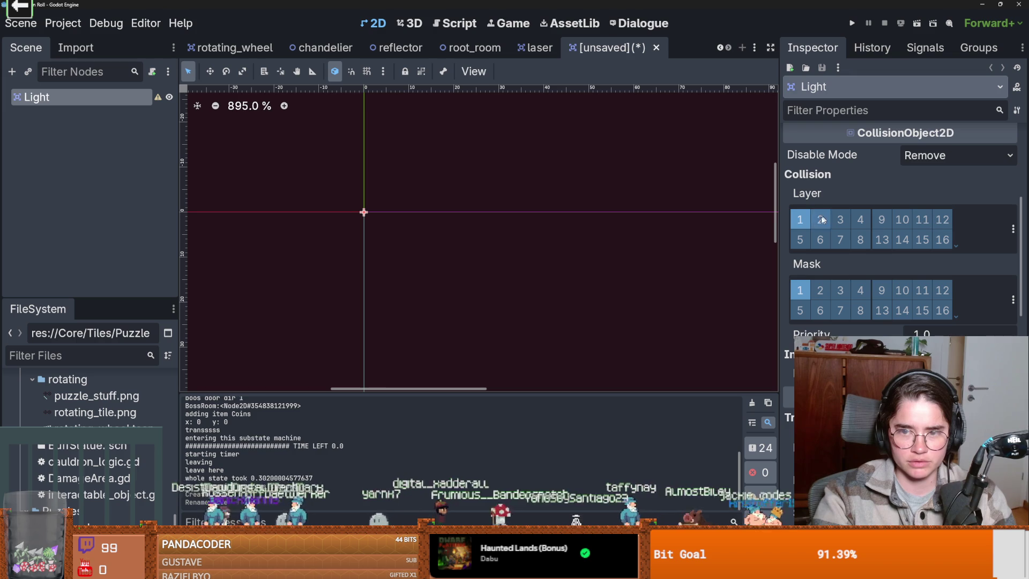
click(800, 219)
click(1013, 229)
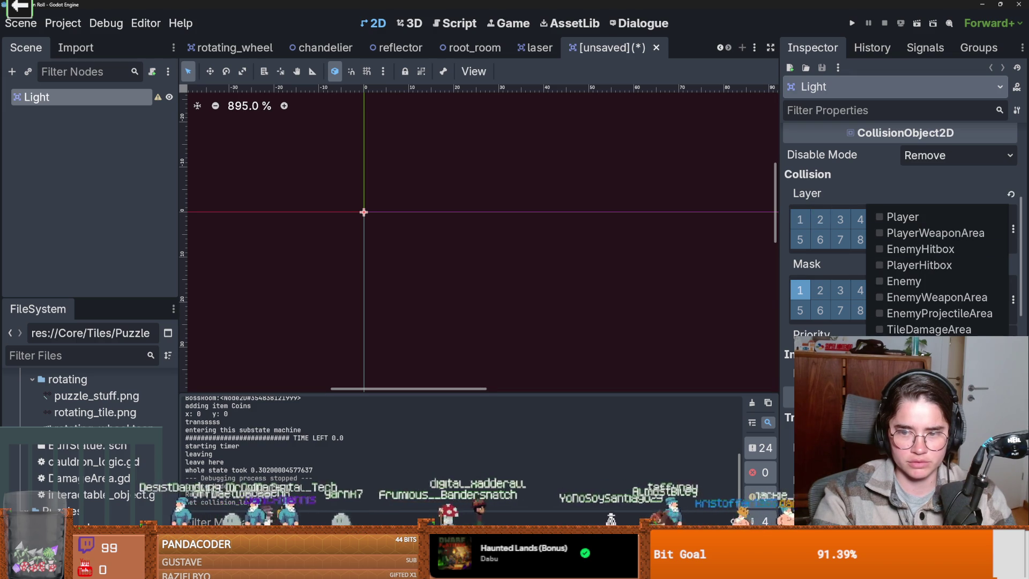
click(919, 265)
click(799, 289)
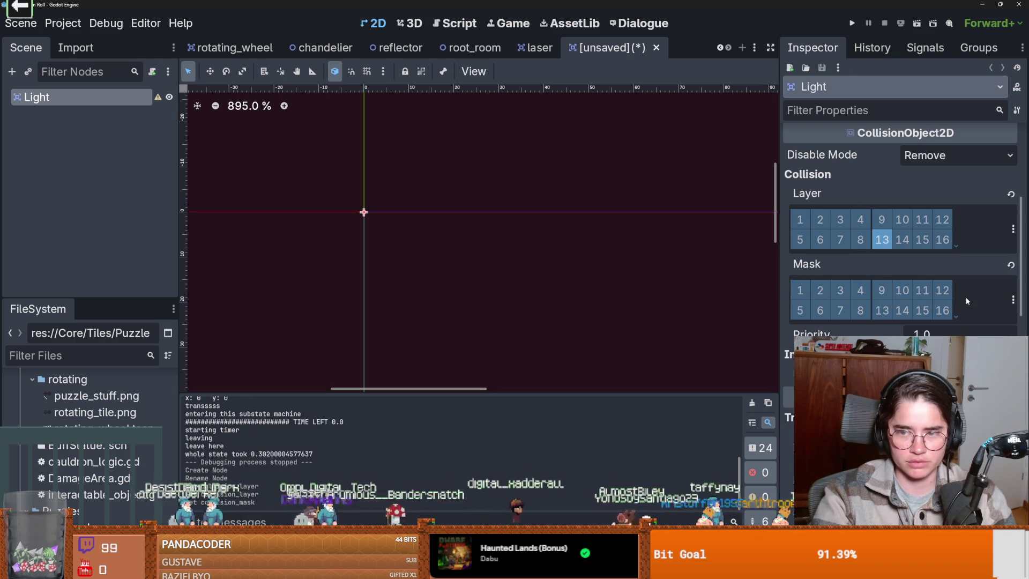
click(1012, 299)
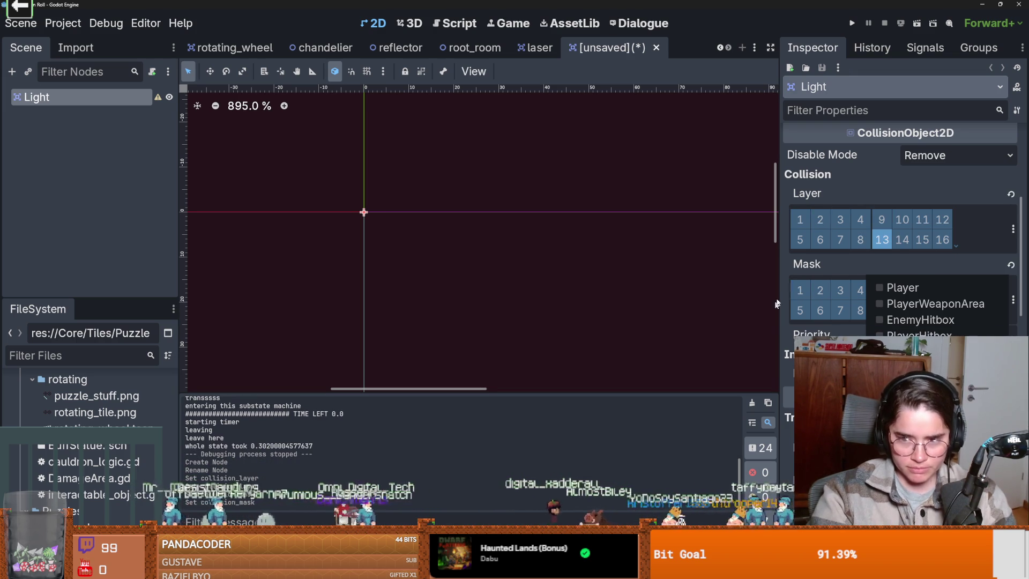
click(910, 319)
- Save the new scene as light.tscn
key(ctrl+s)
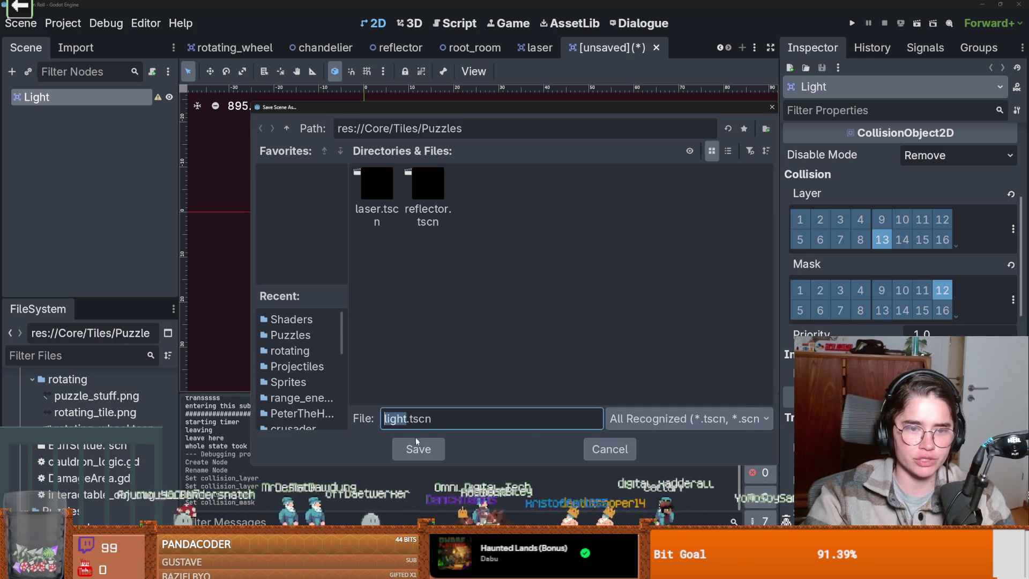
key(Return)
right_click(66, 99)
click(96, 115)
- Add a Sprite2D child to Light and Quick Load light.png as its texture
text(sprite)
key(Return)
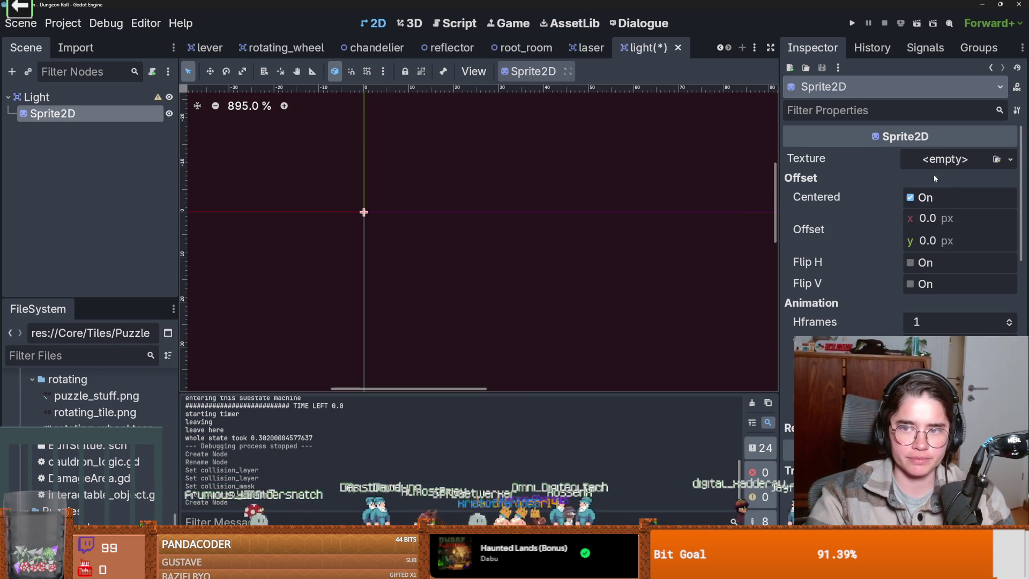
click(1010, 159)
click(879, 407)
text(light)
key(Return)
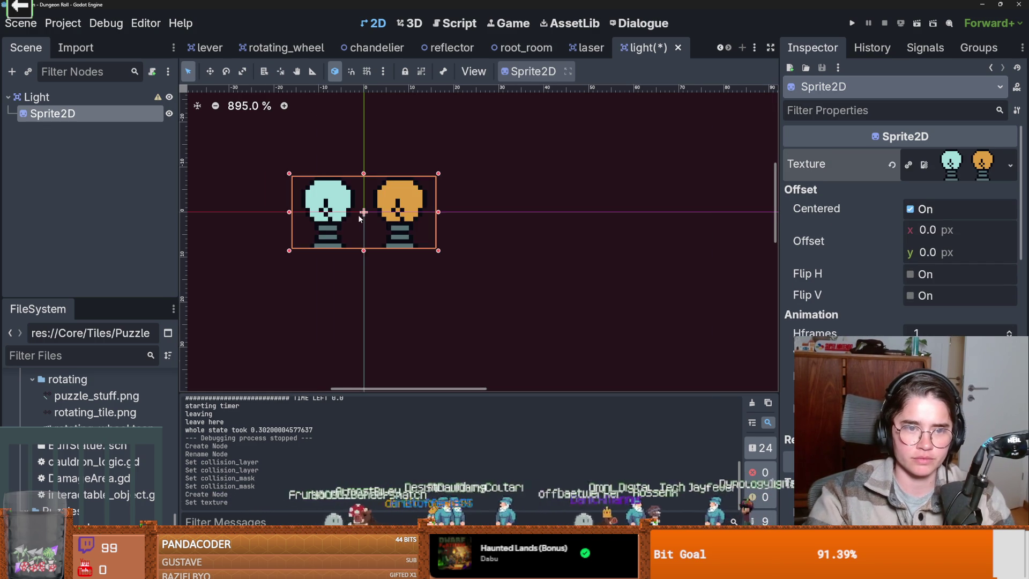
- Split the sprite into 2 horizontal frames, raise its offset, and save
scroll(358, 210, up, 4)
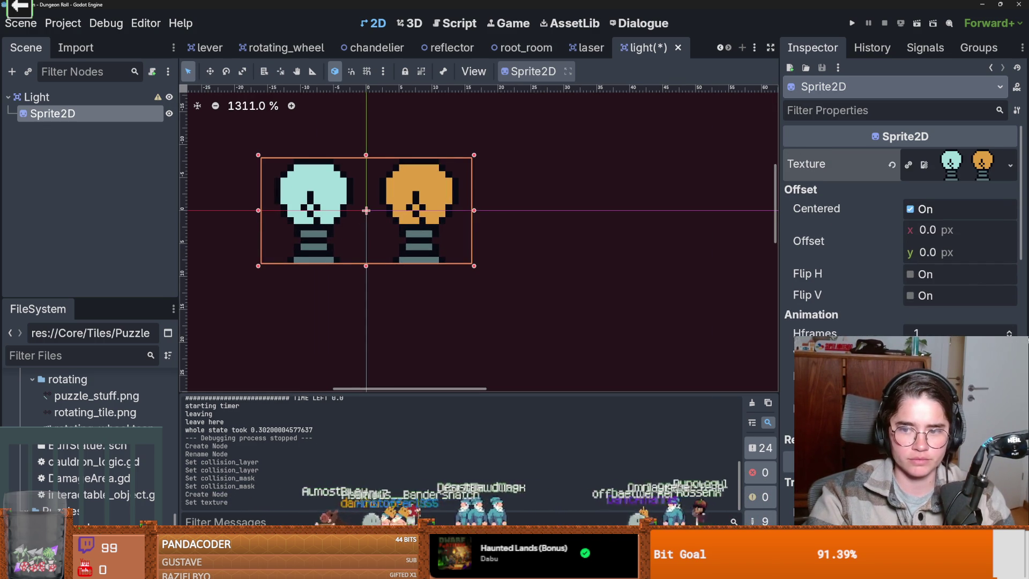
click(1009, 331)
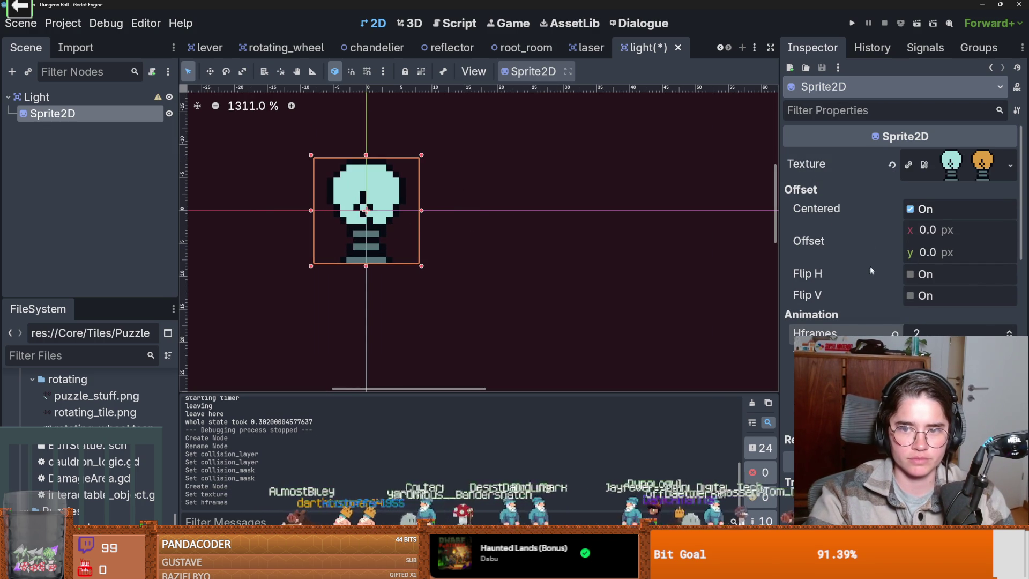
mouse_move(938, 252)
mouse_down()
mouse_move(911, 252)
mouse_move(922, 252)
mouse_up()
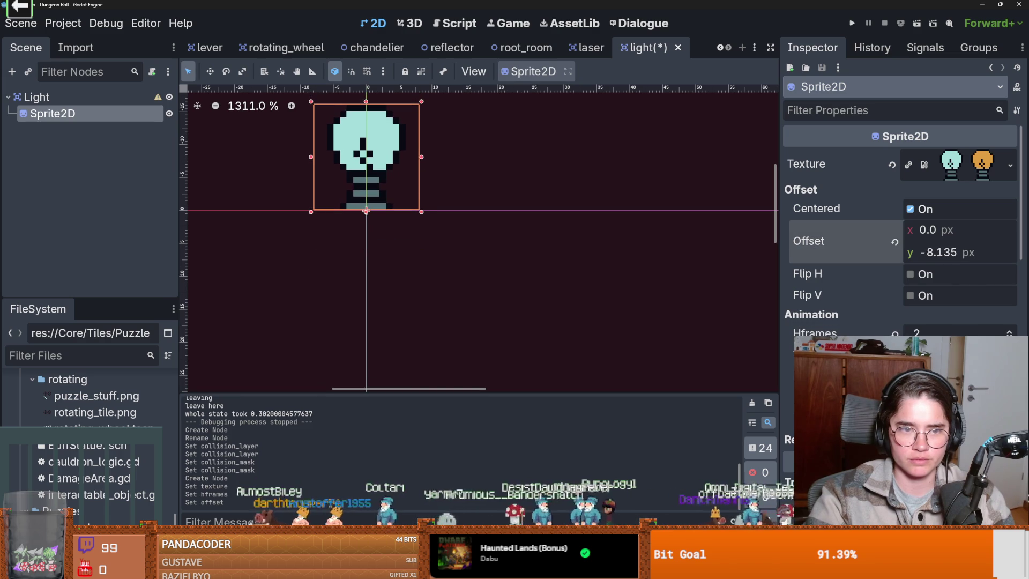
key(ctrl+s)
- Set the sprite's vertical offset to exactly -8
scroll(327, 204, up, 3)
scroll(349, 279, up, 3)
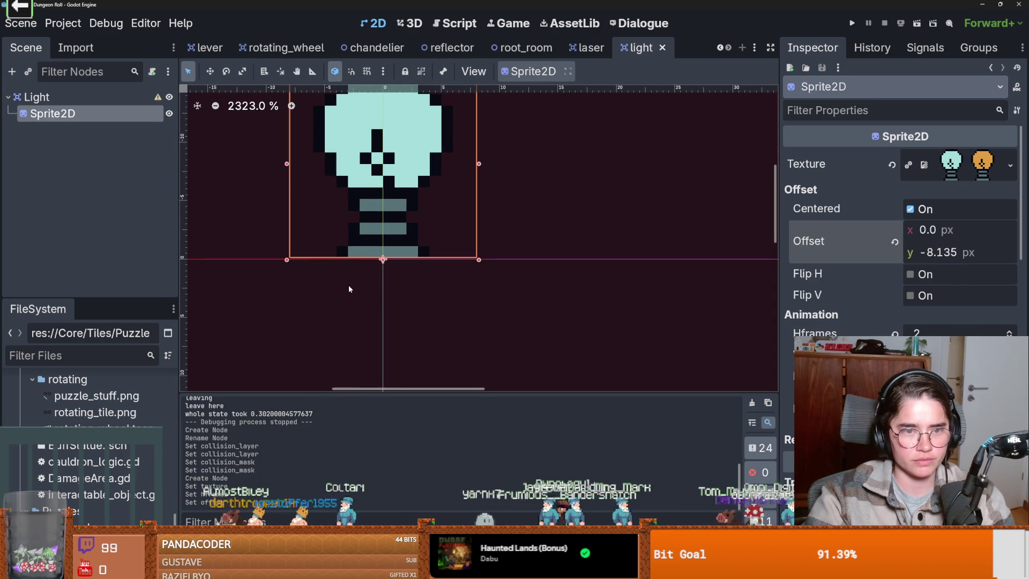
scroll(349, 272, up, 1)
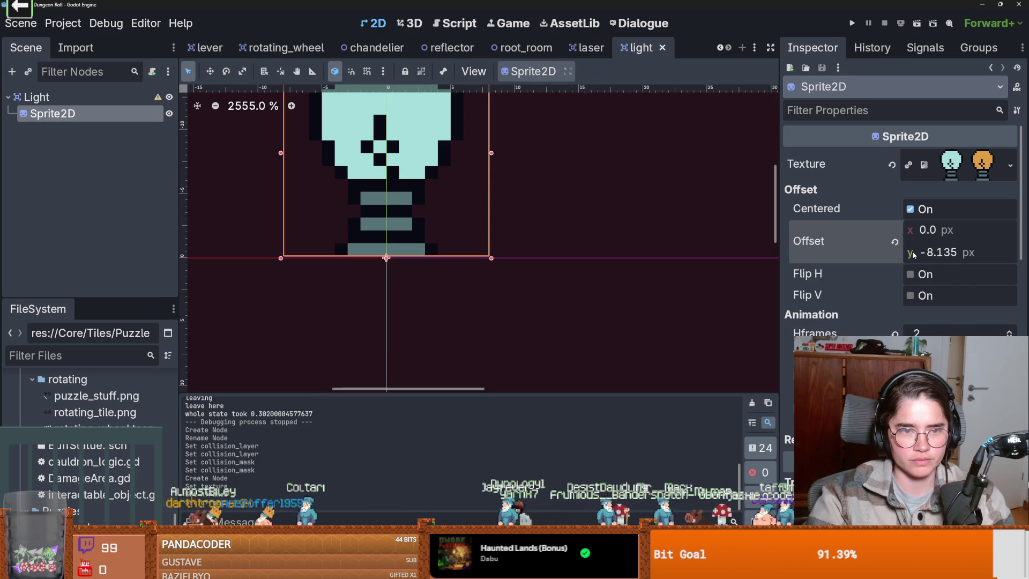
drag(914, 254, 917, 254)
click(956, 253)
click(951, 254)
key(BackSpace)
key(Return)
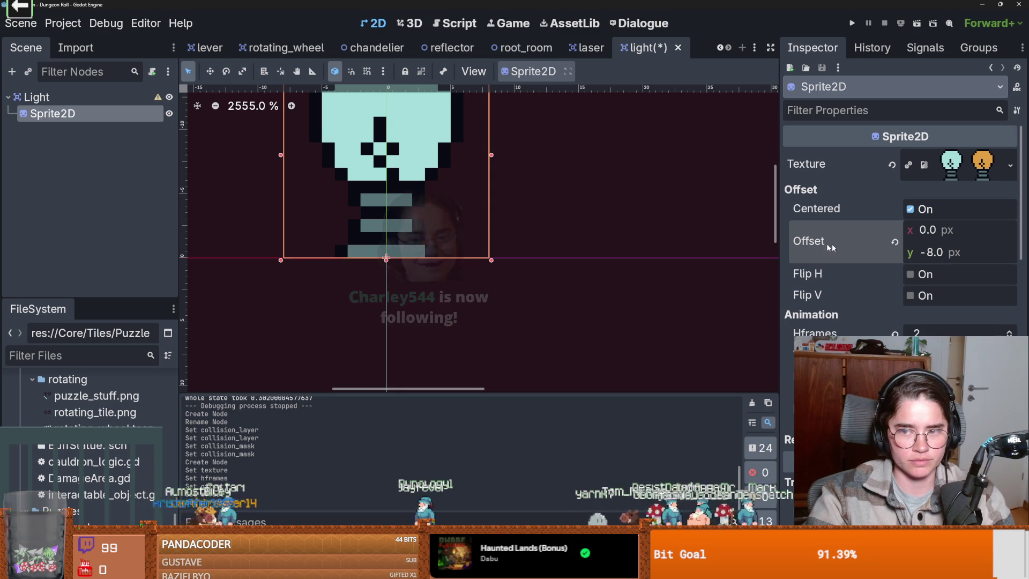
scroll(343, 375, down, 2)
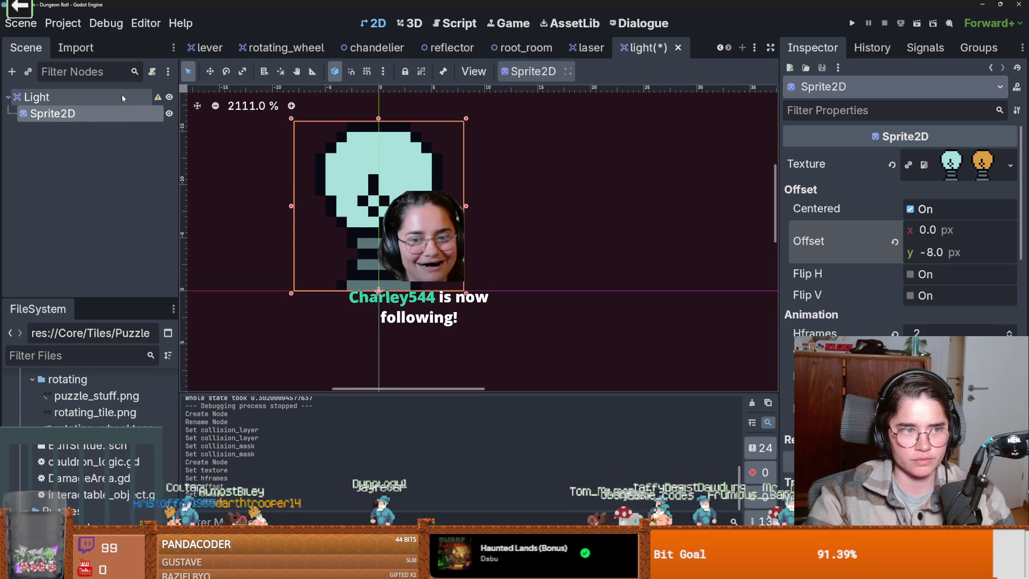
click(121, 95)
right_click(121, 96)
click(141, 103)
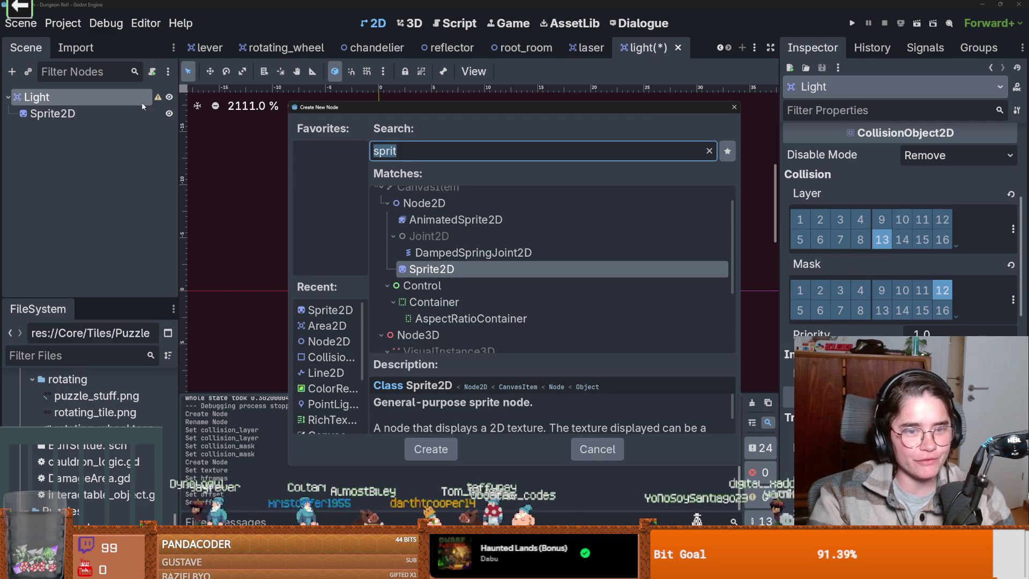
- Add a CollisionShape2D with a new CircleShape2D over the bulb and save
text(collisi)
key(Return)
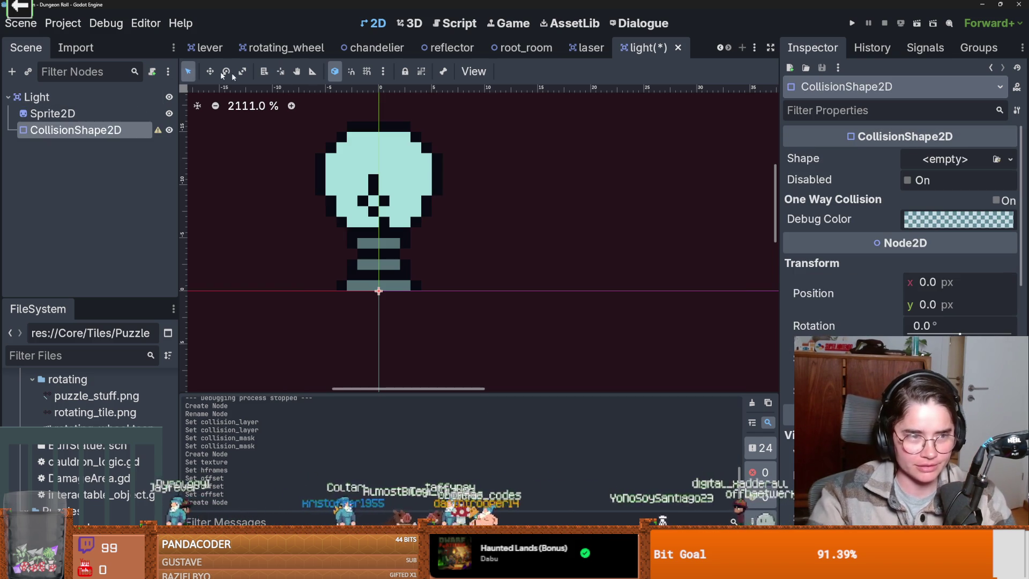
click(946, 159)
click(904, 246)
mouse_move(455, 292)
mouse_down()
mouse_move(455, 228)
mouse_move(464, 227)
mouse_move(436, 209)
mouse_up()
key(ctrl+s)
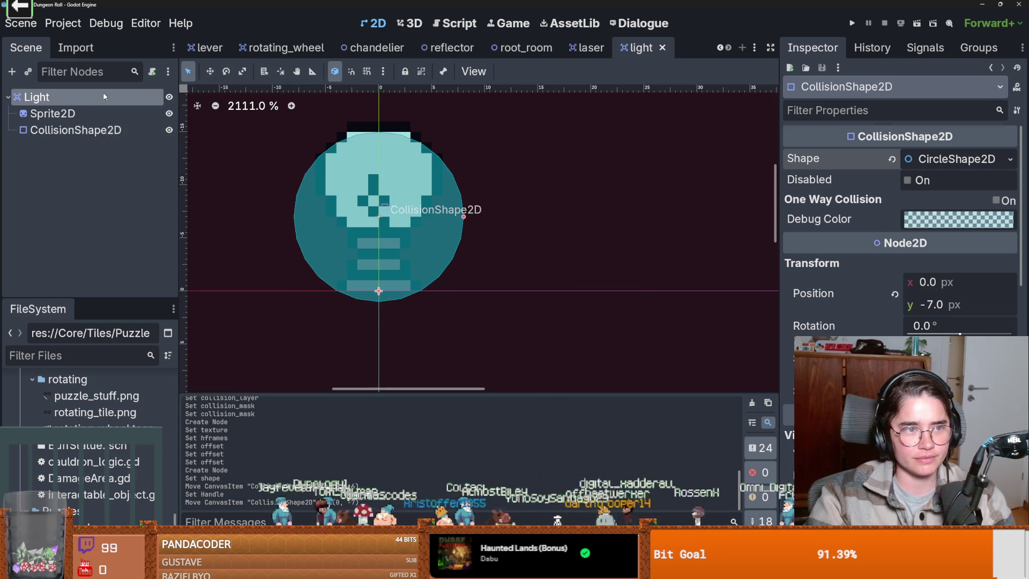
- Add a PointLight2D child under Light and move it to (0, -6)
right_click(105, 96)
click(143, 106)
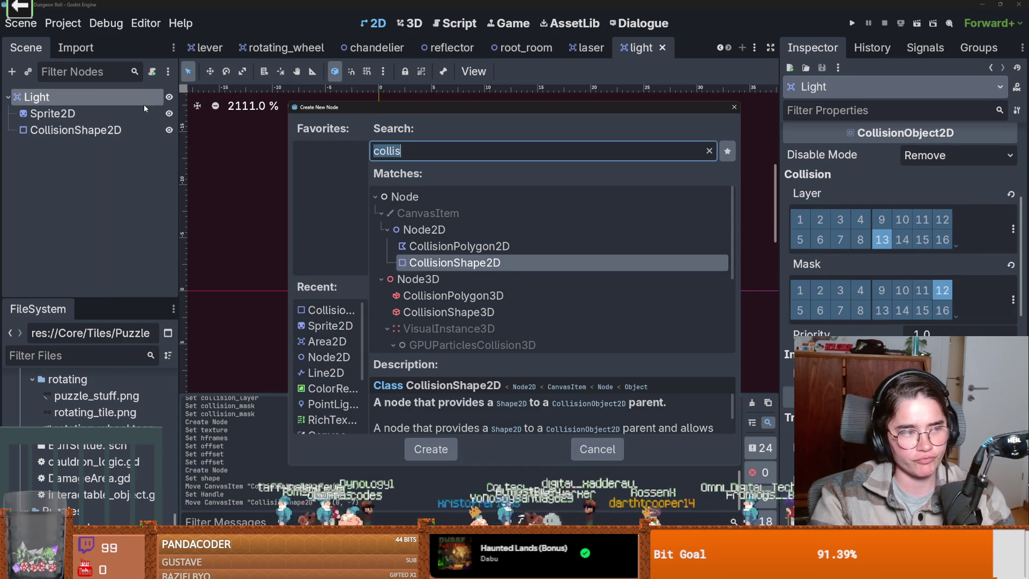
text(lightpoint)
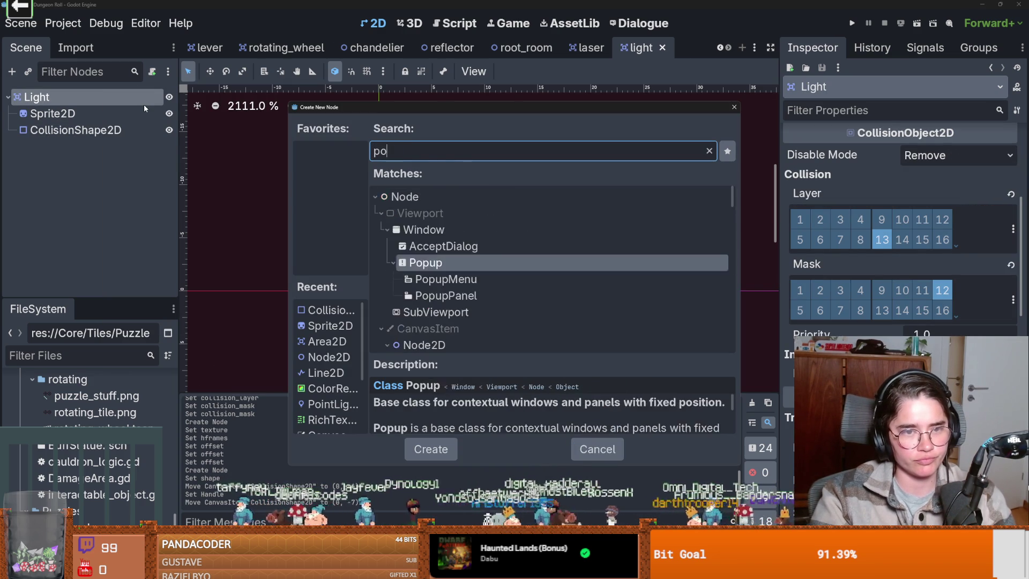
key(Return)
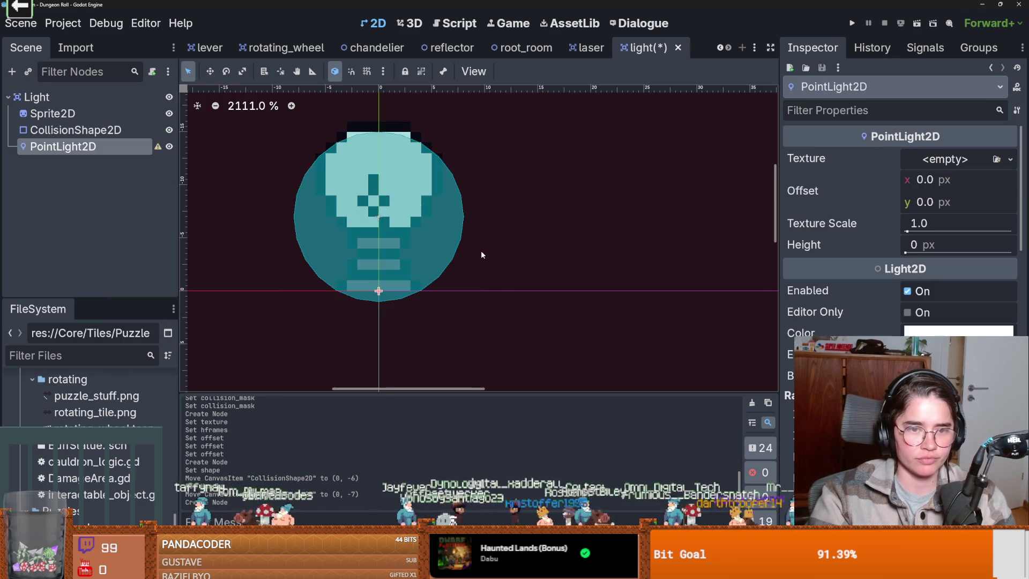
drag(401, 273, 400, 229)
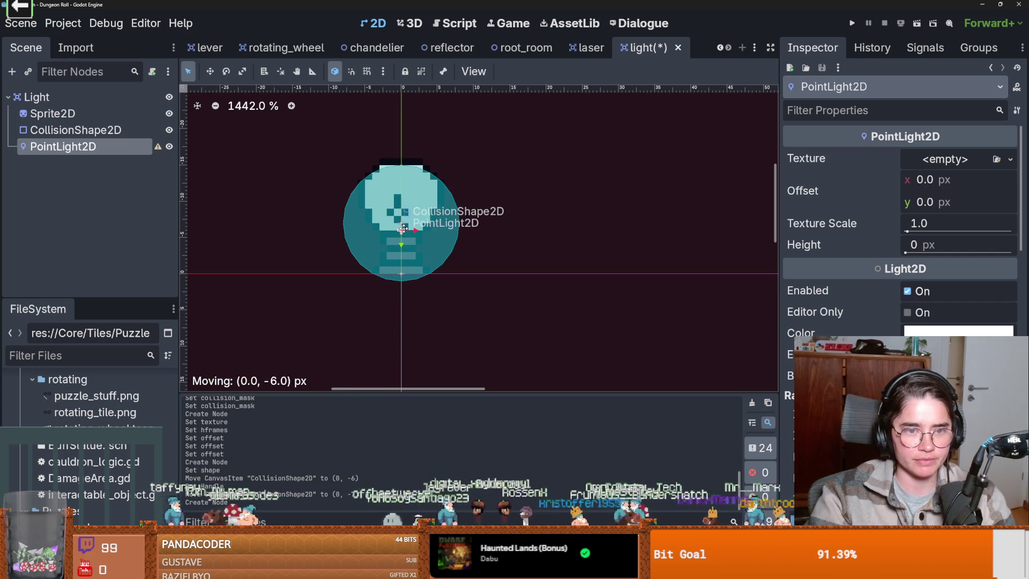
- Load the soft white circle texture into the PointLight2D's Texture slot
click(948, 161)
click(878, 375)
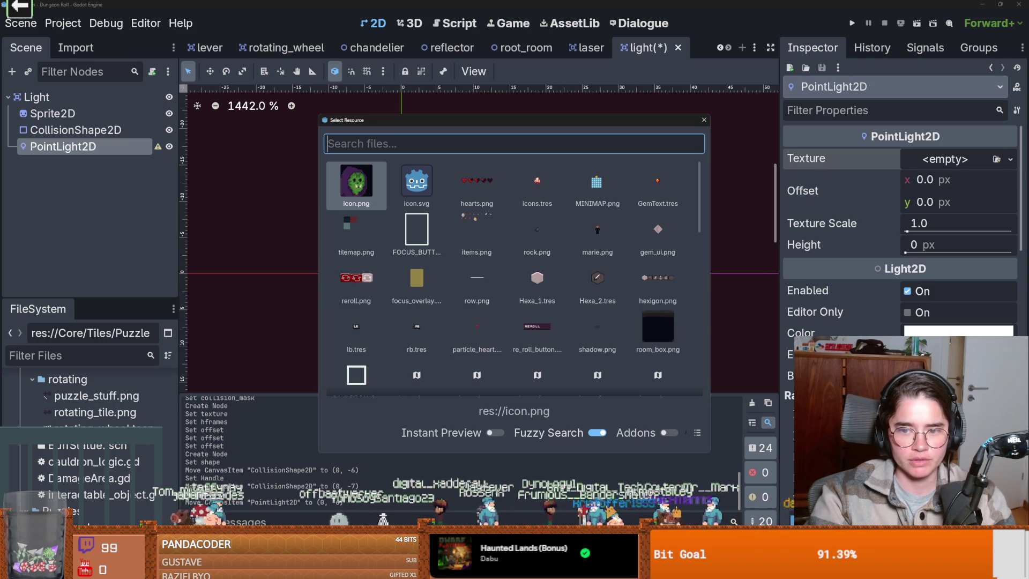
scroll(568, 267, down, 3)
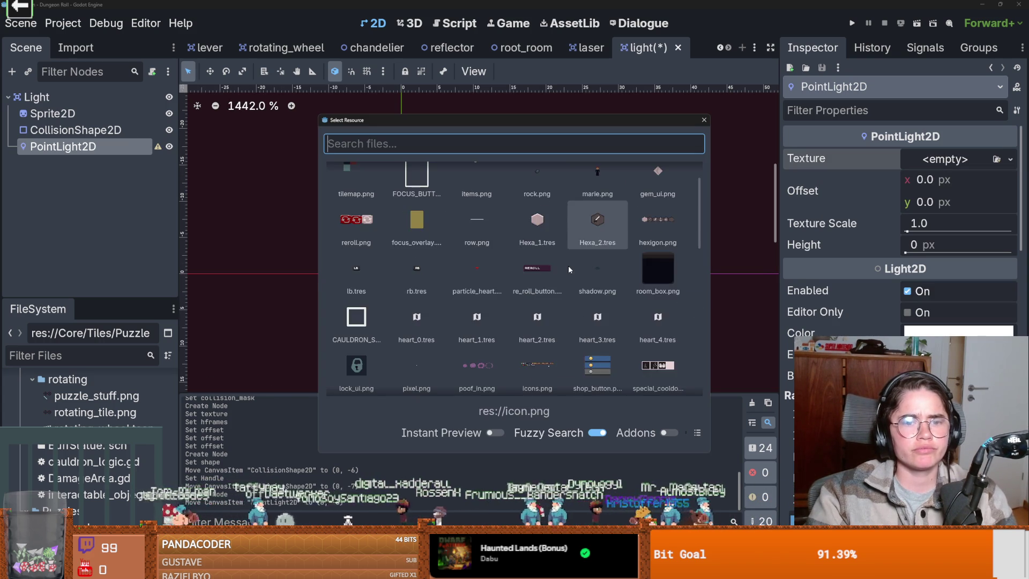
scroll(568, 266, down, 20)
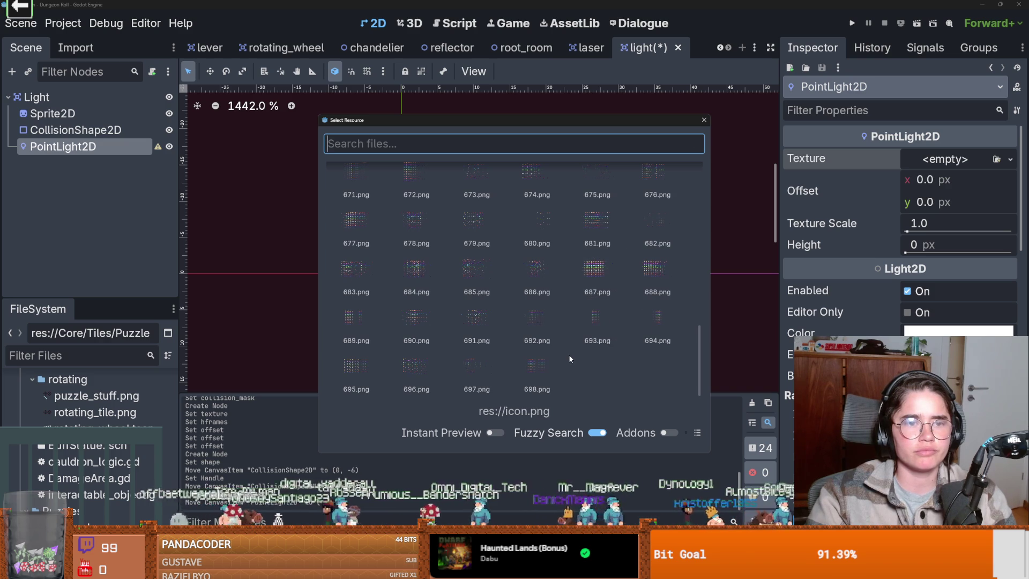
text(text)
double_click(476, 182)
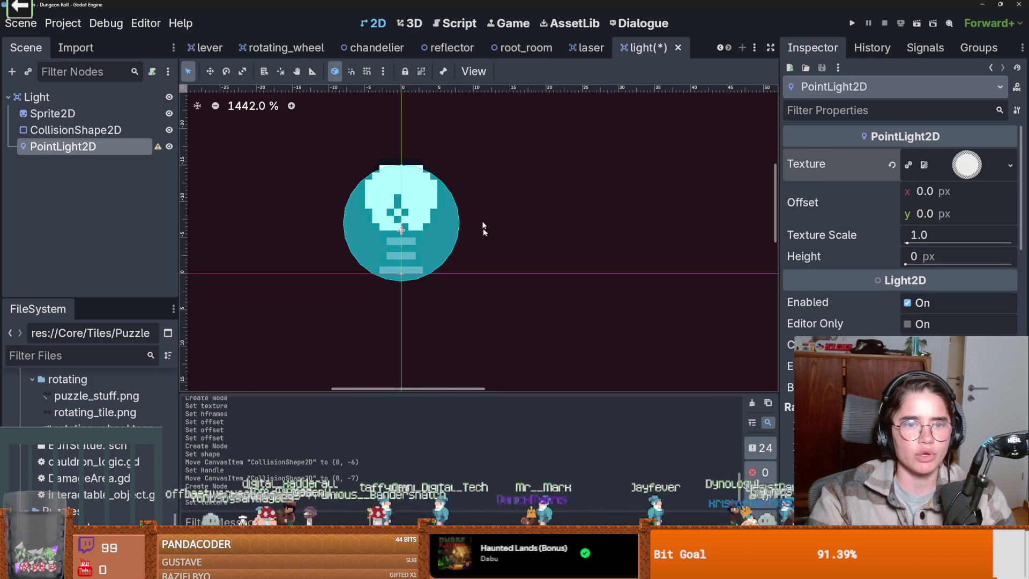
scroll(481, 286, down, 3)
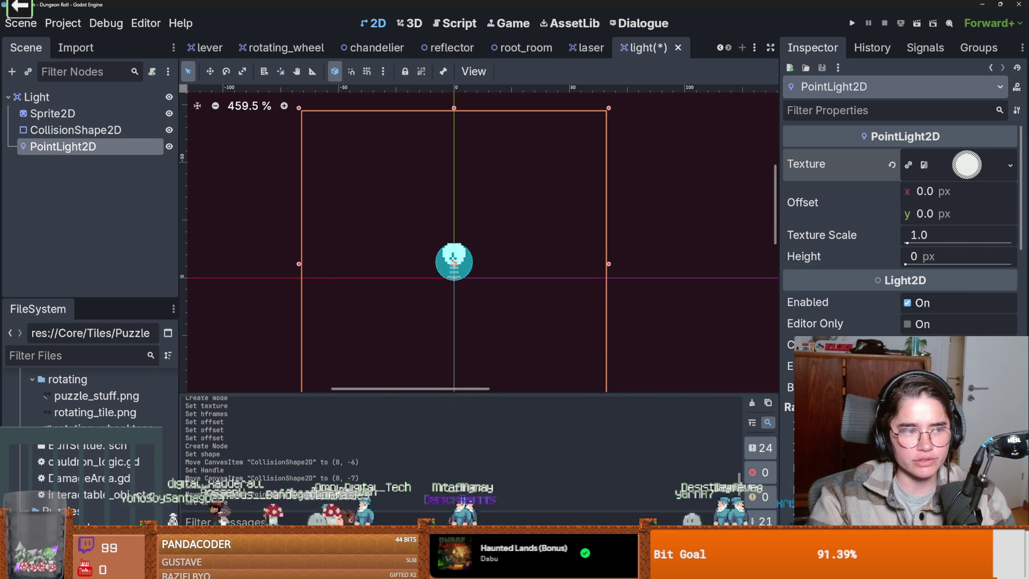
click(962, 175)
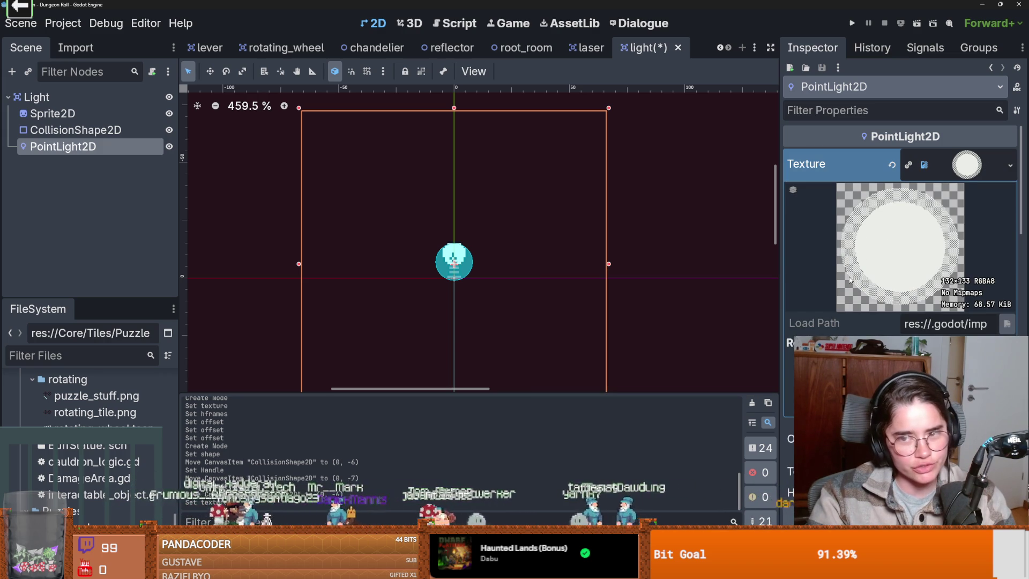
scroll(558, 264, down, 1)
scroll(589, 265, up, 1)
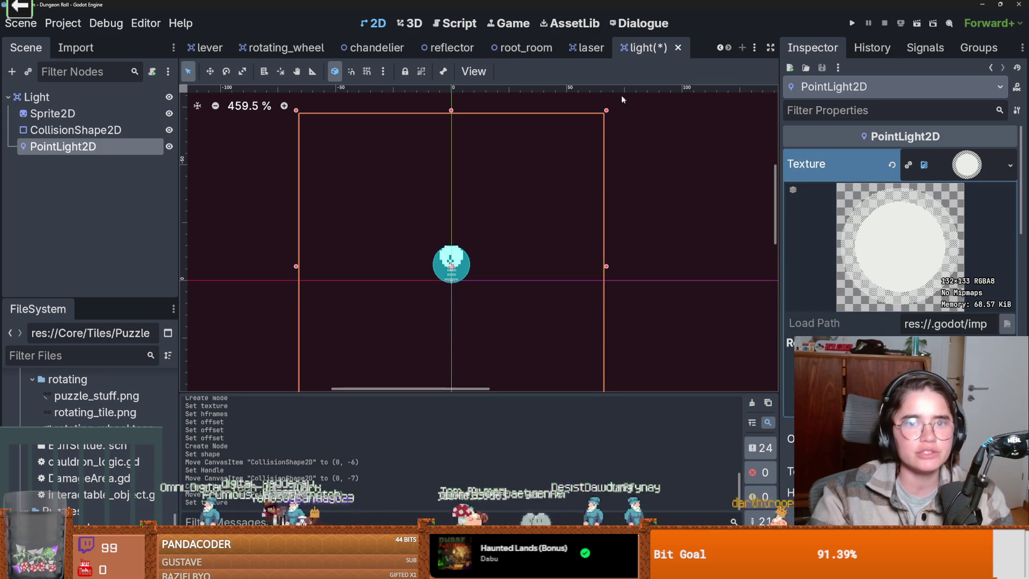
click(70, 357)
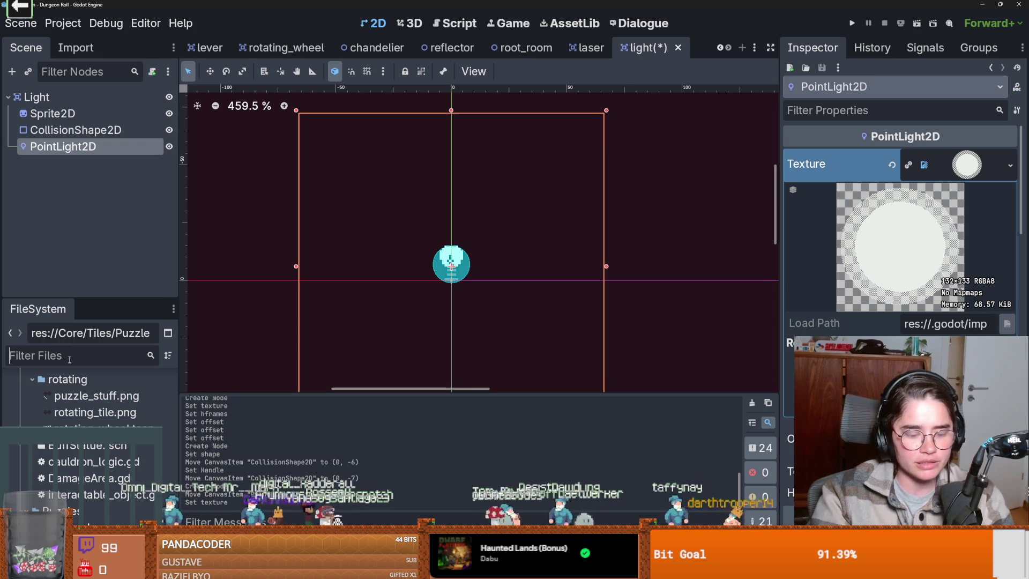
- Open chandelier.tscn and make its purple ColorRect backdrop visible
text(chande)
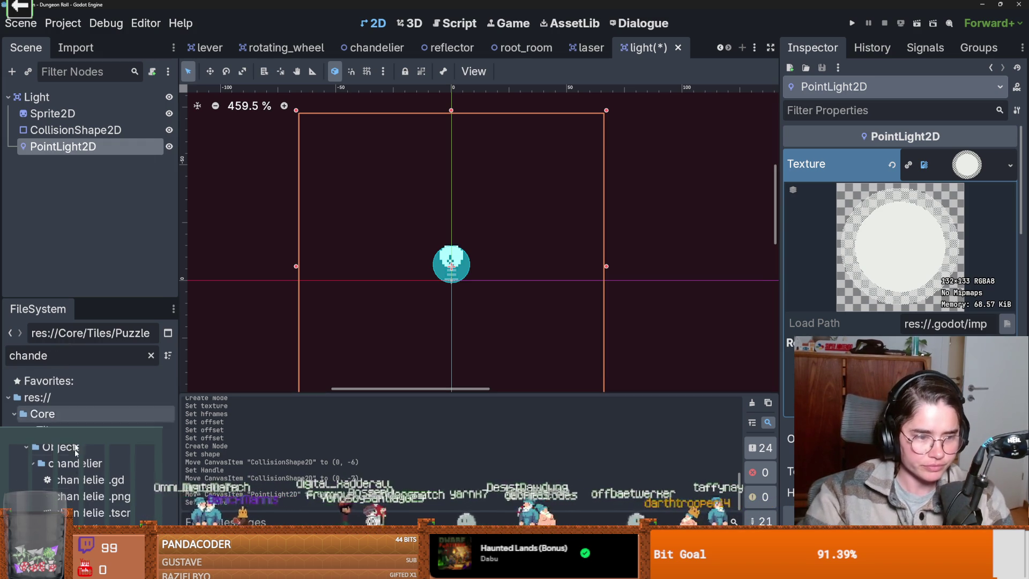
double_click(94, 512)
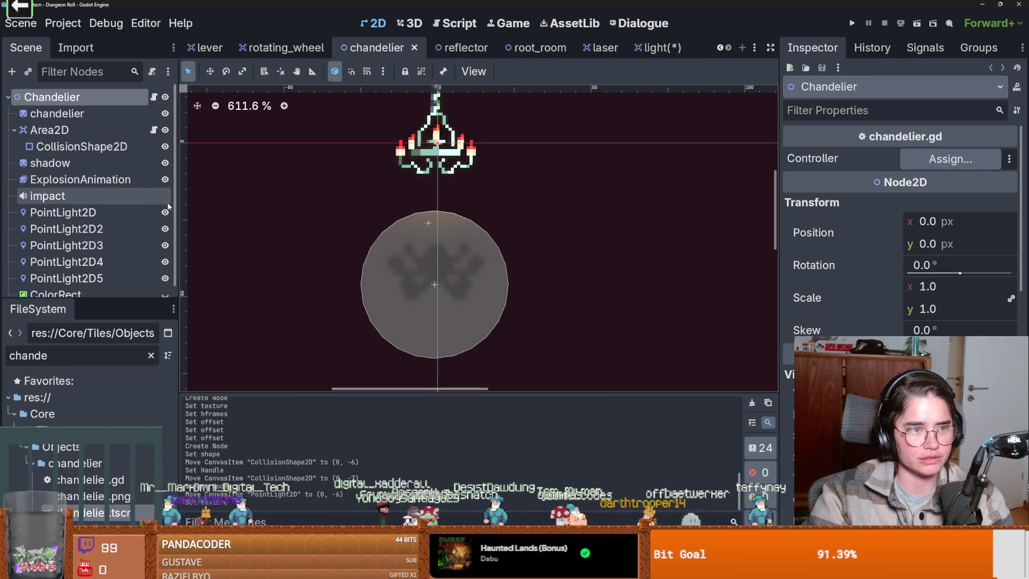
scroll(160, 241, down, 1)
click(165, 283)
scroll(277, 235, down, 3)
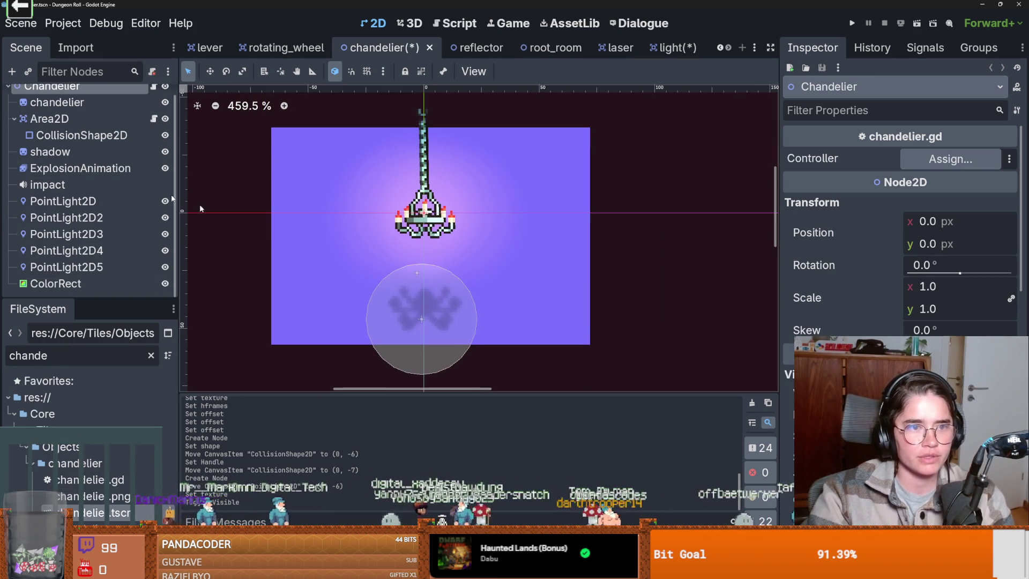
click(466, 219)
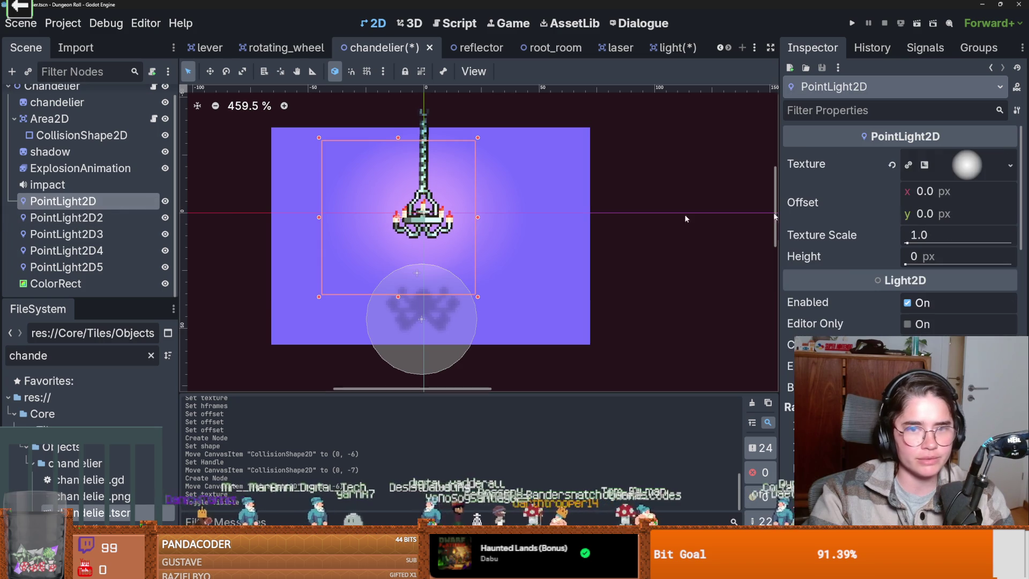
click(1010, 165)
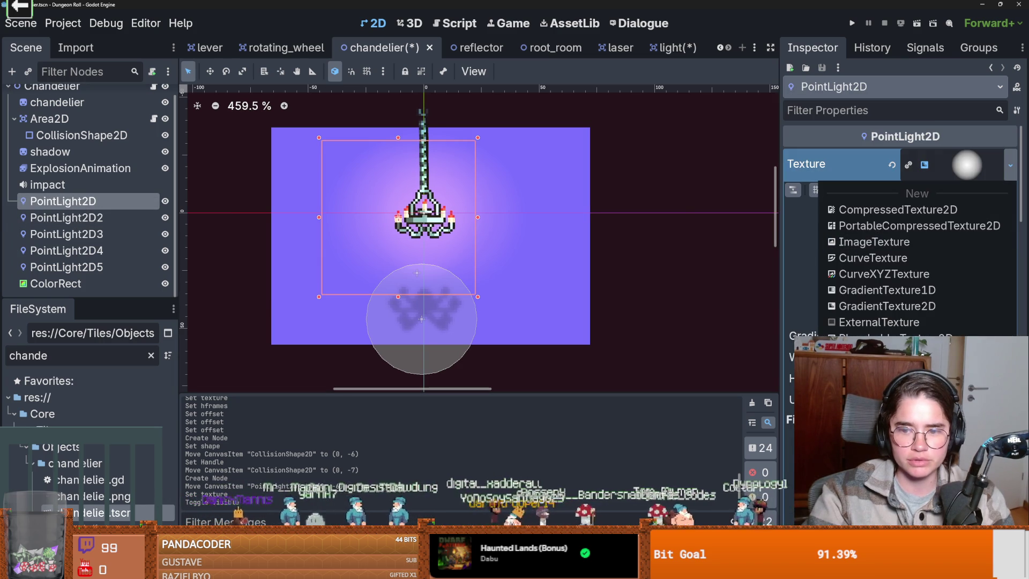
- Quick Load the round 132×133 white circle texture onto the chandelier's first PointLight2D
click(868, 391)
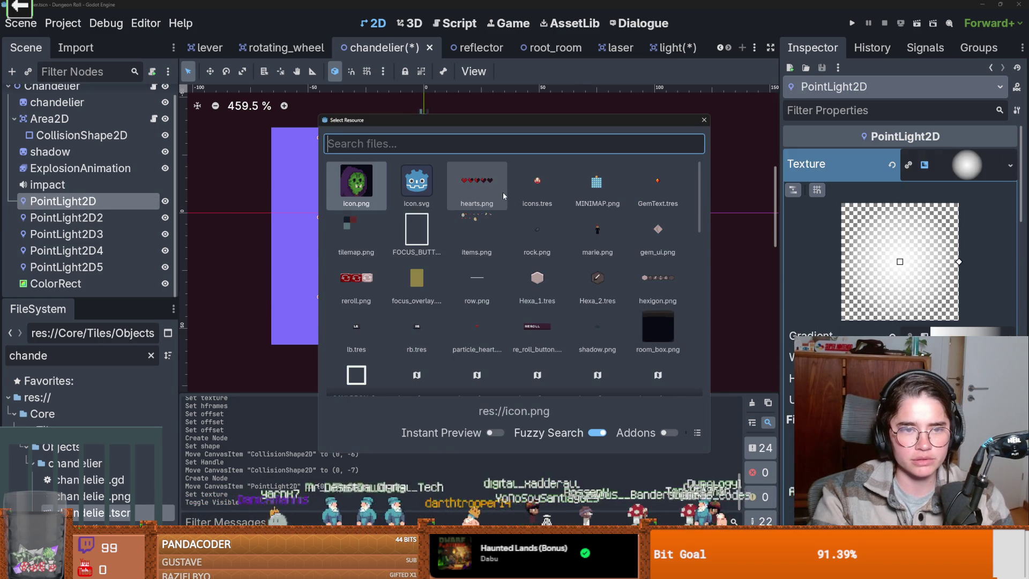
text(light)
text(test)
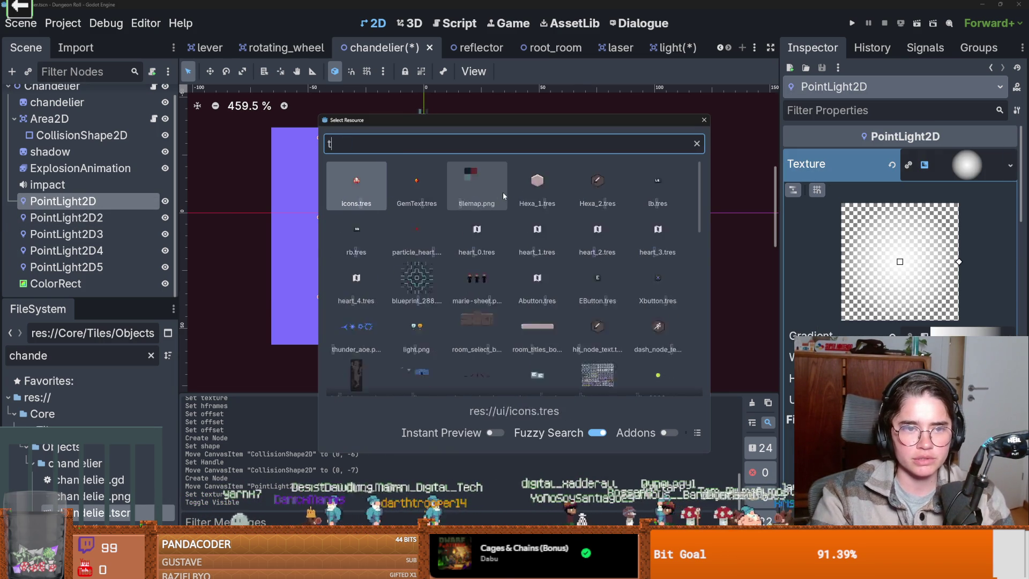
double_click(502, 192)
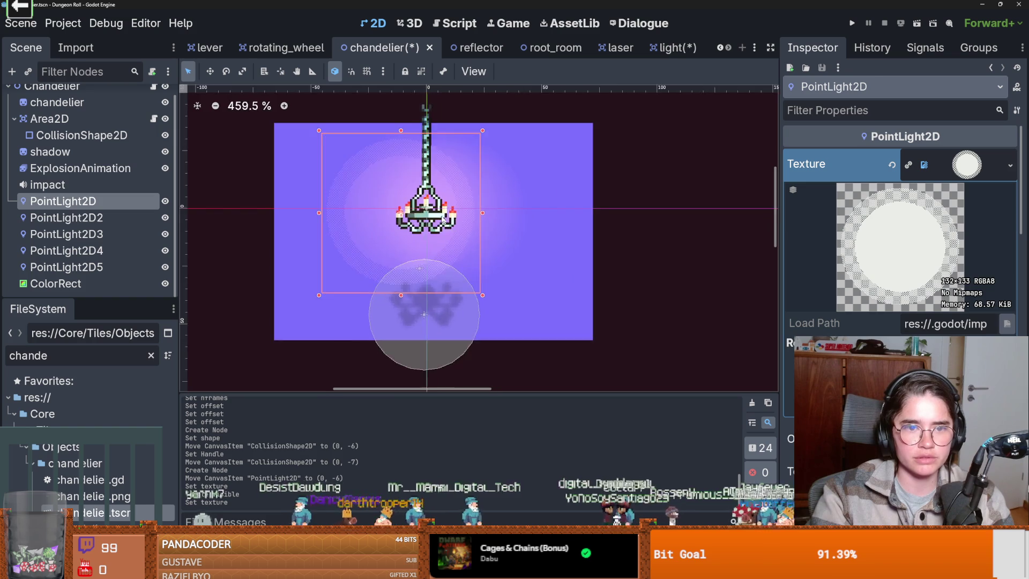
scroll(471, 225, down, 2)
scroll(482, 230, up, 4)
scroll(499, 235, down, 1)
scroll(499, 233, up, 2)
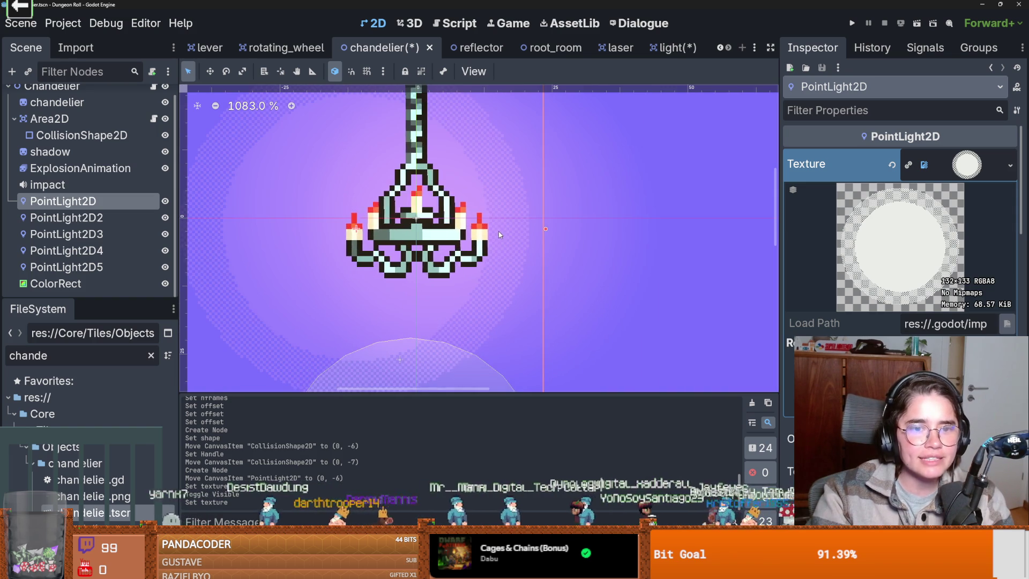
scroll(493, 240, down, 2)
scroll(492, 240, up, 2)
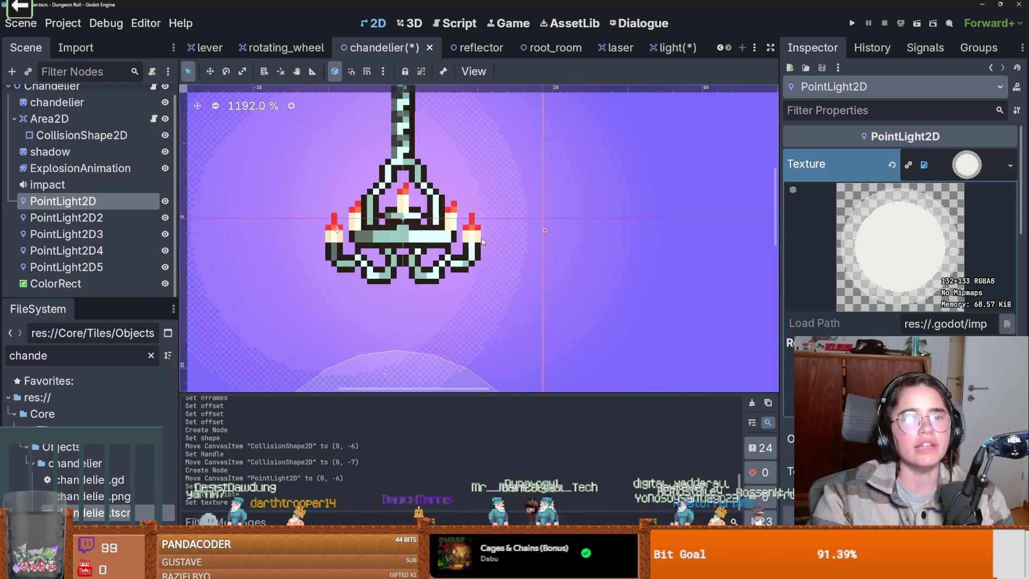
scroll(535, 243, up, 2)
scroll(552, 244, down, 2)
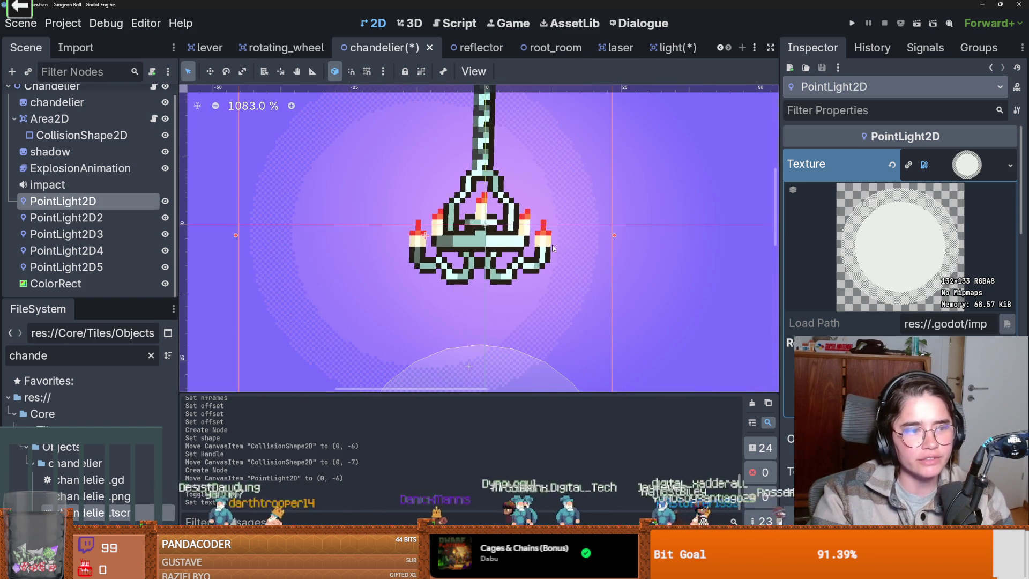
click(1009, 165)
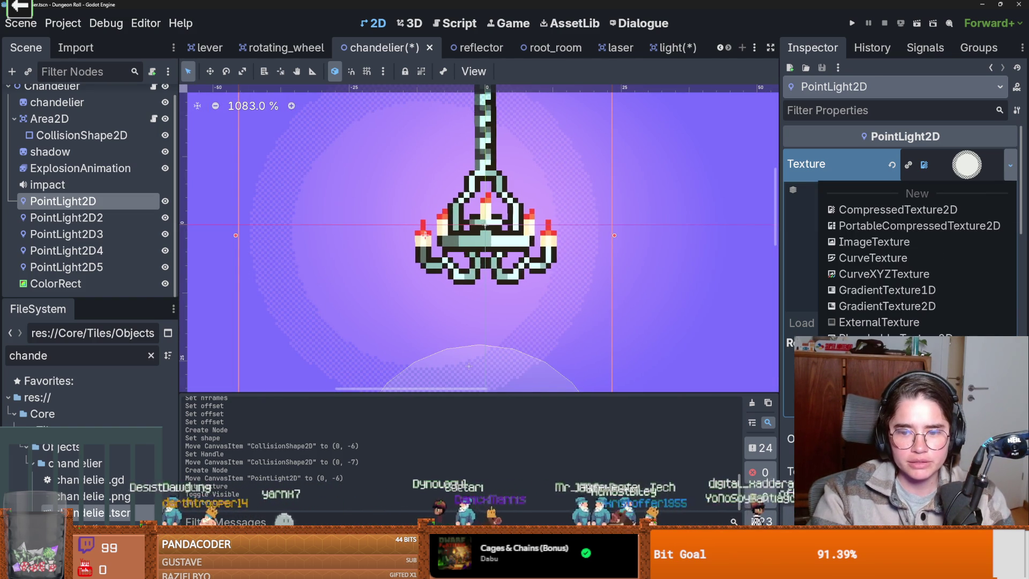
key(Escape)
click(112, 217)
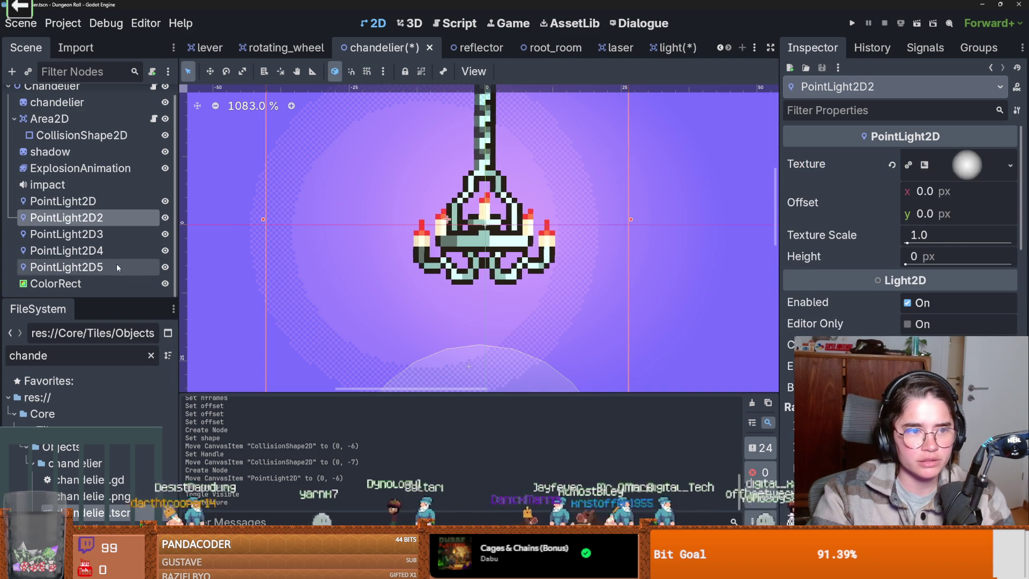
- Give PointLight2D2 through PointLight2D5 the same round light texture
shift+click(113, 263)
click(1010, 165)
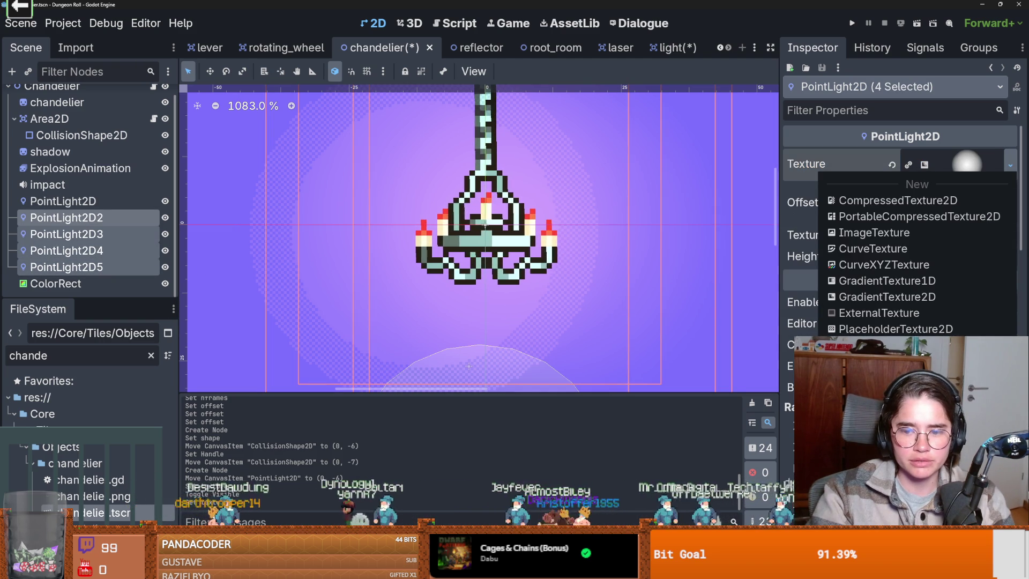
click(884, 365)
scroll(622, 289, down, 2)
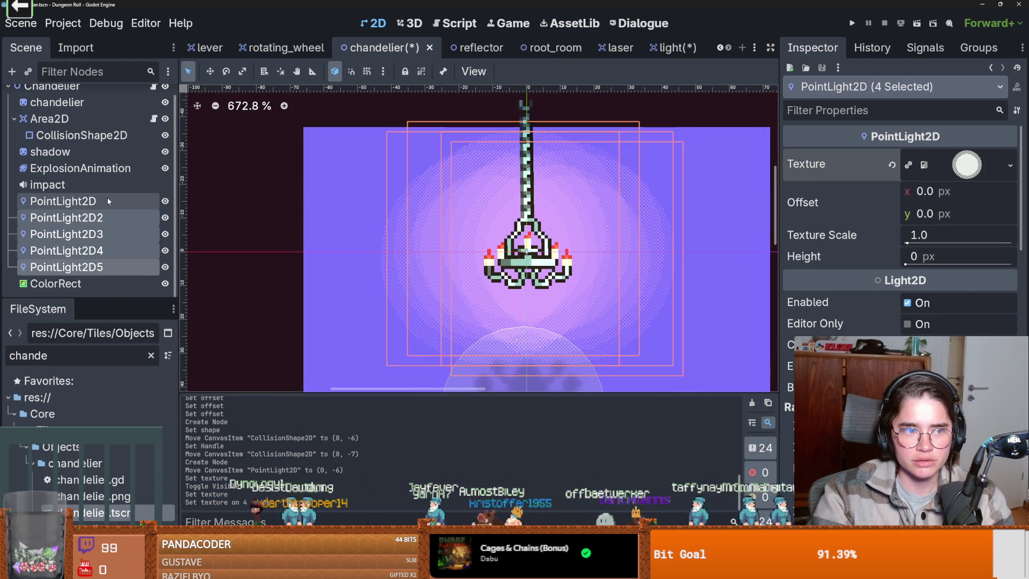
- Review the chandelier nodes, select all five lights, and run the project
click(63, 201)
click(52, 87)
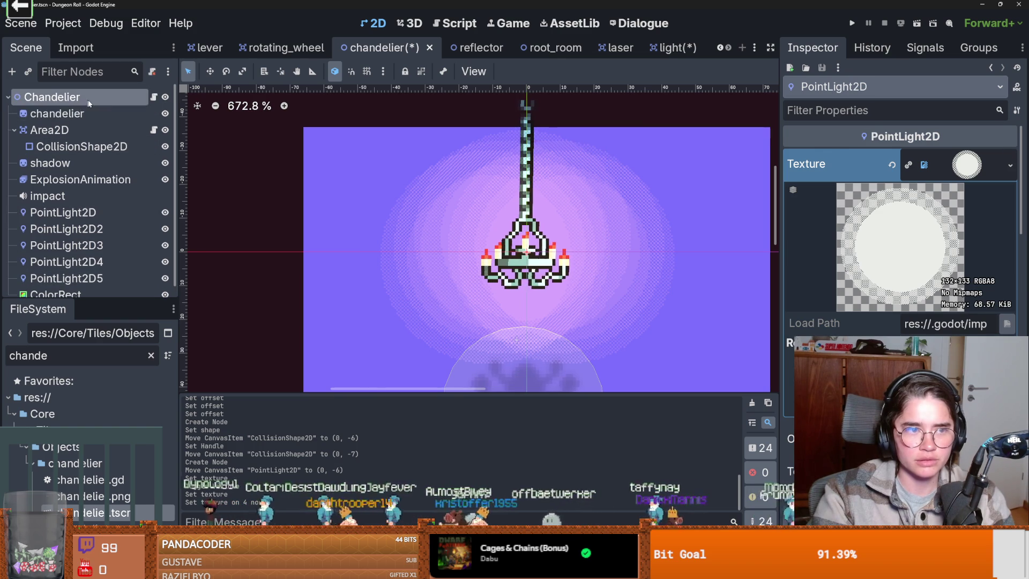
scroll(900, 242, down, 5)
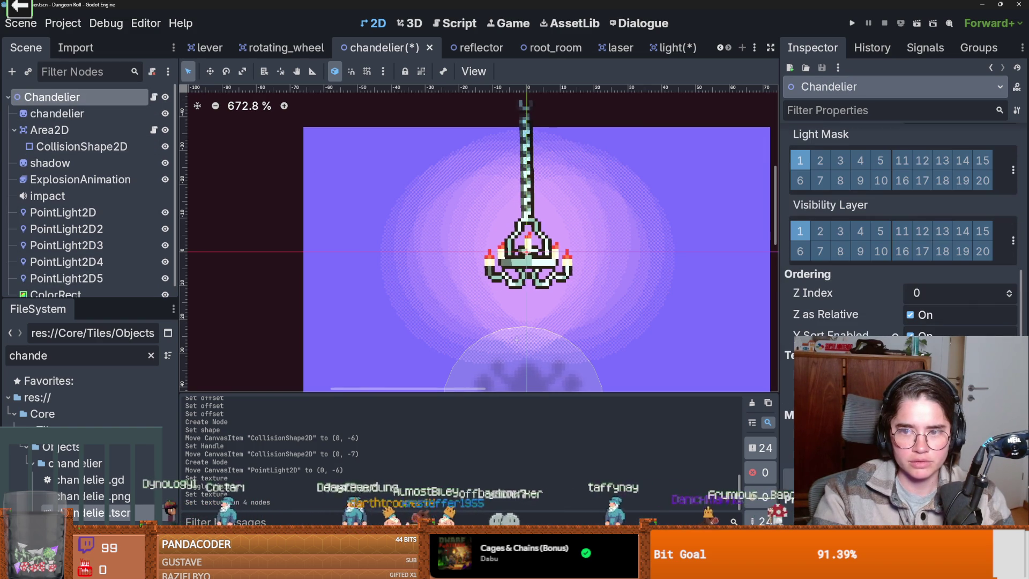
click(57, 113)
scroll(900, 225, down, 10)
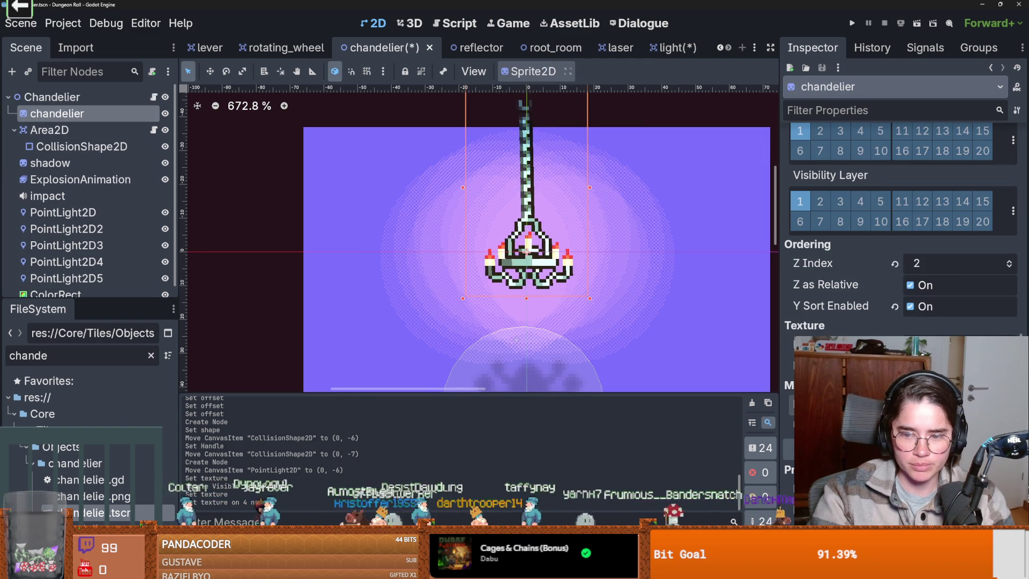
click(118, 214)
shift+click(118, 277)
scroll(900, 236, down, 10)
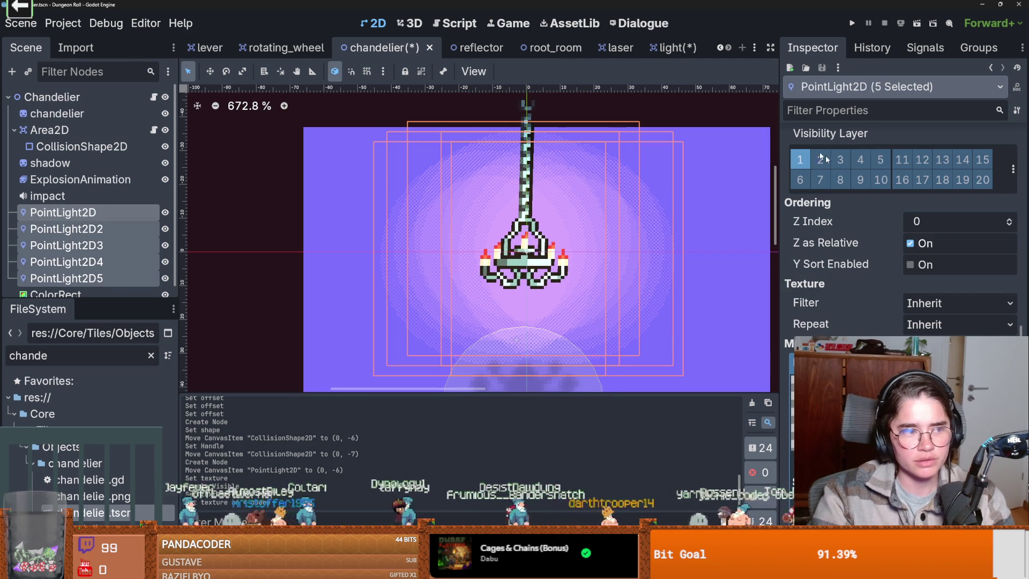
click(852, 23)
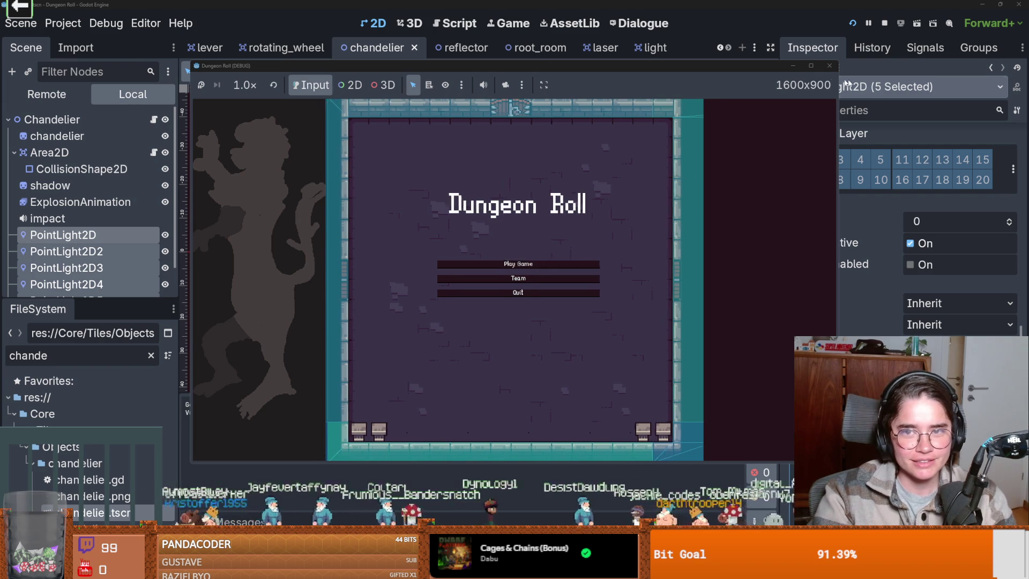
- Start a game as the Crusader to view the lit room, then stop the run
click(519, 263)
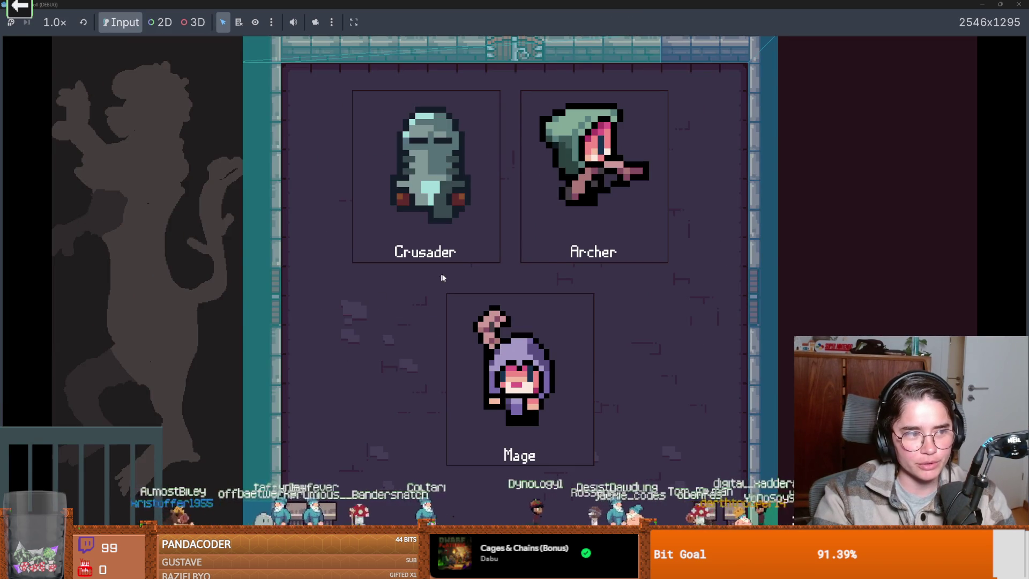
click(434, 258)
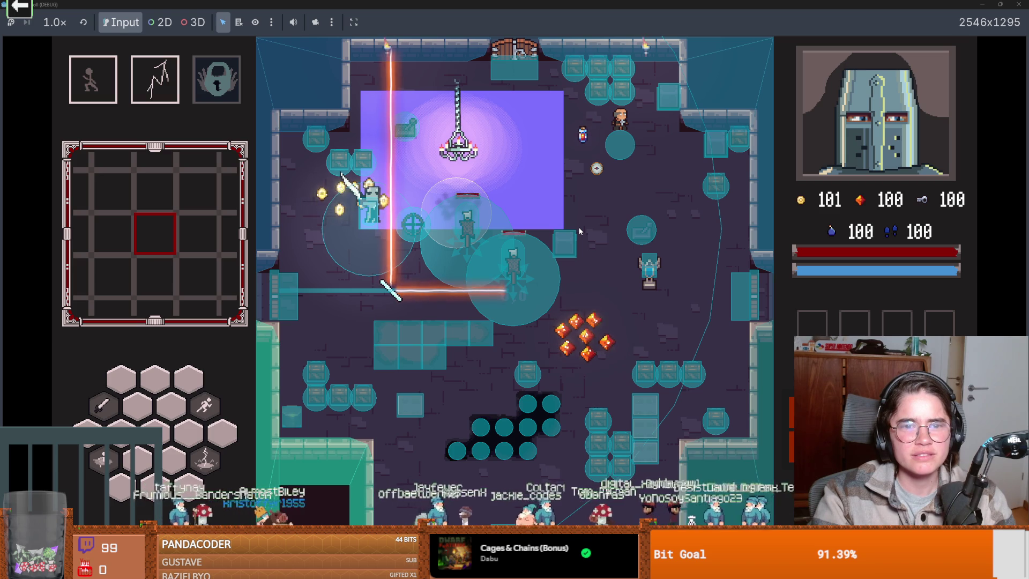
key(super+Down)
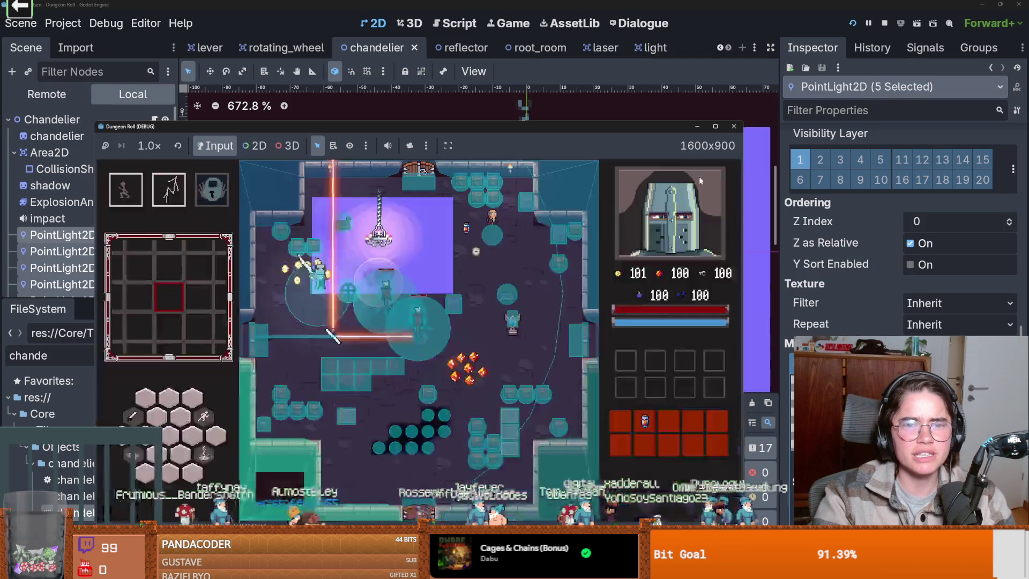
click(733, 126)
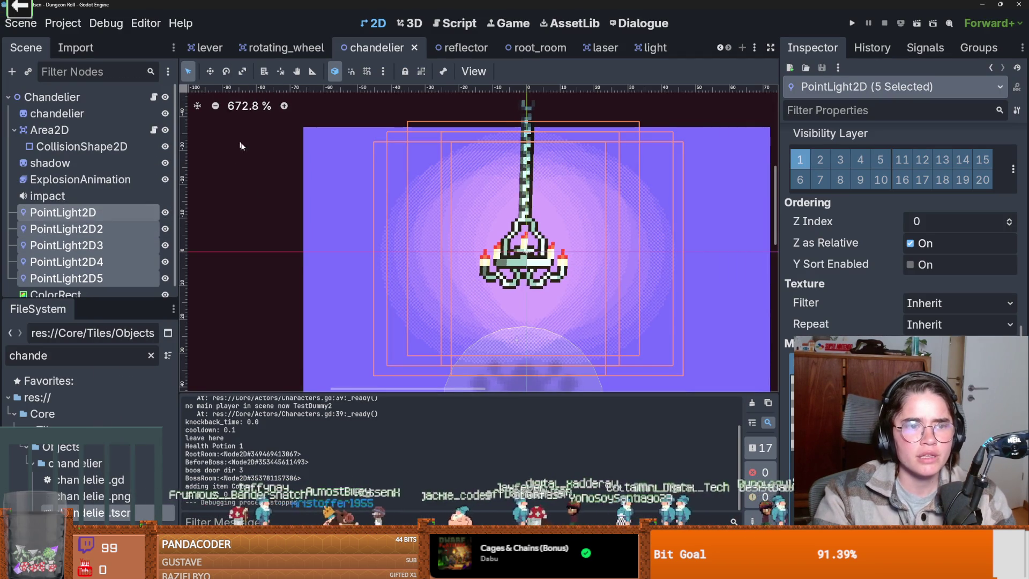
- Reset the lights' sway ShaderMaterial Y Origin to 0.0
scroll(900, 241, up, 5)
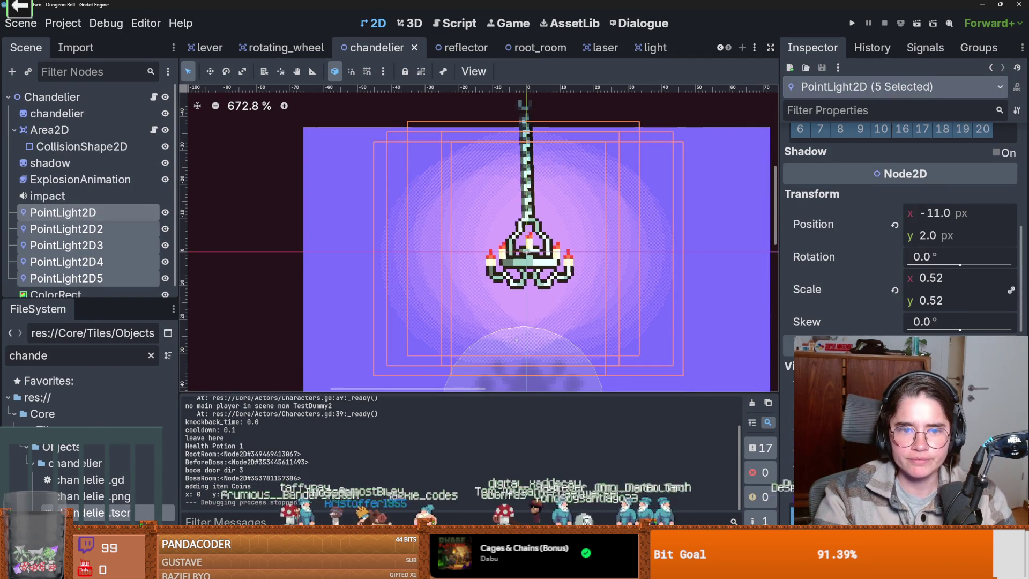
right_click(539, 294)
scroll(539, 293, up, 8)
scroll(505, 285, down, 8)
scroll(900, 241, down, 10)
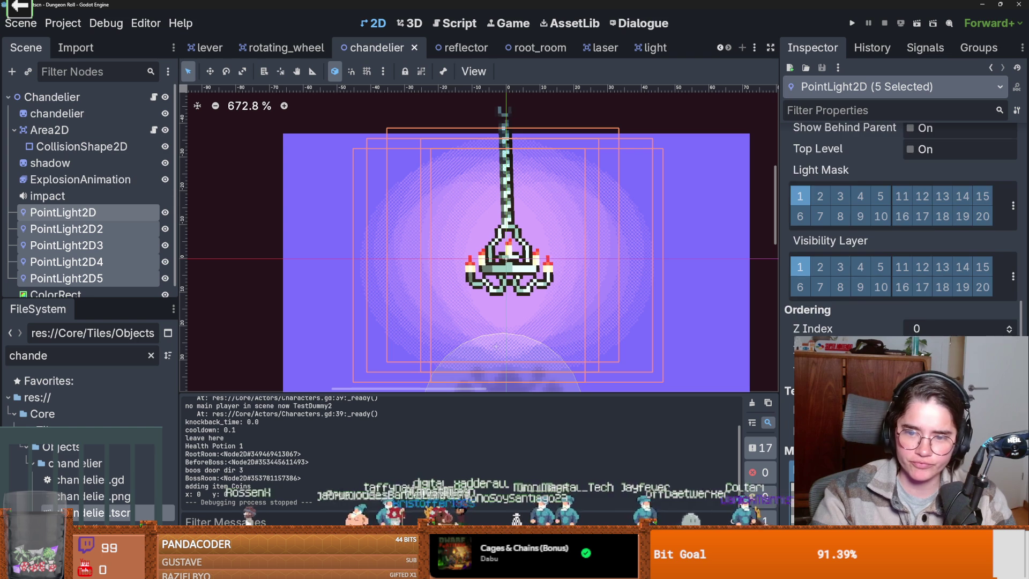
click(949, 261)
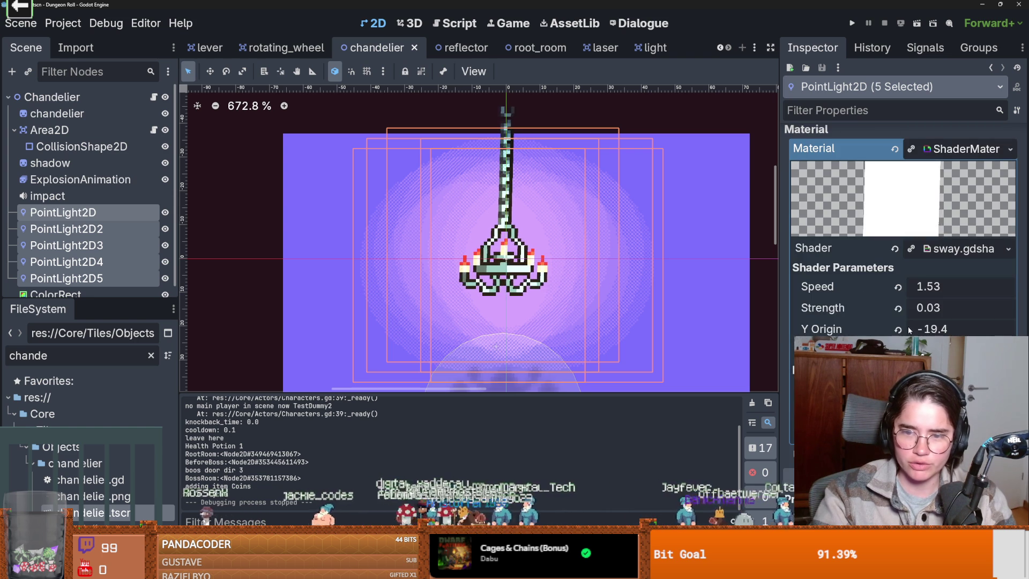
click(898, 329)
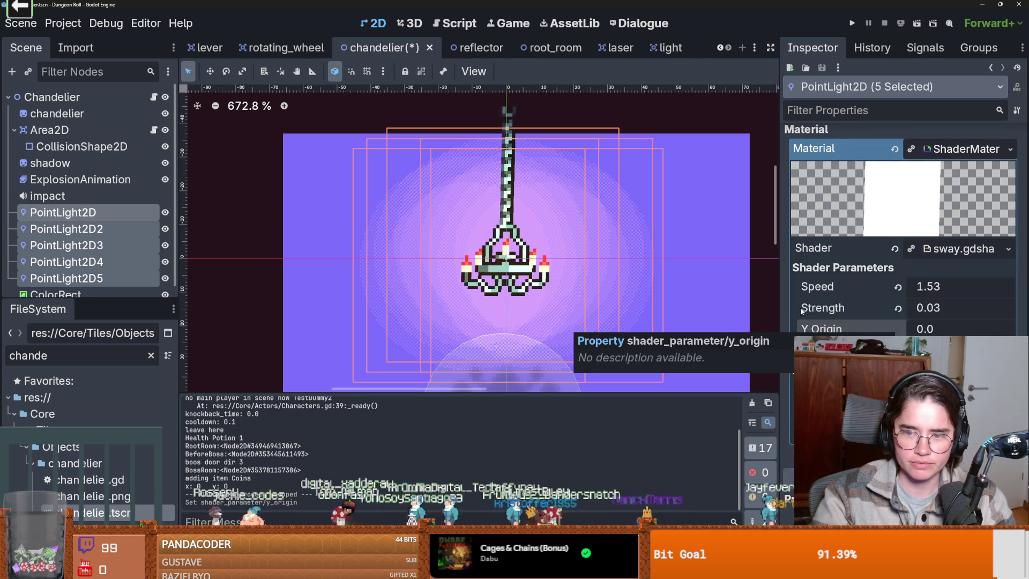
click(958, 248)
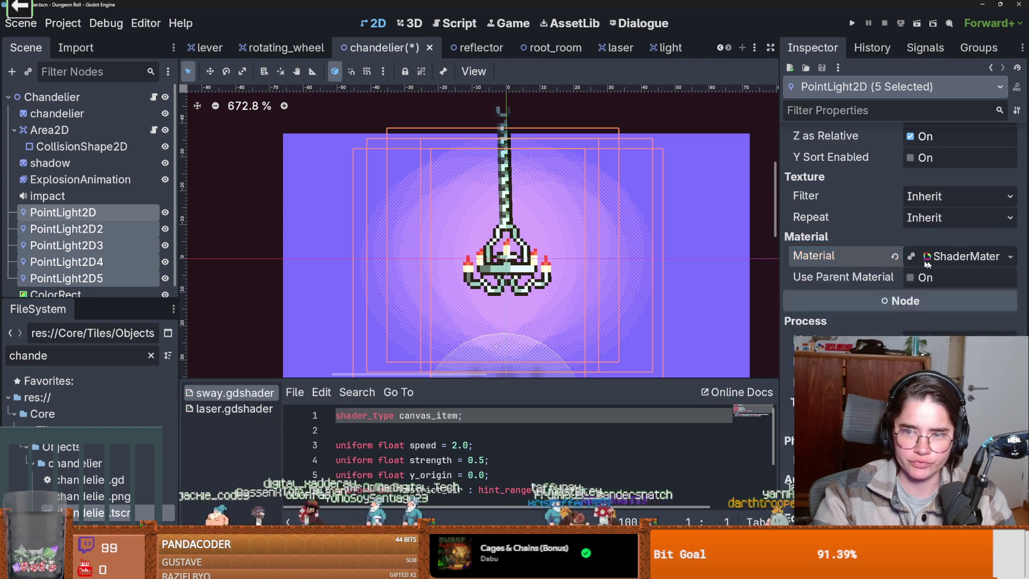
- Try Use Parent Material on PointLight2D3, leaving it switched off
click(80, 245)
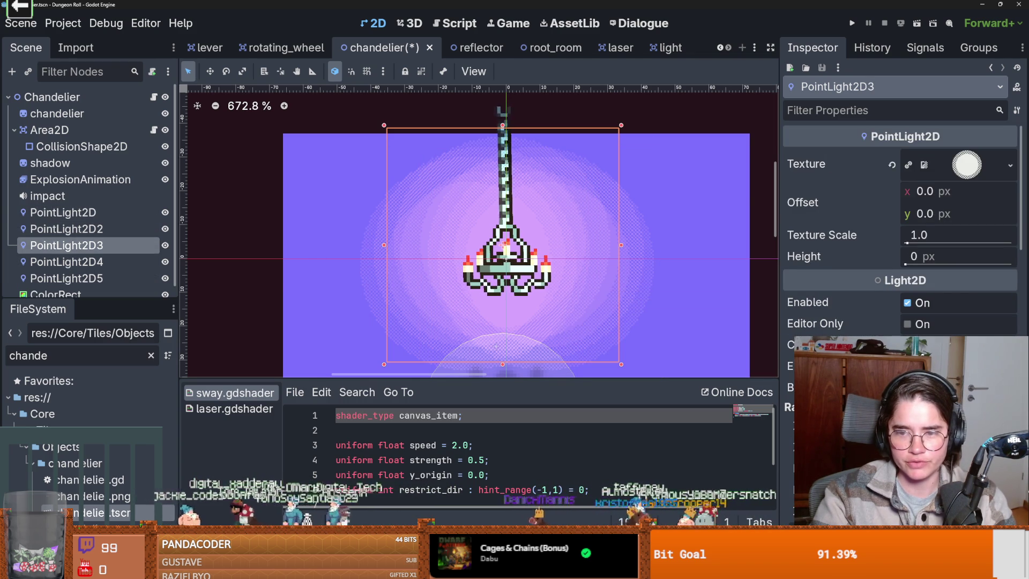
scroll(900, 241, down, 10)
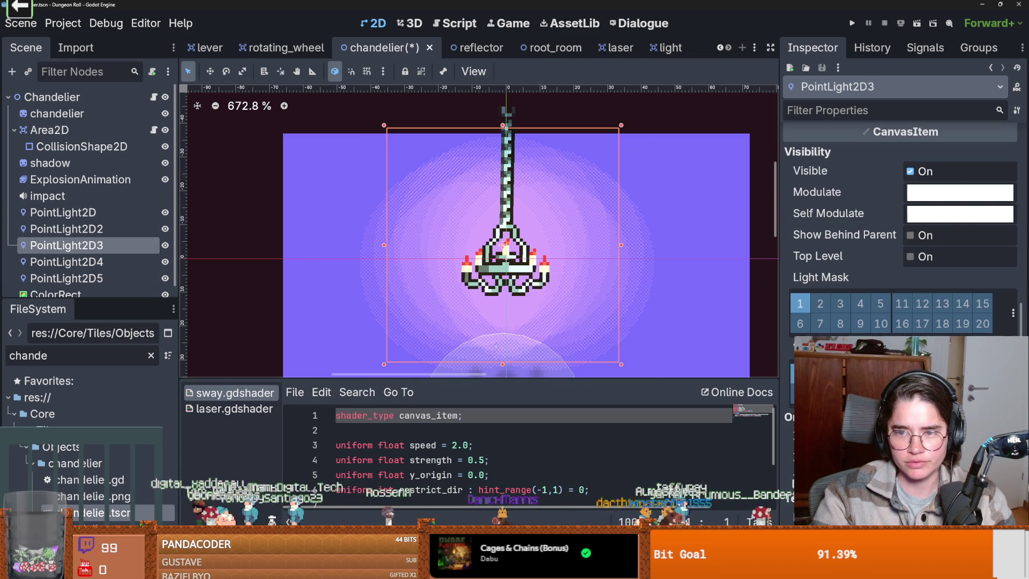
scroll(900, 241, down, 5)
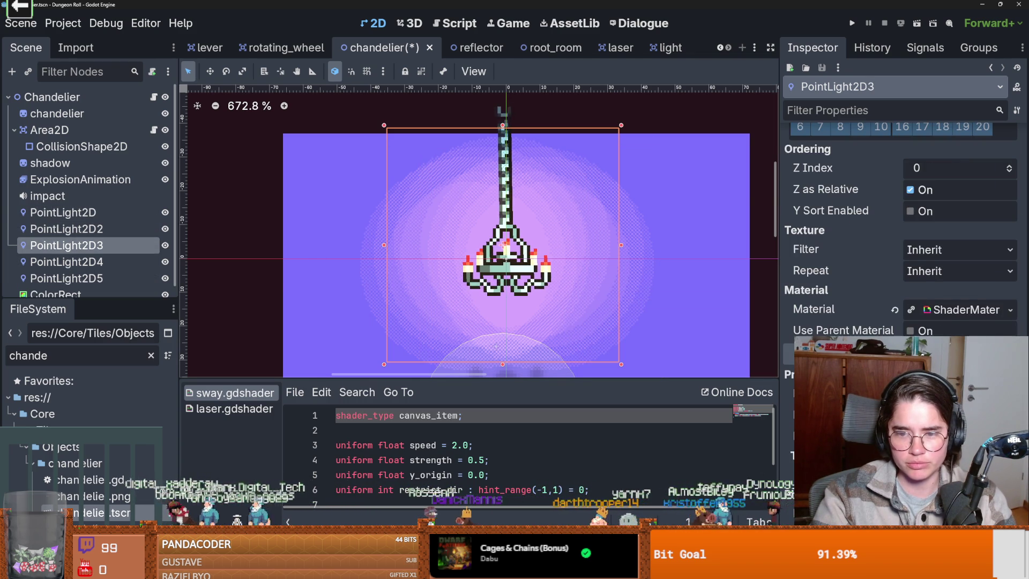
click(910, 331)
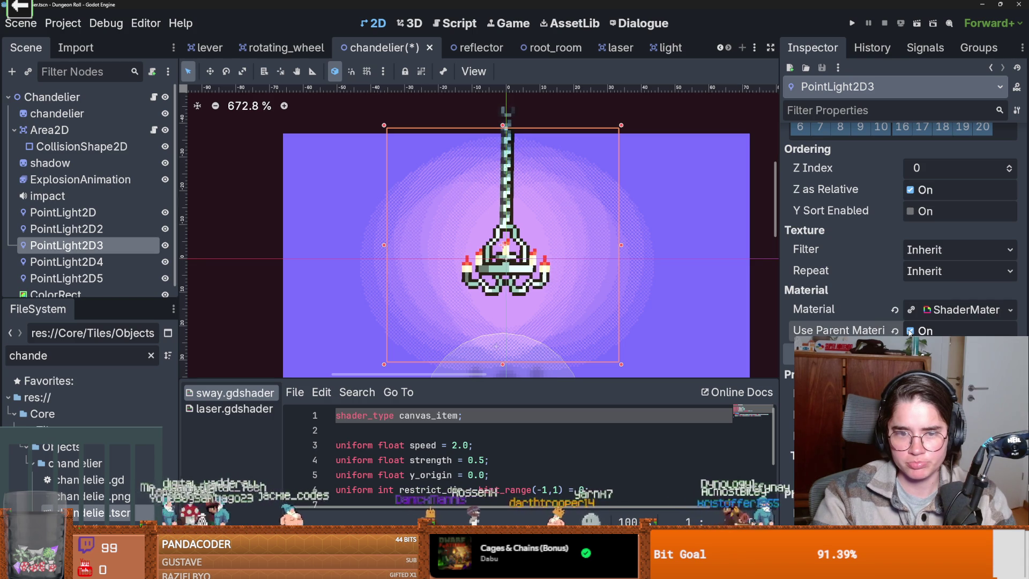
click(910, 331)
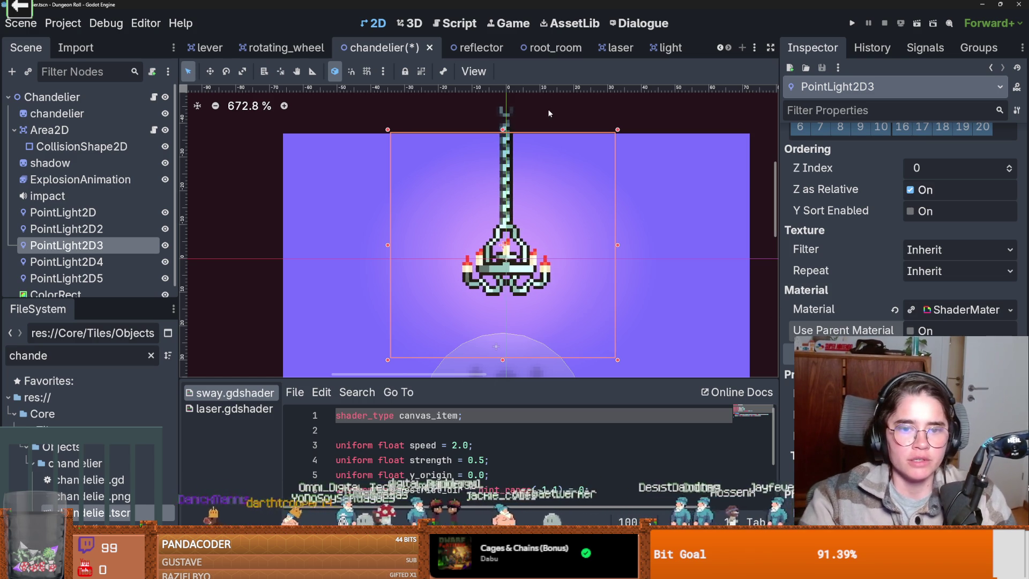
- Hide the purple ColorRect backdrop and save the chandelier scene
scroll(118, 286, down, 1)
click(165, 283)
key(ctrl+s)
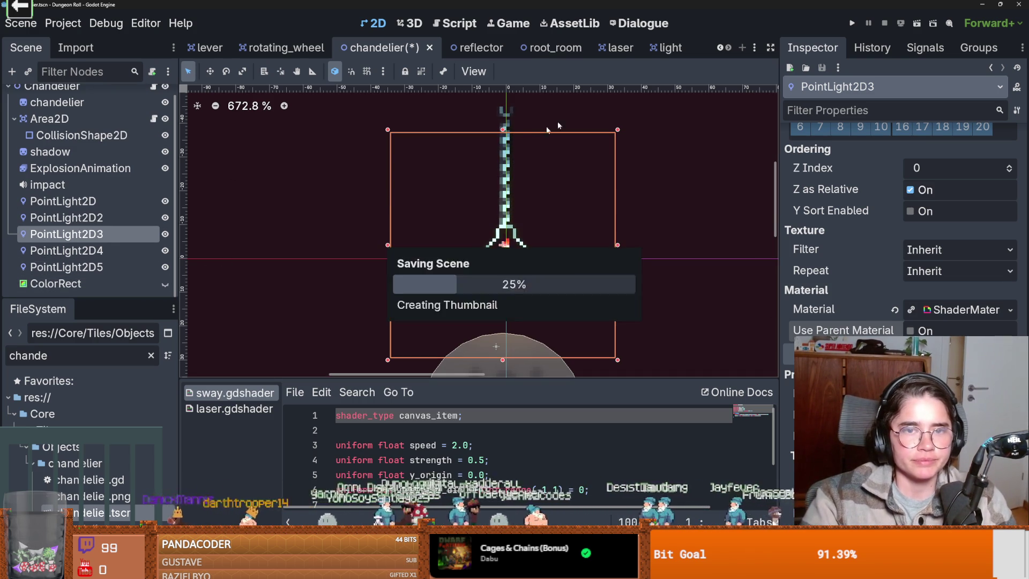
- In the light scene, tint the PointLight2D color warm yellow ffd54f
click(651, 48)
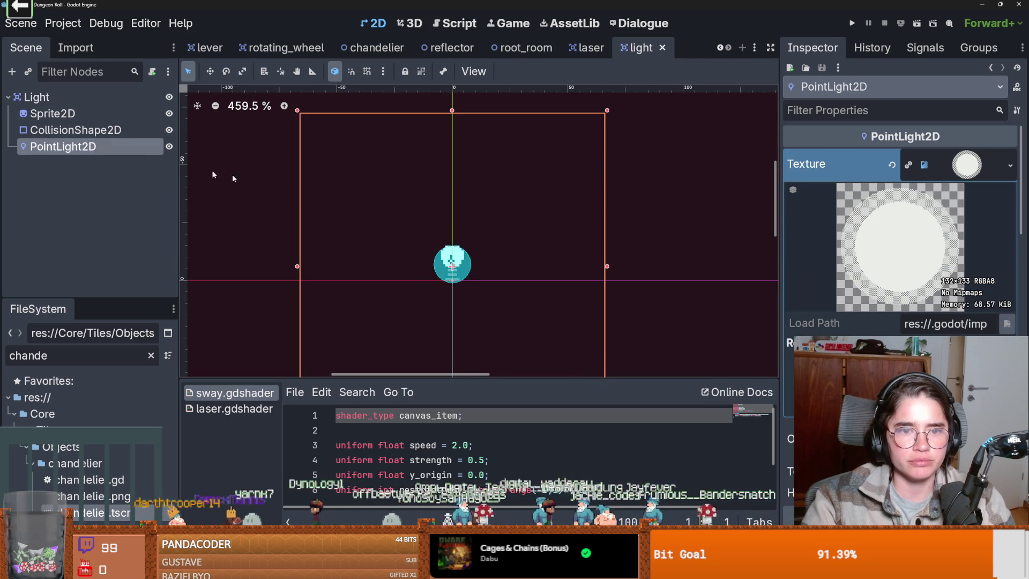
click(964, 169)
click(934, 343)
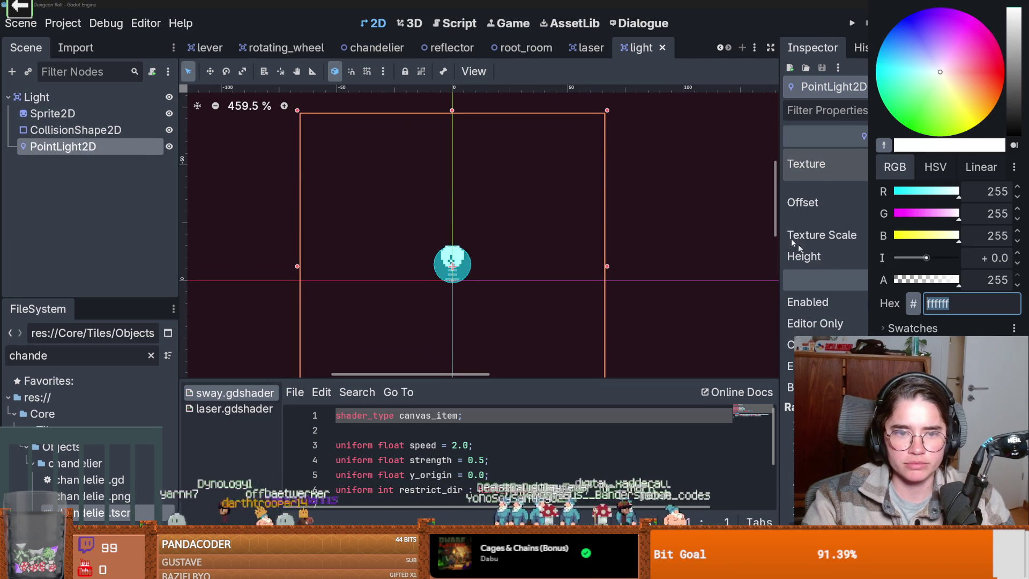
mouse_move(946, 101)
mouse_down()
mouse_move(970, 86)
mouse_move(964, 105)
mouse_up()
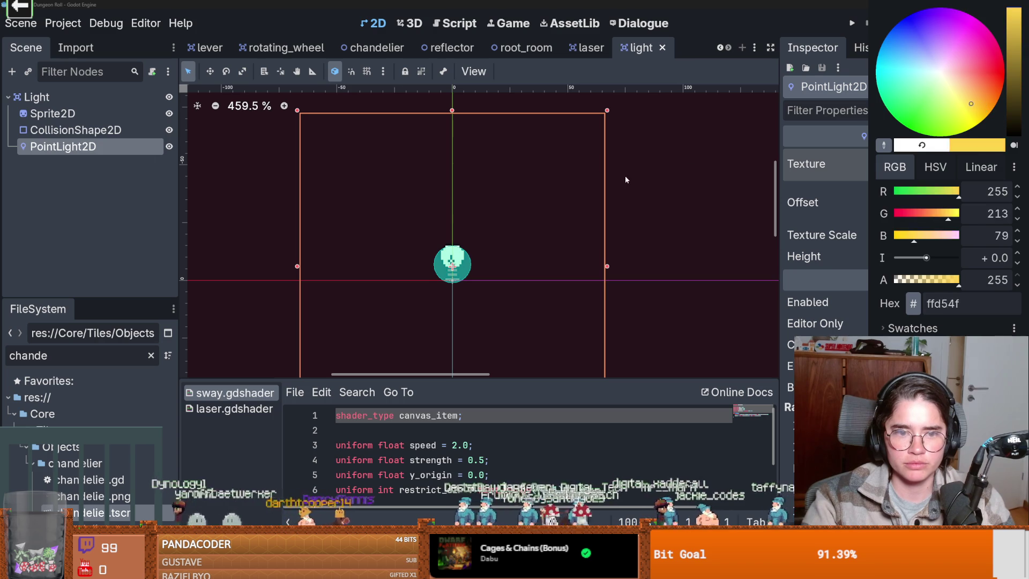
click(851, 295)
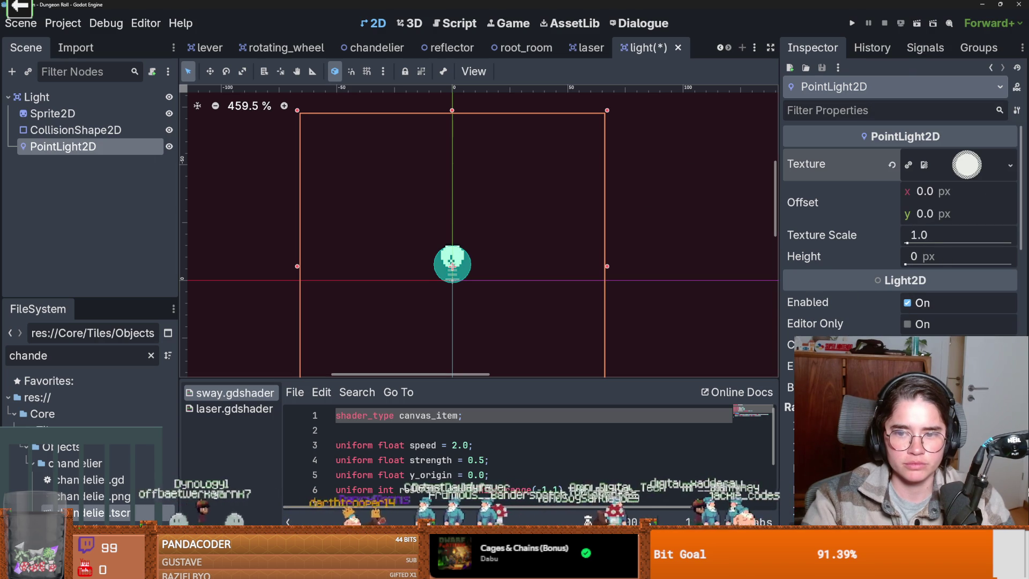
- Leave the PointLight2D disabled by default and save the light scene
click(906, 303)
click(907, 303)
click(906, 302)
click(907, 303)
click(906, 302)
key(ctrl+s)
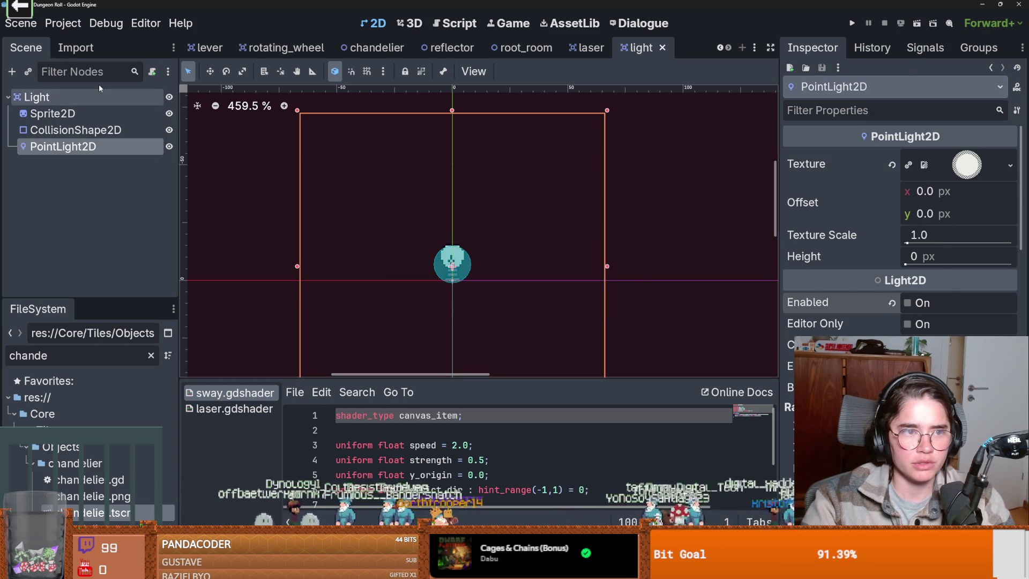
click(98, 97)
click(152, 72)
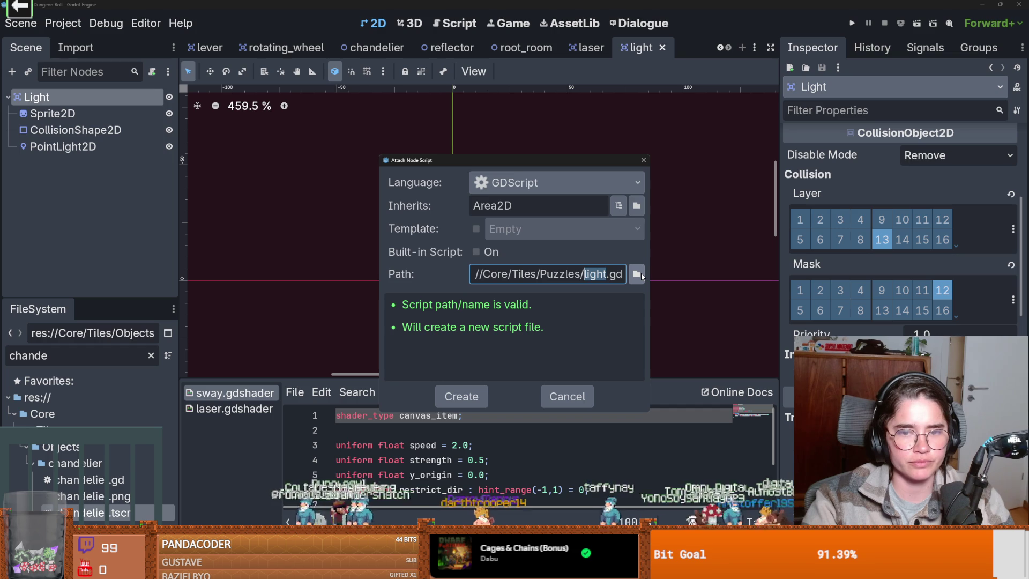
- Create the light.gd script for Light and begin a _ready() function
click(460, 397)
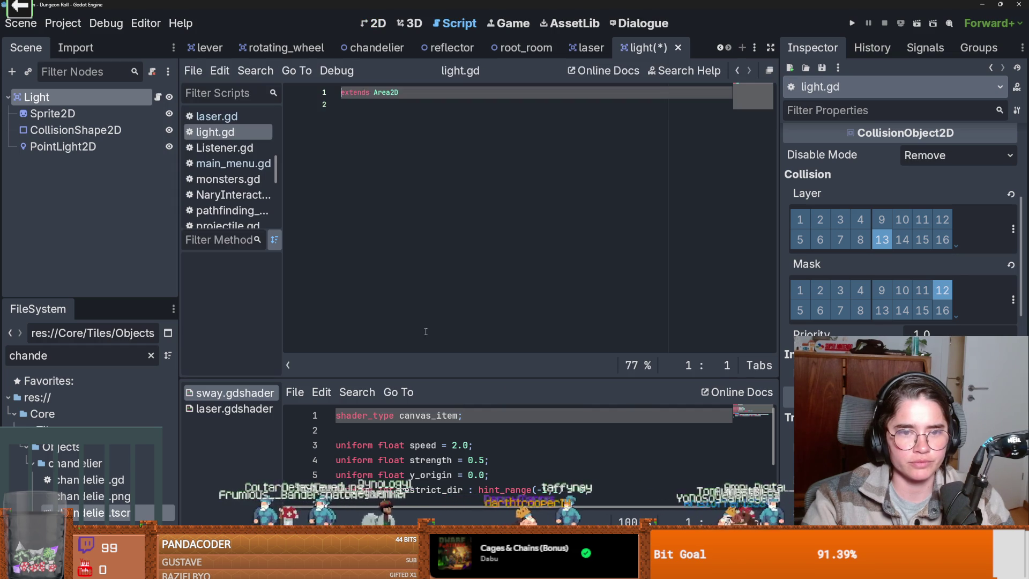
key(Down)
key(Return)
text(fun)
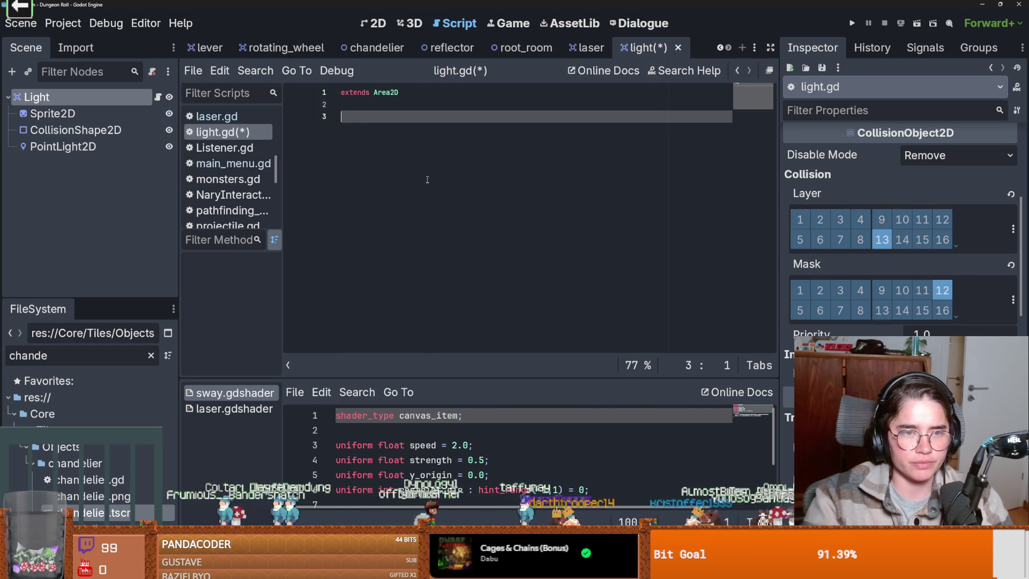
text(c _rea)
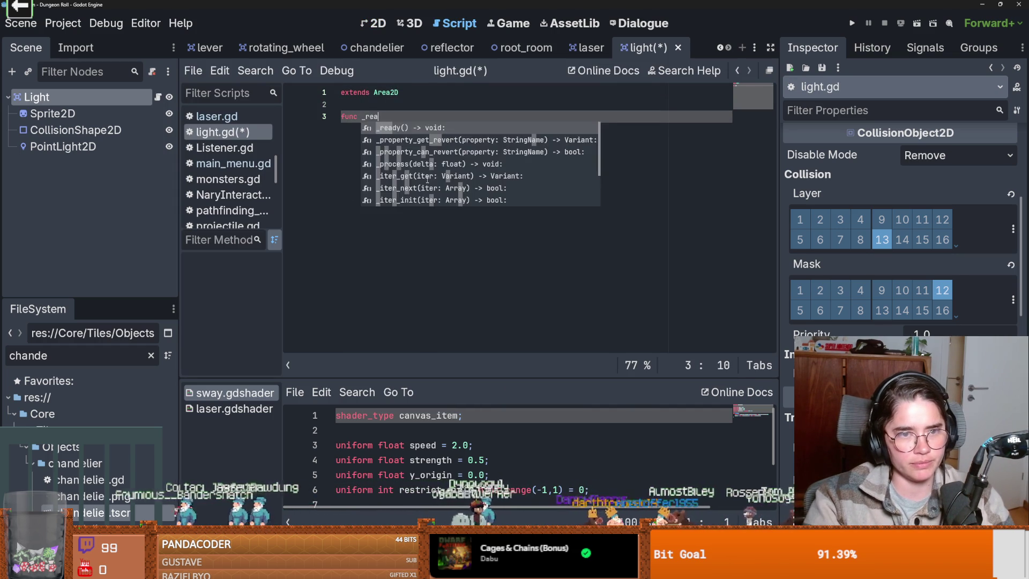
key(Return)
text(area)
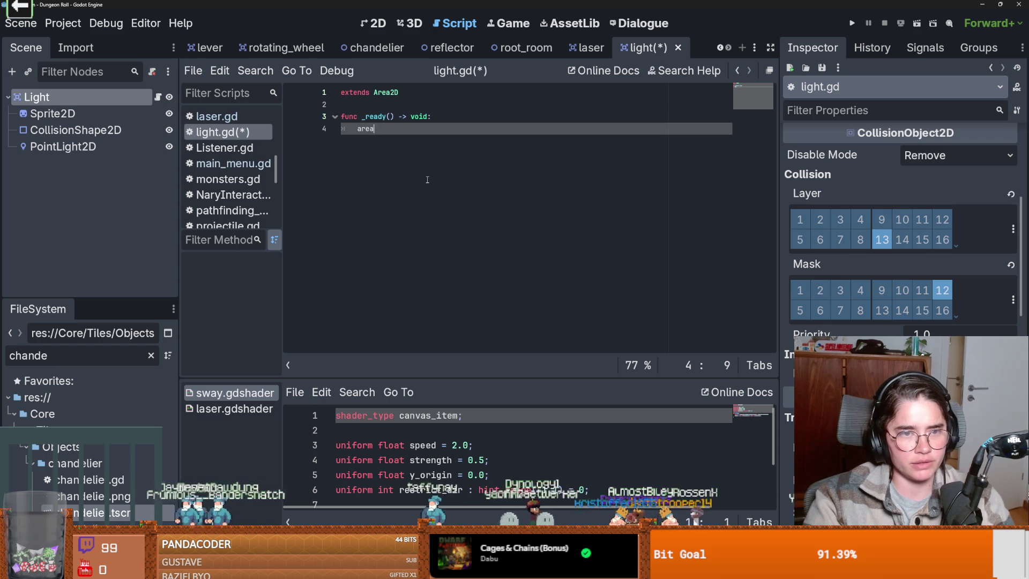
- In _ready, connect area_entered to on_area_entered
text(_)
key(Return)
text(.connect)
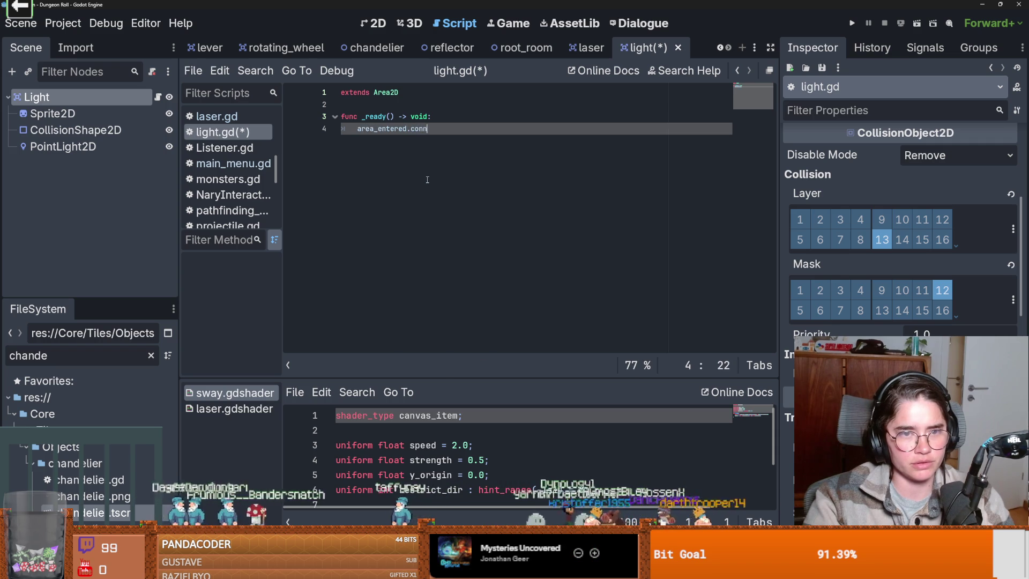
text(.)
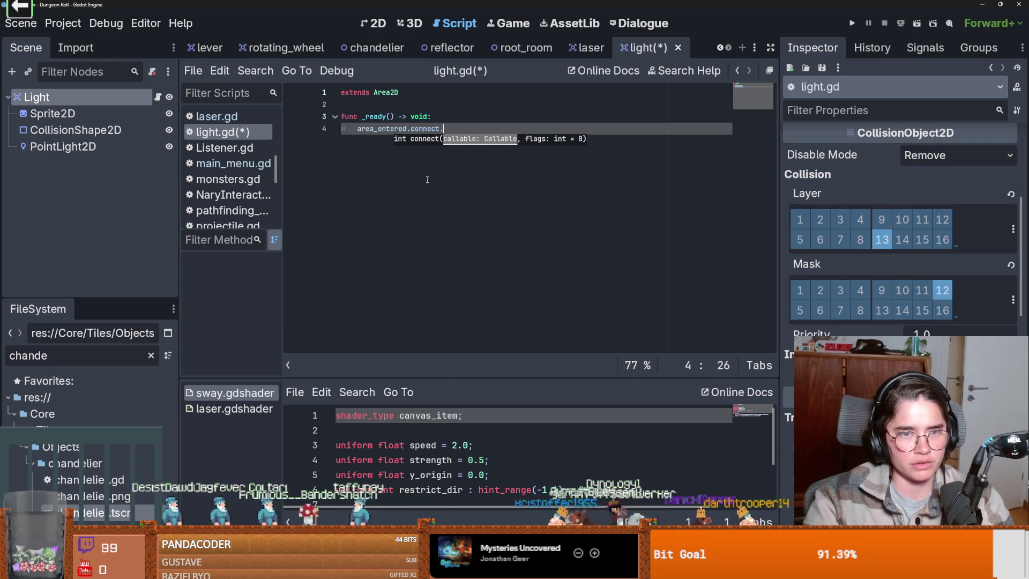
text(on)
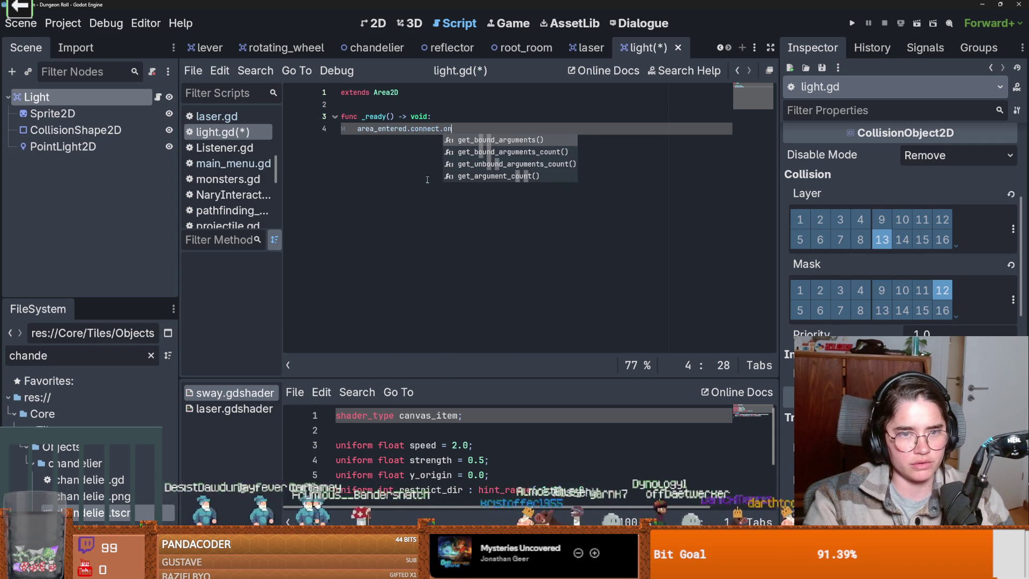
key(BackSpace)
key(BackSpace)
key(BackSpace)
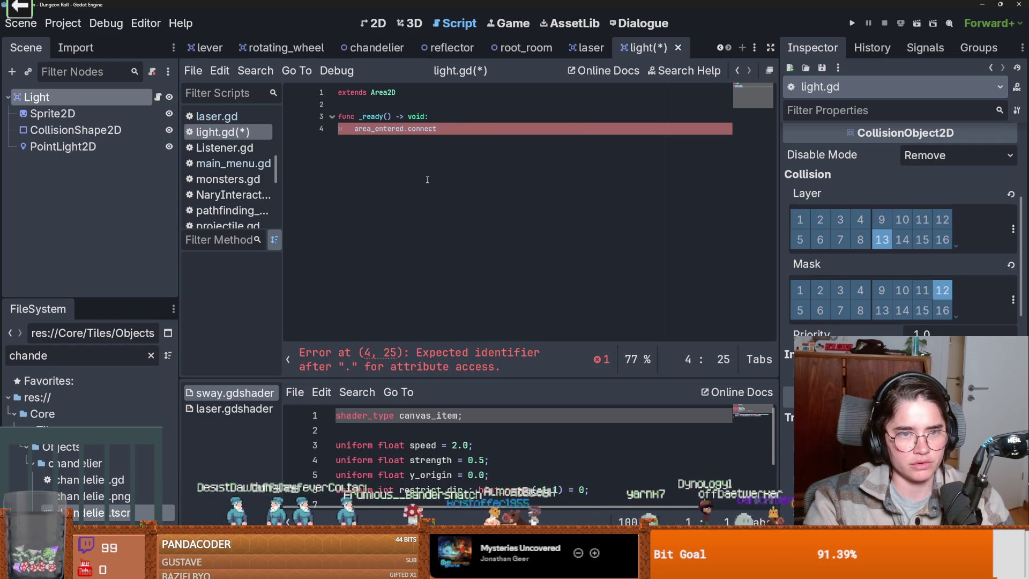
text((on_area_entered)
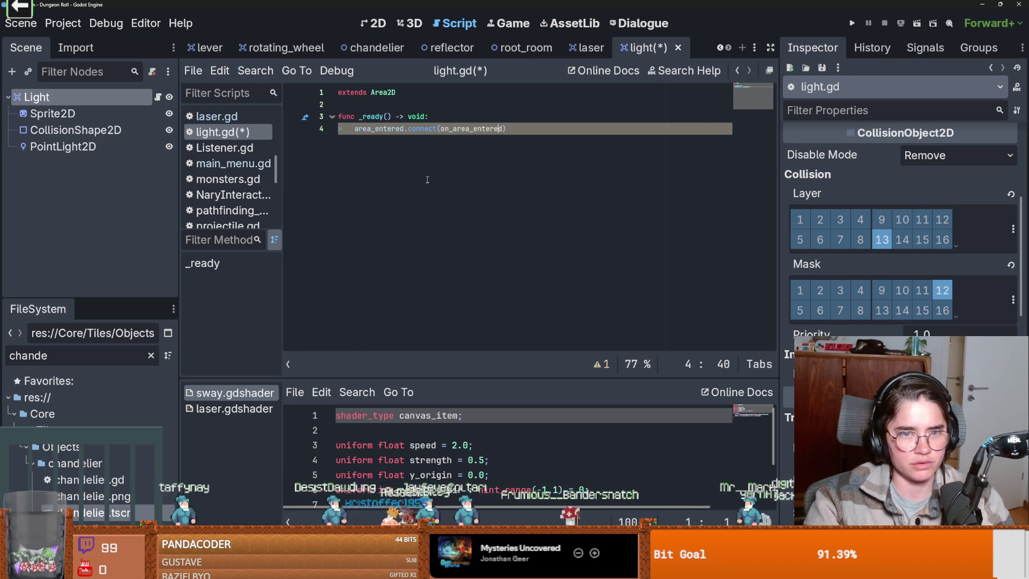
key(End)
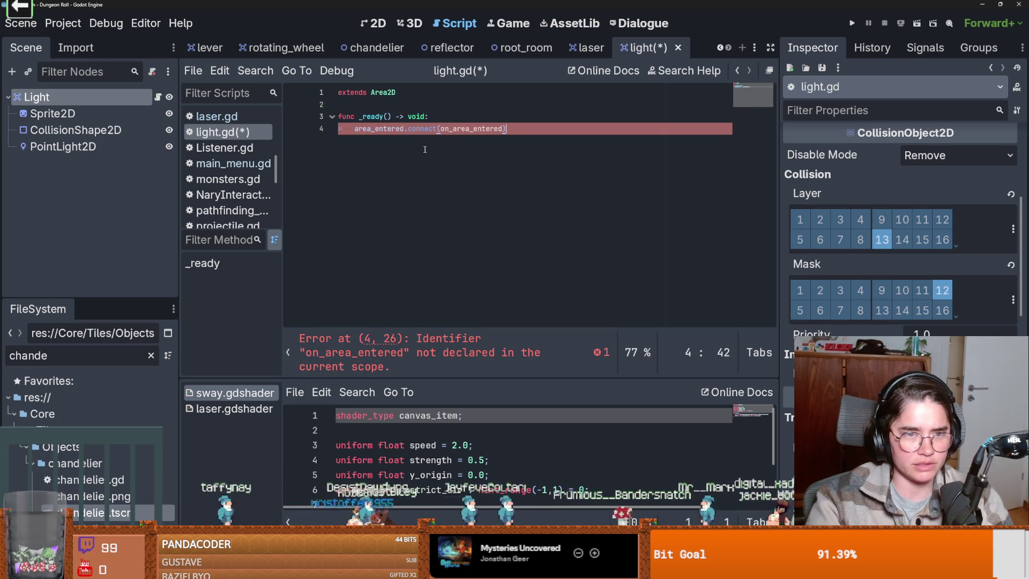
- Add an on_area_entered(area) handler containing pass, and save the script
key(Return)
key(Return)
text(func on_area_entered():)
key(Left)
key(Left)
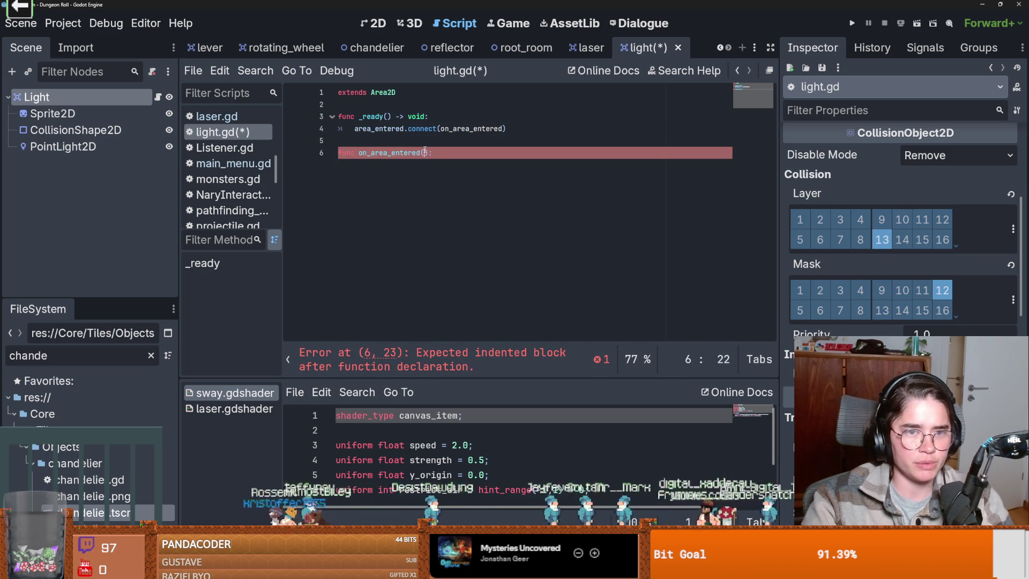
key(Return)
text(pa)
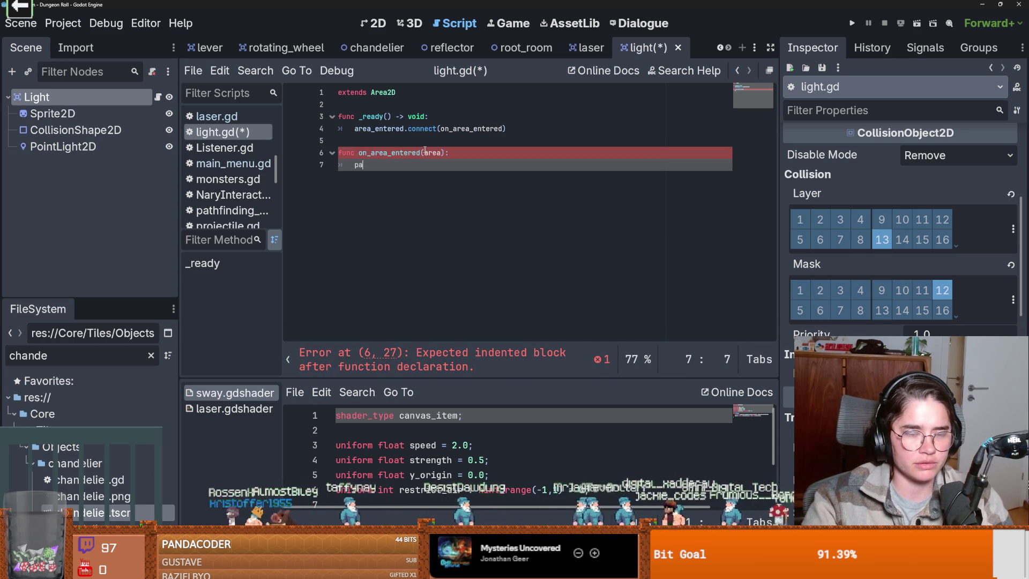
key(ctrl+s)
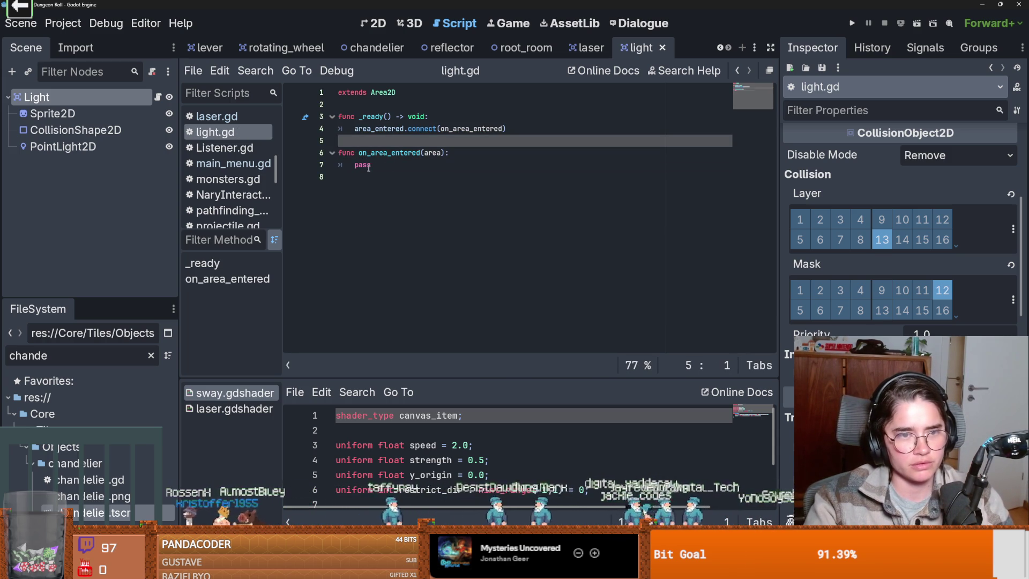
double_click(369, 166)
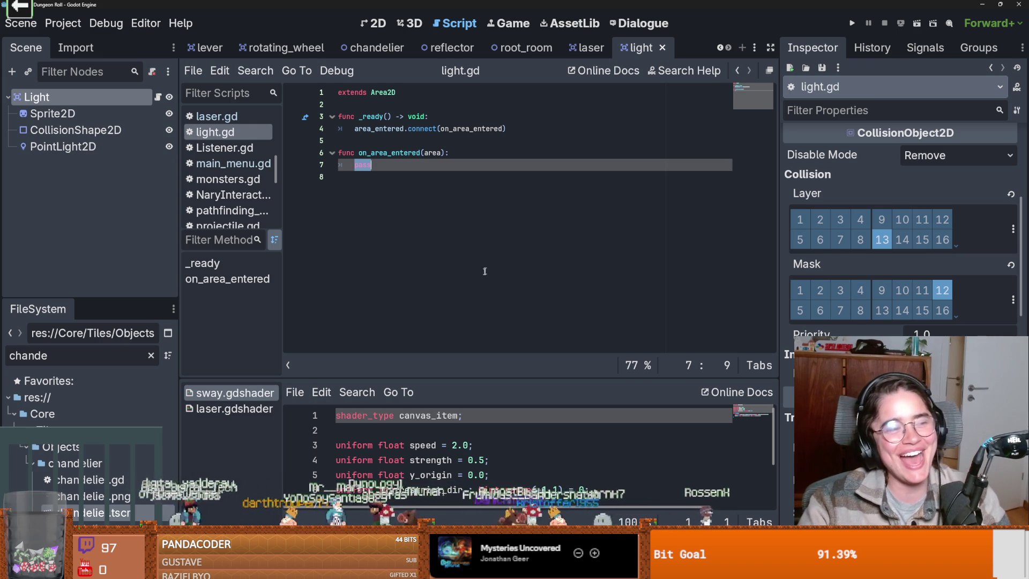
key(ctrl+z)
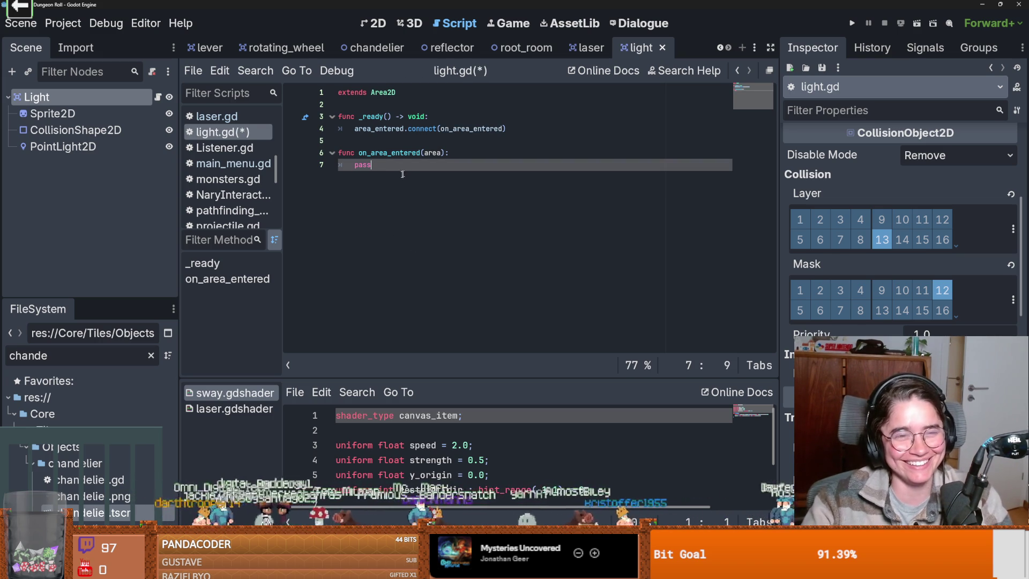
click(363, 146)
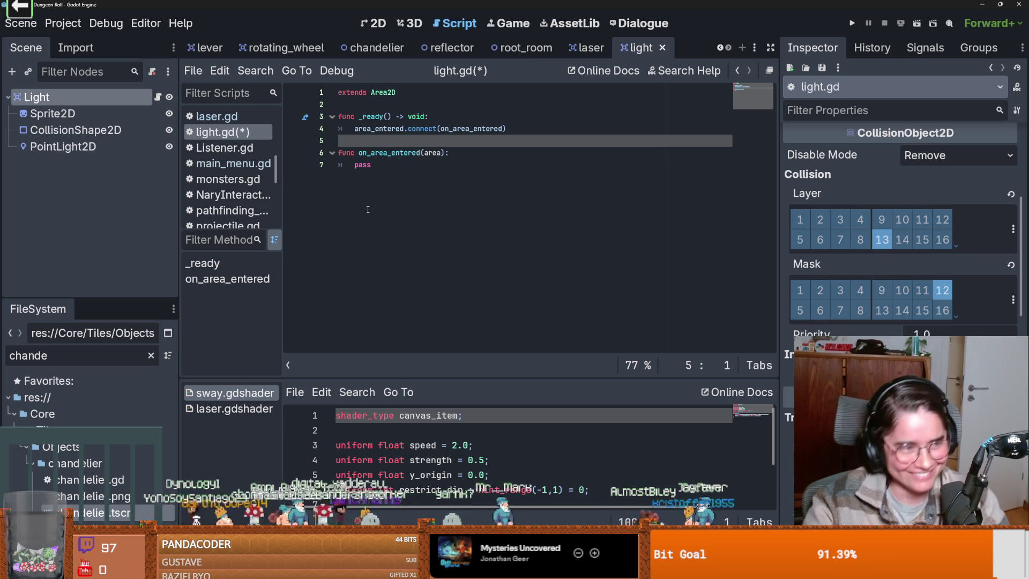
click(382, 165)
click(387, 142)
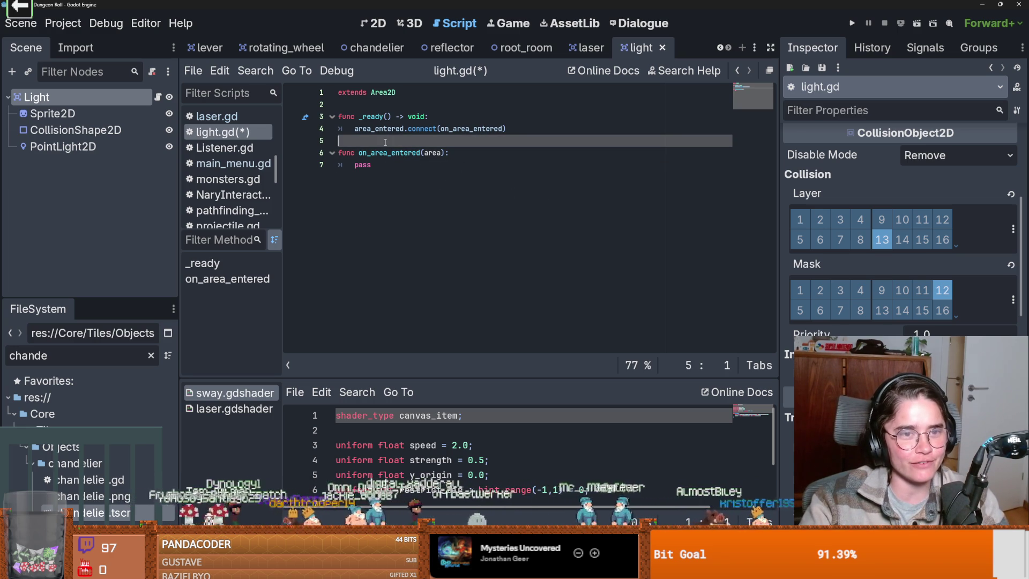
key(ctrl+s)
click(411, 143)
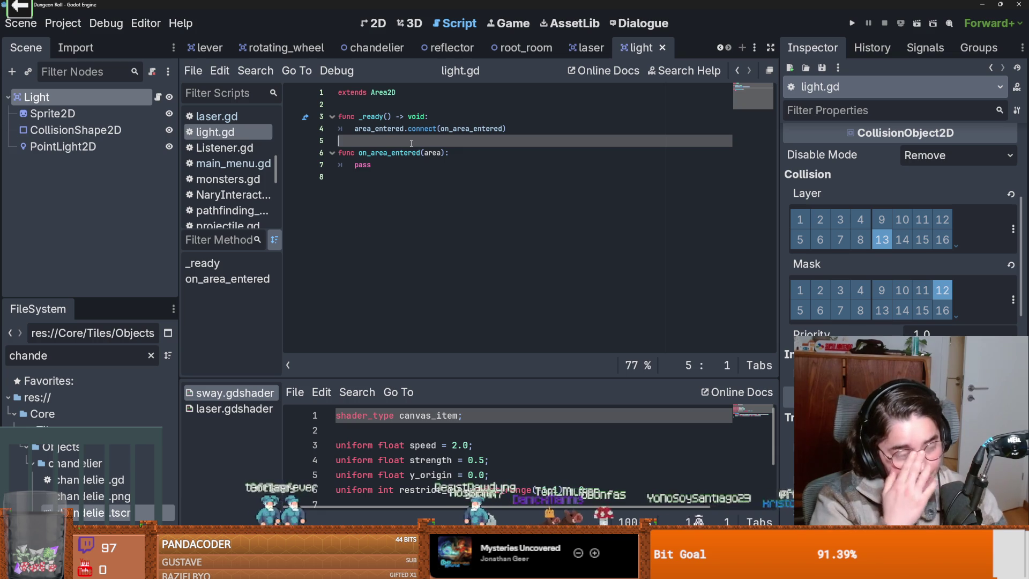
click(372, 165)
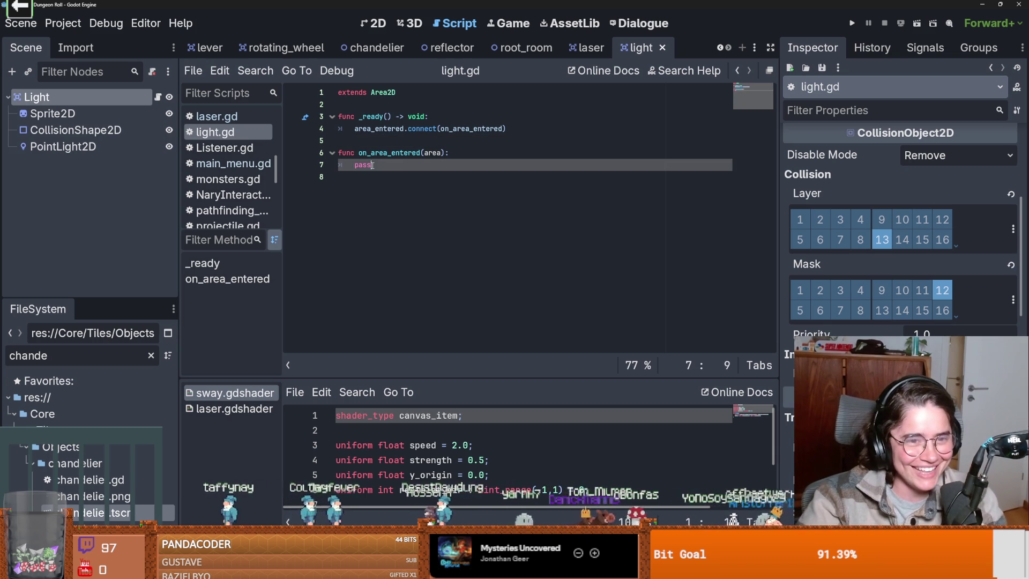
key(ctrl+s)
click(389, 173)
double_click(378, 168)
key(ctrl+s)
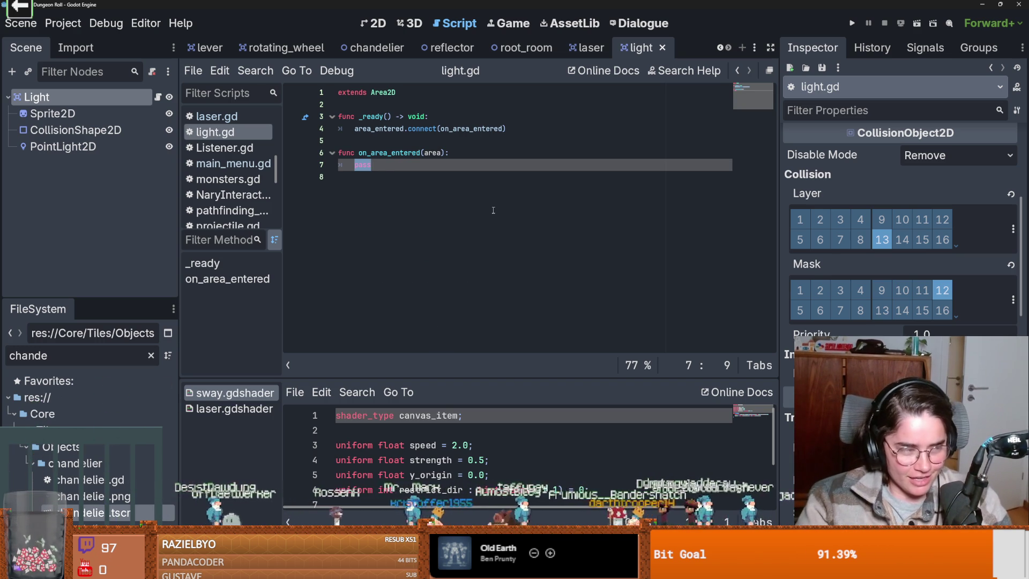
key(ctrl+s)
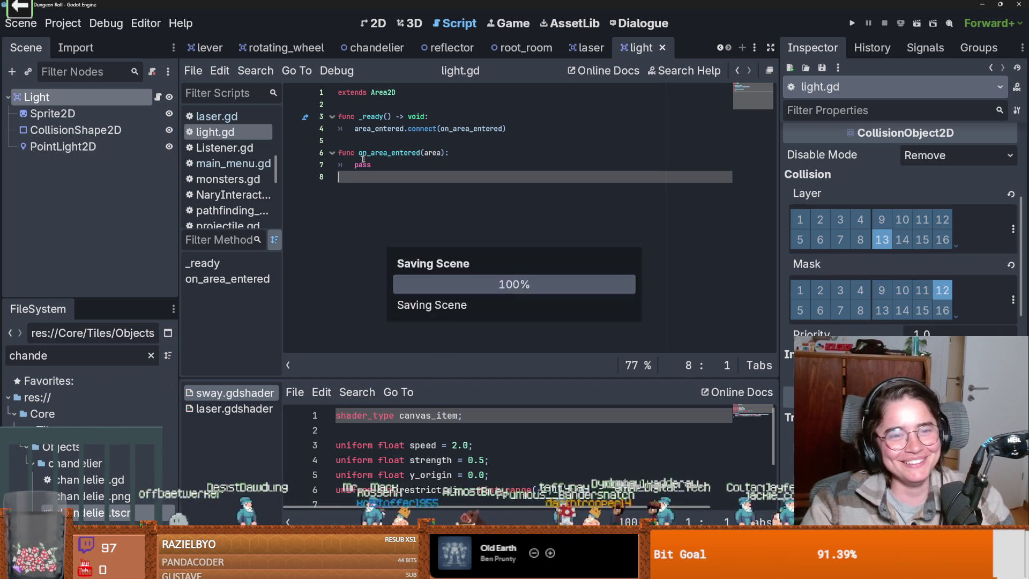
- Declare 'var on = false' above _ready in light.gd and save
click(382, 143)
key(Return)
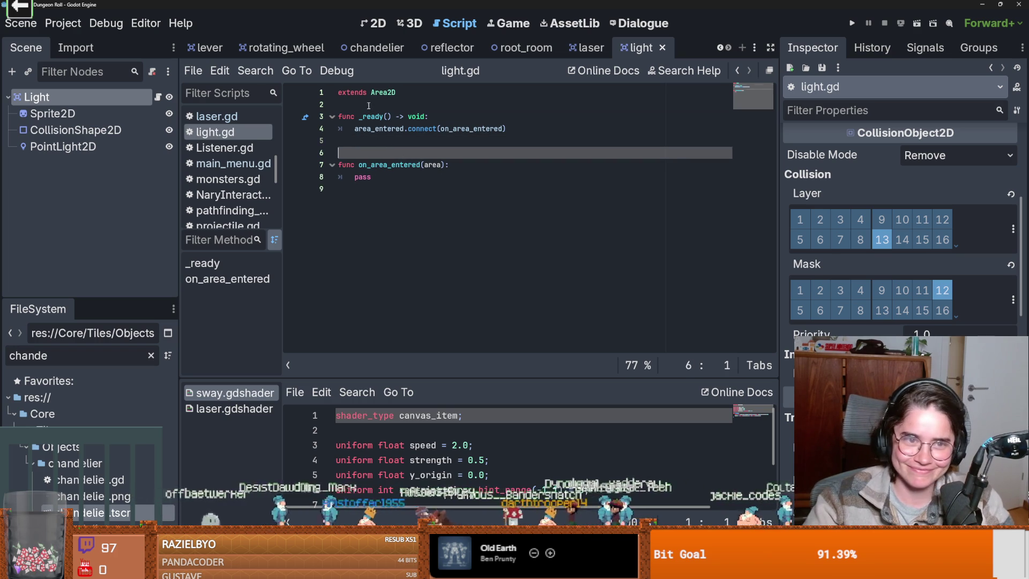
click(361, 104)
key(Return)
key(Return)
click(365, 117)
text(var)
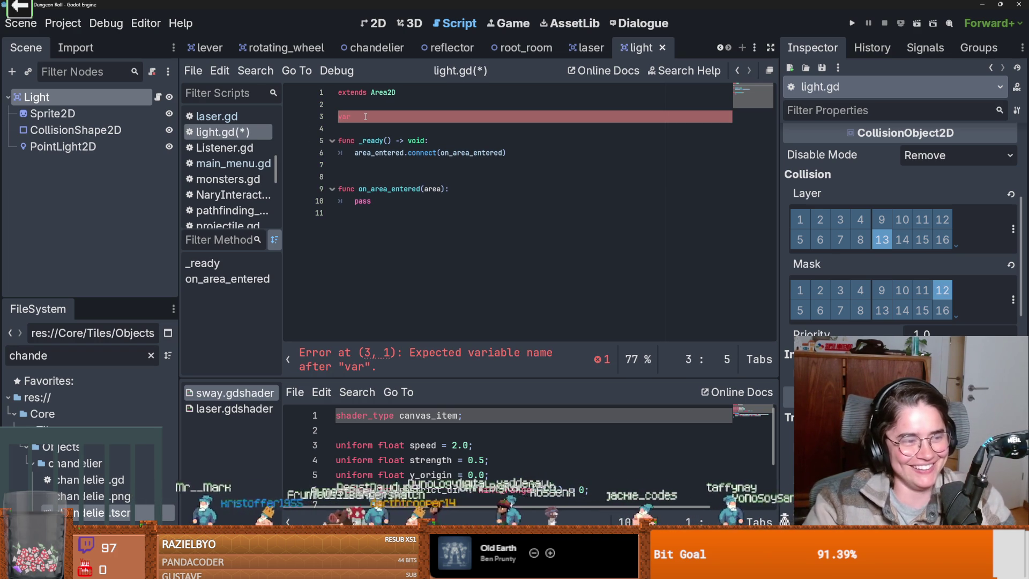
text(on = fal)
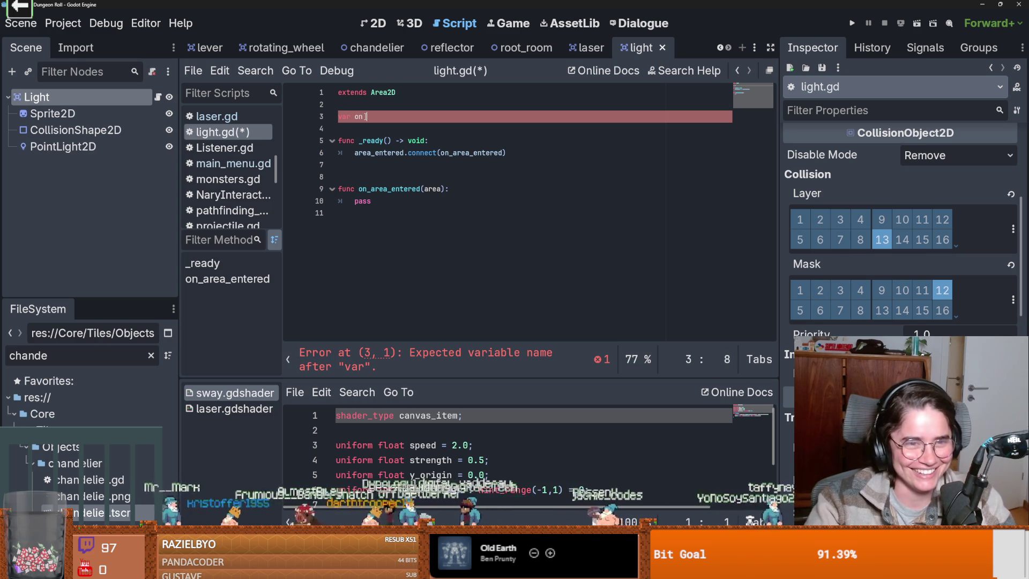
key(Return)
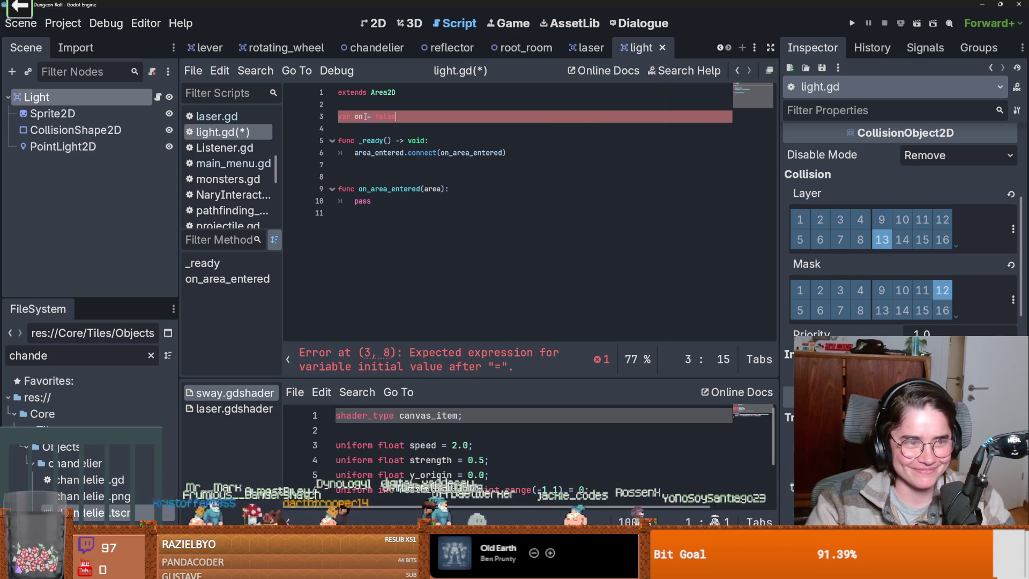
key(ctrl+s)
- Replace the pass placeholder in on_area_entered with an 'if area' condition
double_click(359, 116)
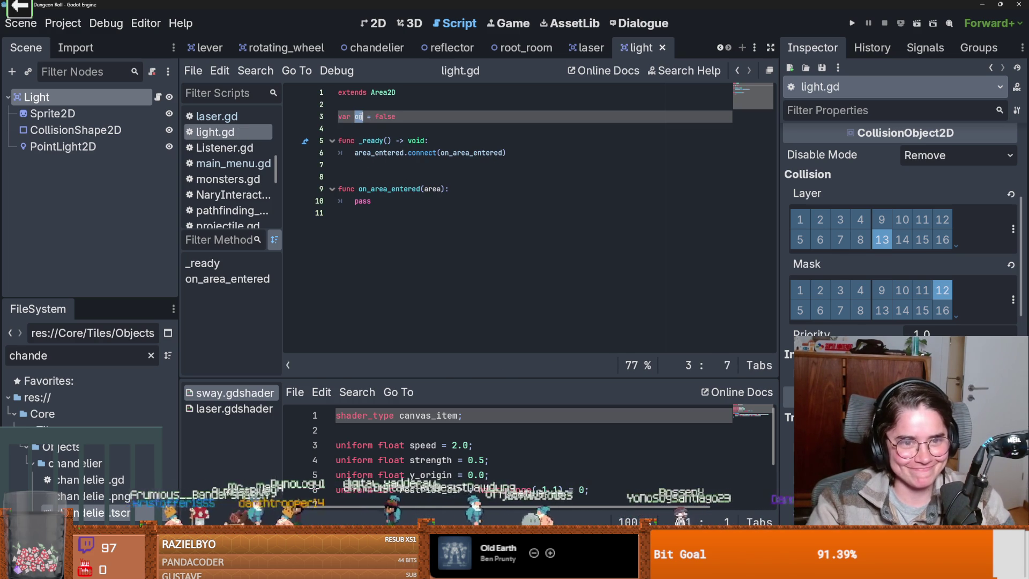
click(375, 201)
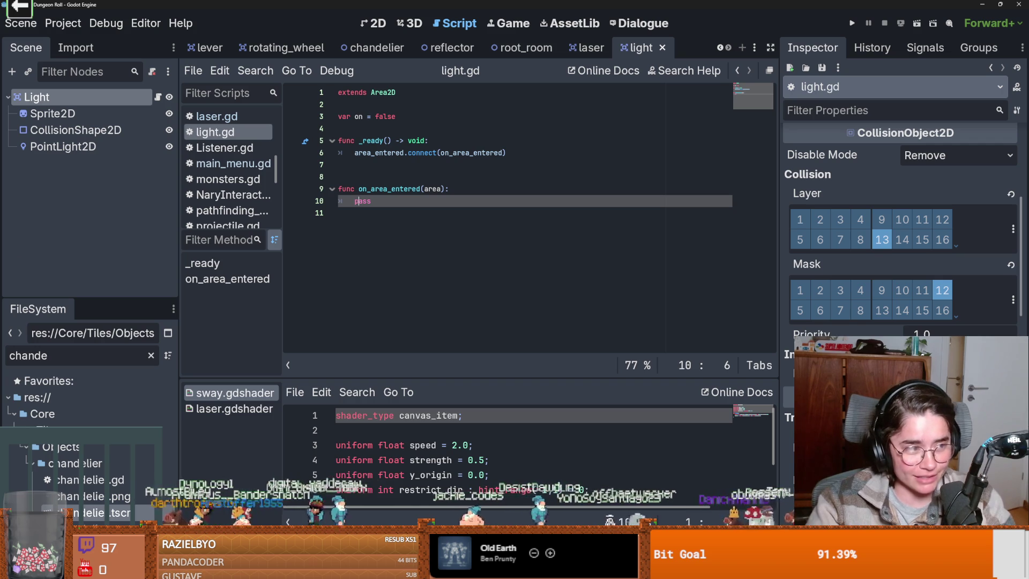
double_click(362, 201)
text(on)
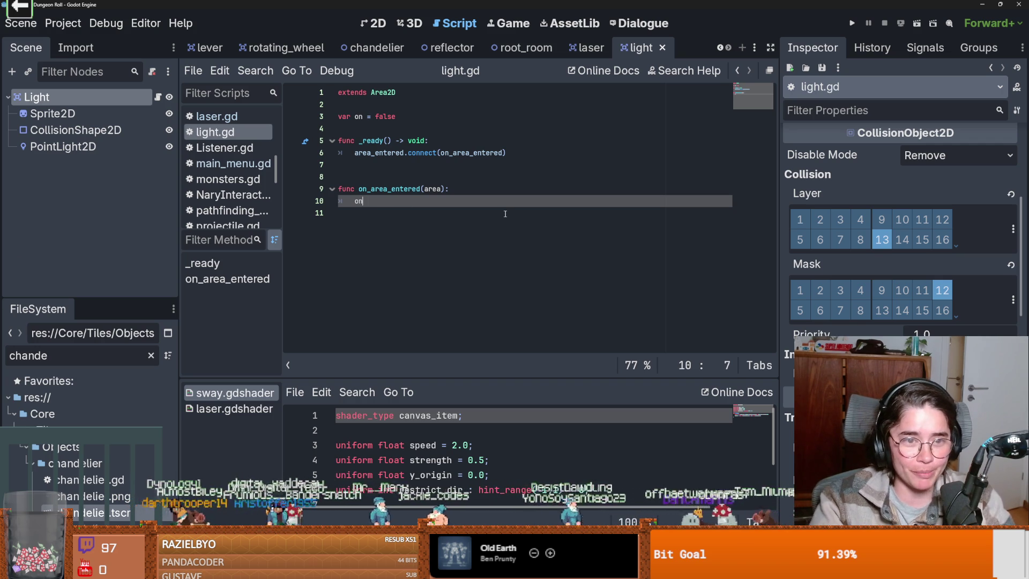
key(BackSpace)
key(BackSpace)
text(if)
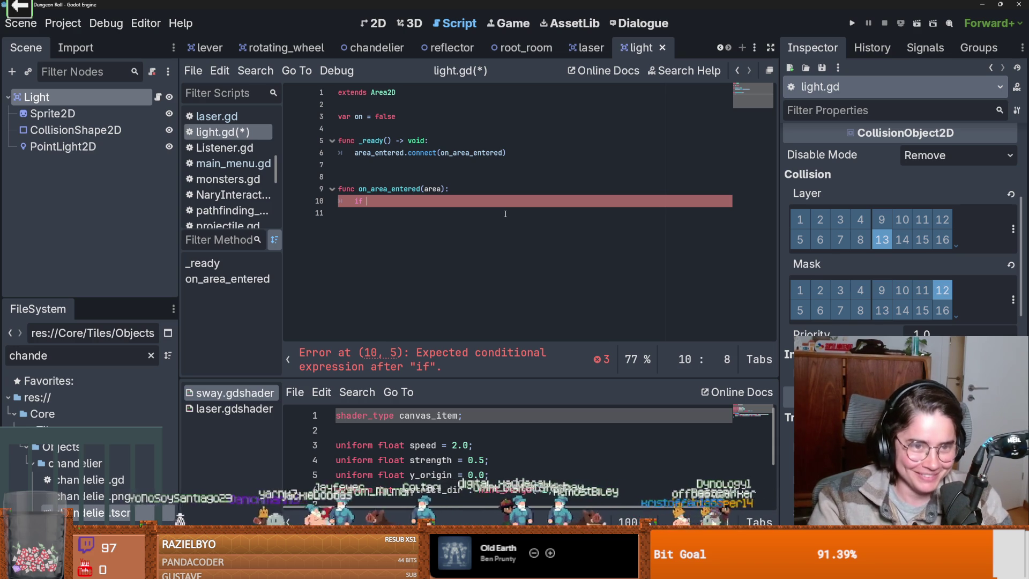
key(BackSpace)
key(BackSpace)
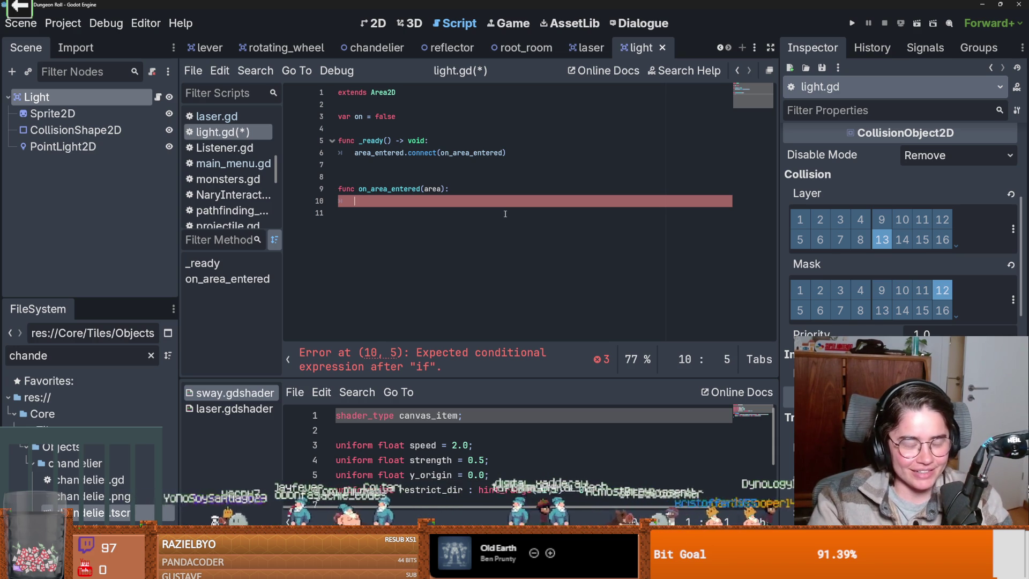
text(if area)
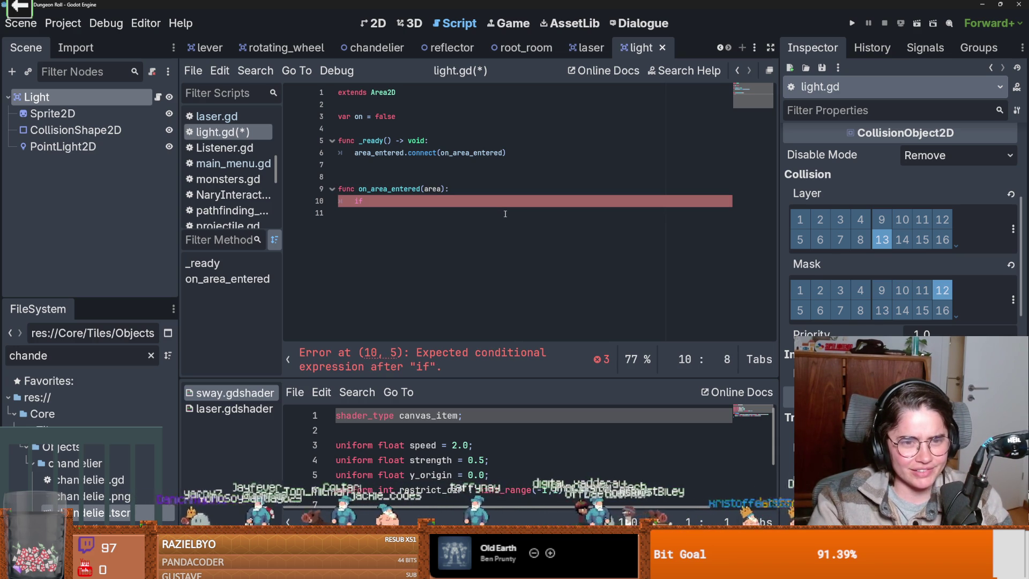
key(BackSpace)
text(area)
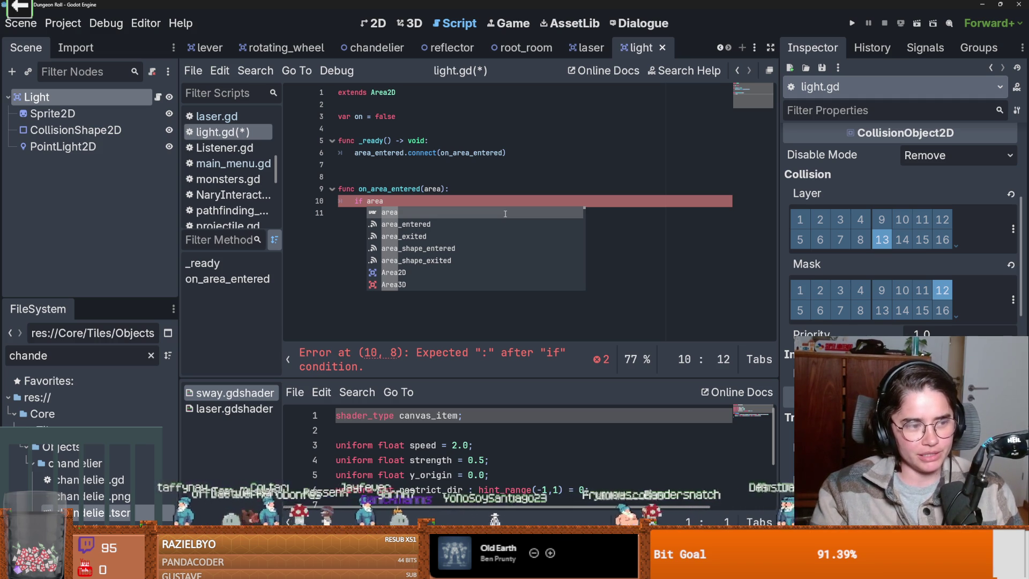
- Complete the condition as 'if area is Laser:' with 'on = true' inside the branch
text( is )
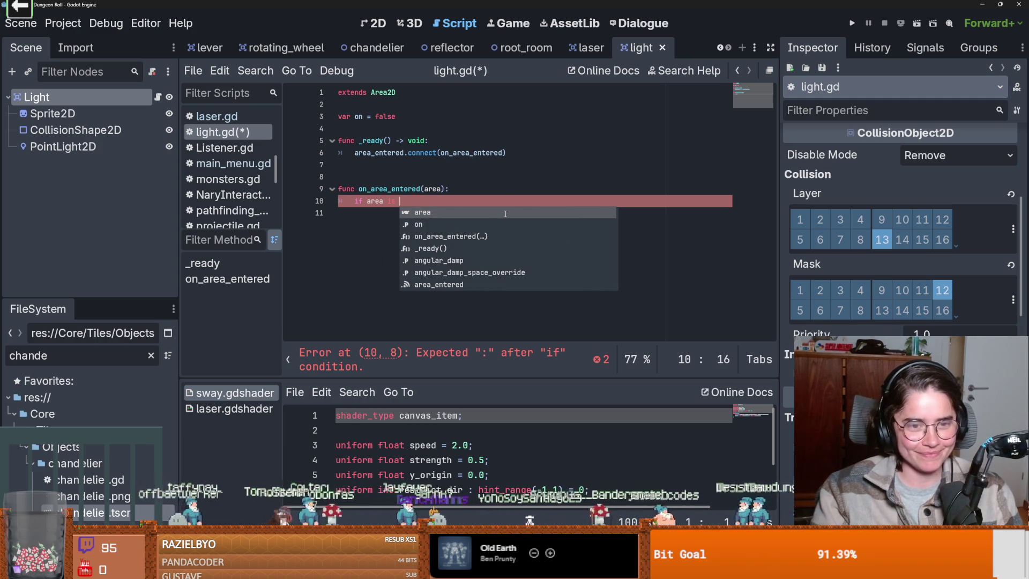
text(Laser:)
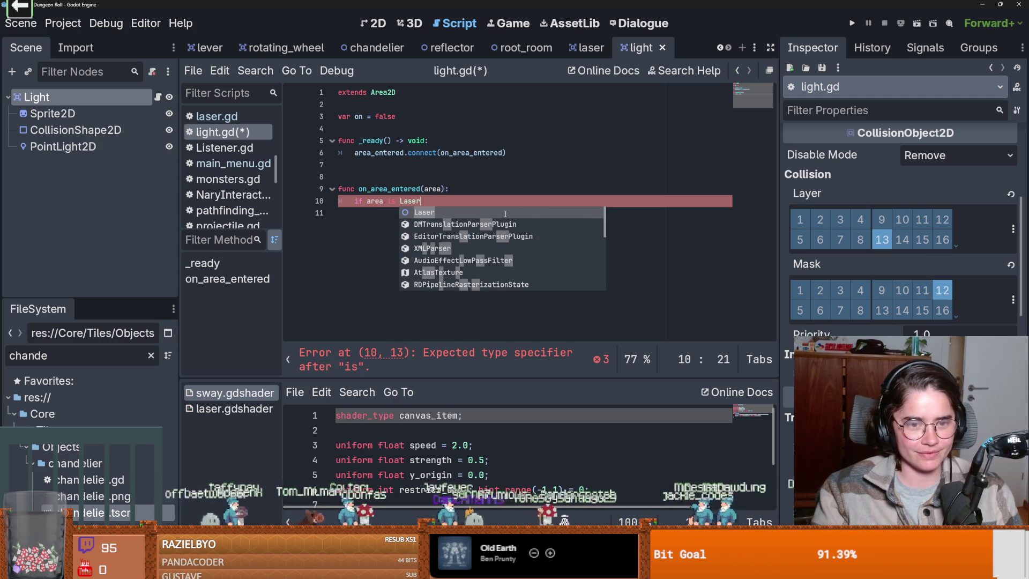
key(Return)
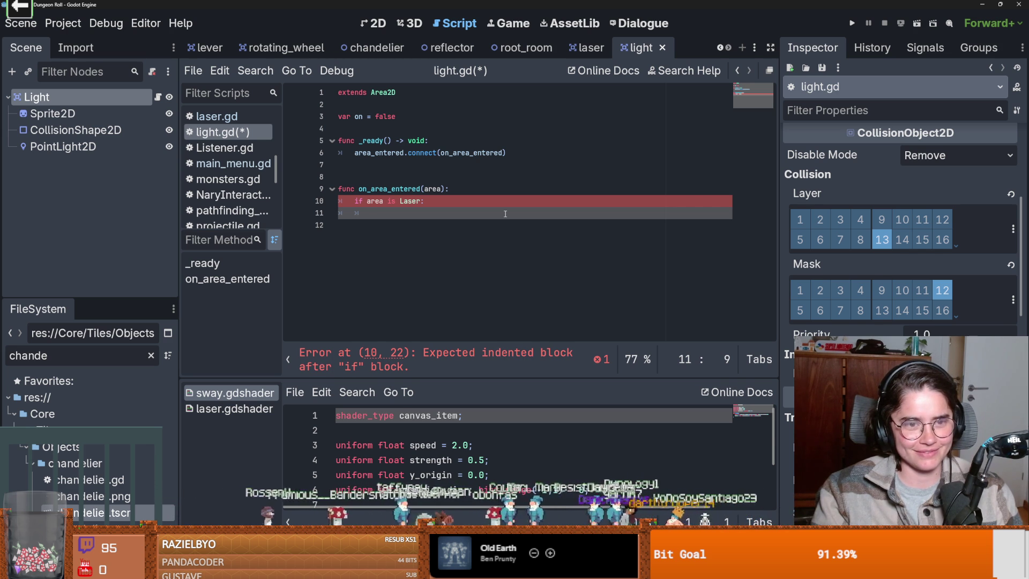
text(on = true)
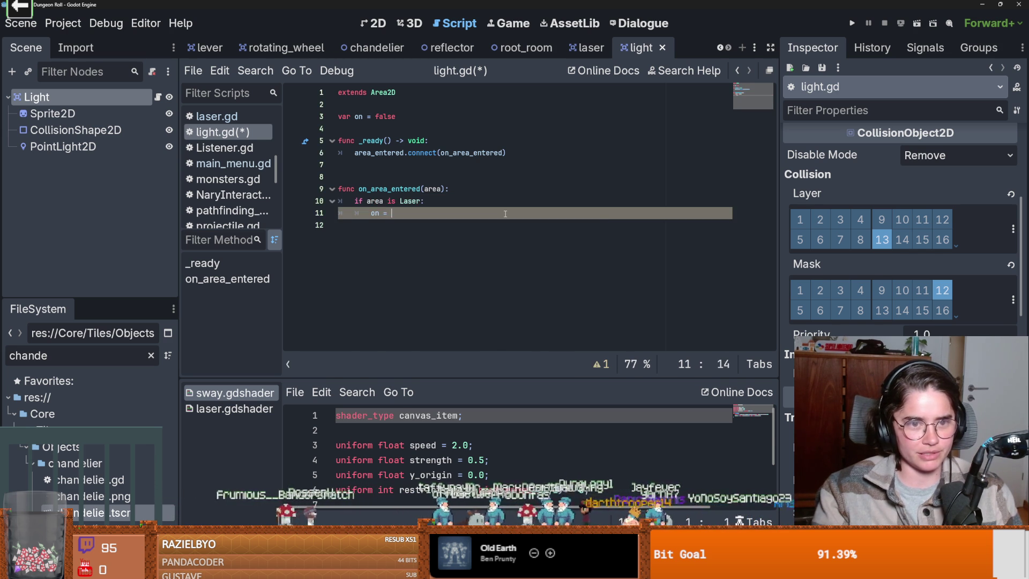
key(Return)
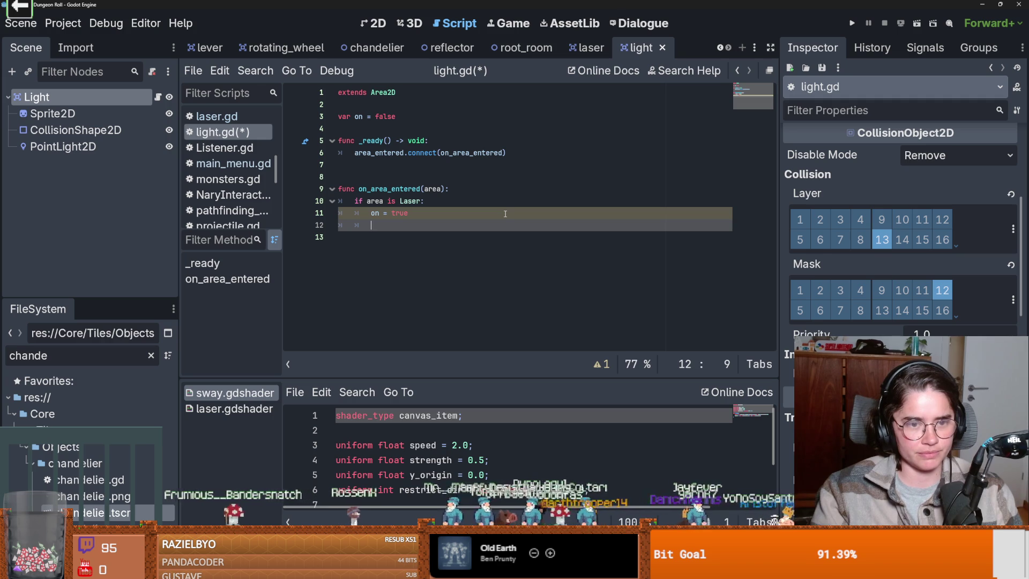
click(578, 49)
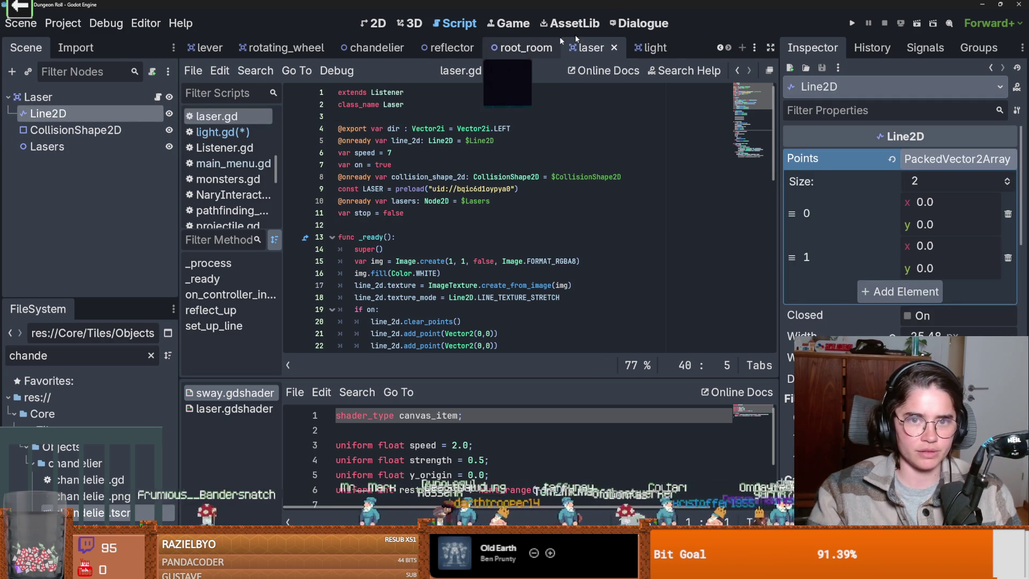
- In light.gd, add 'area.stop = true' to the Laser branch and save
click(648, 48)
text(are)
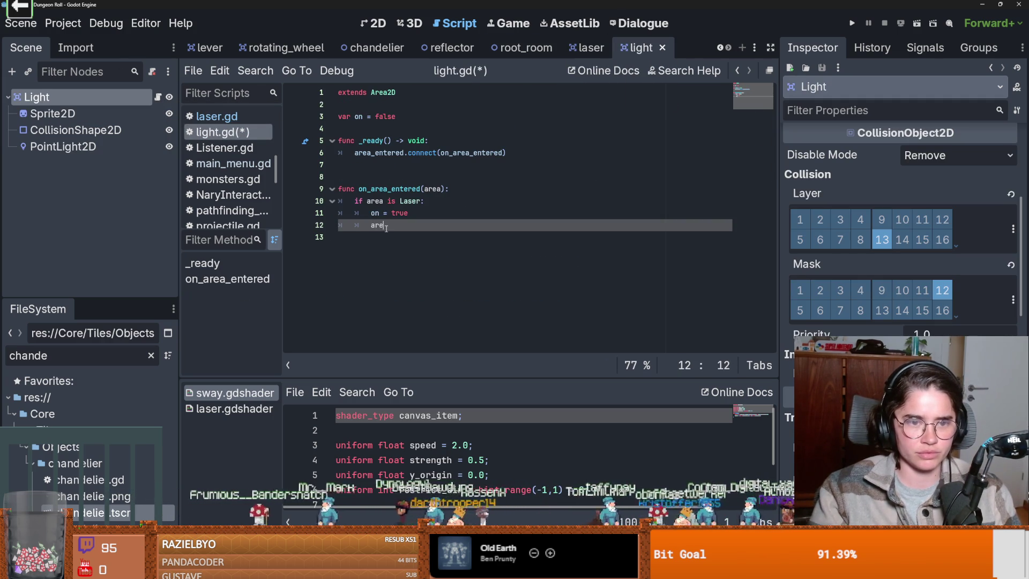
text(a.stop 6)
key(BackSpace)
text(= true)
click(395, 213)
key(ctrl+s)
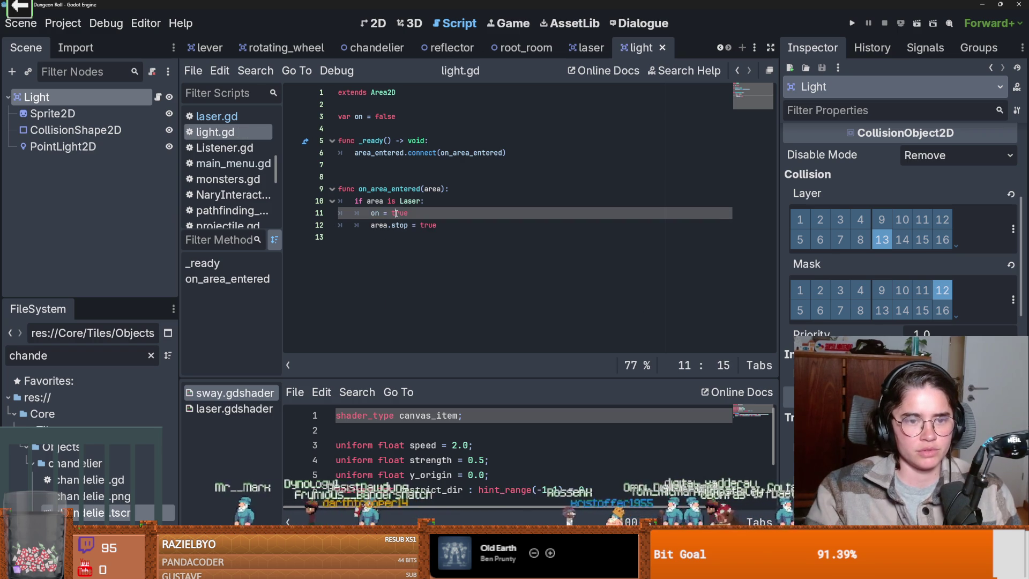
- Replace 'on = true' with a call to turn_on()
click(417, 217)
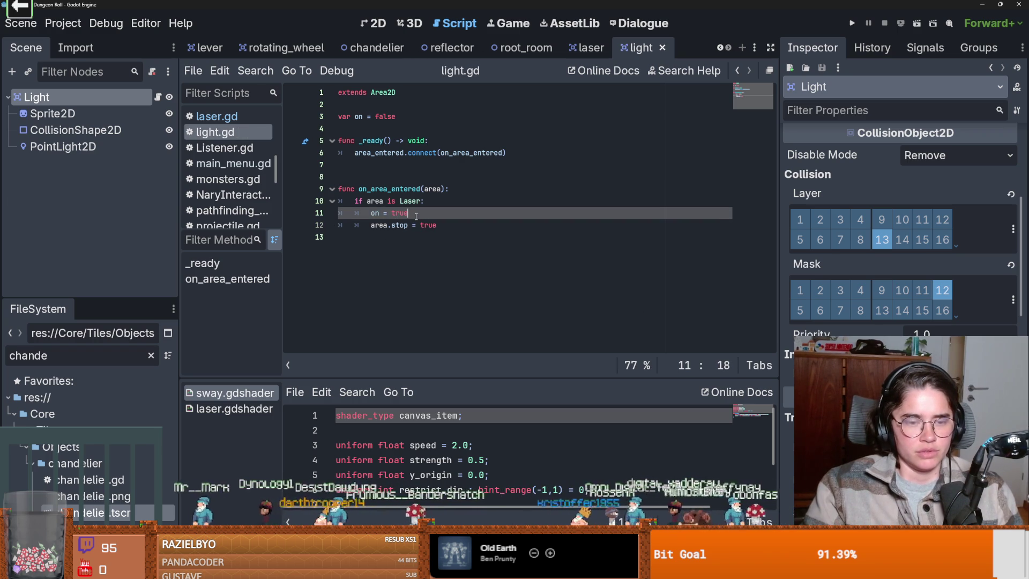
click(373, 252)
drag(408, 213, 374, 213)
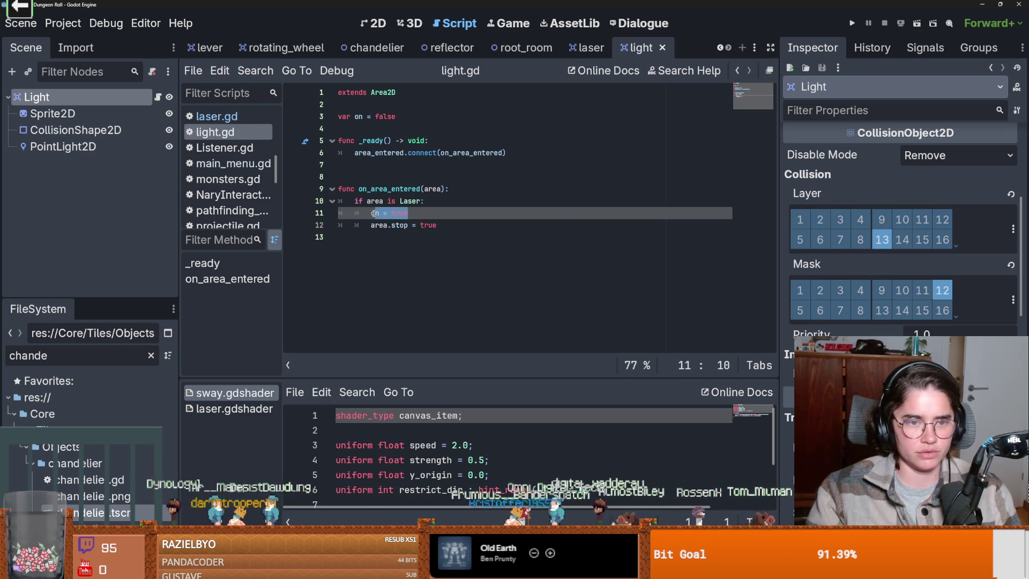
text(turn_on)
key(Return)
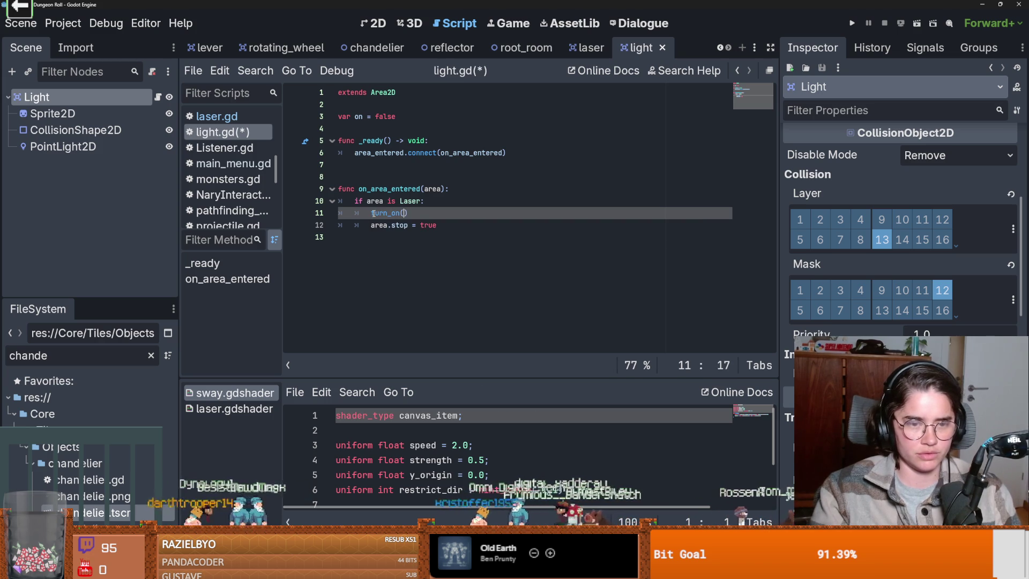
- Define a new 'func turn_on():' with pass as its body, and save
click(372, 243)
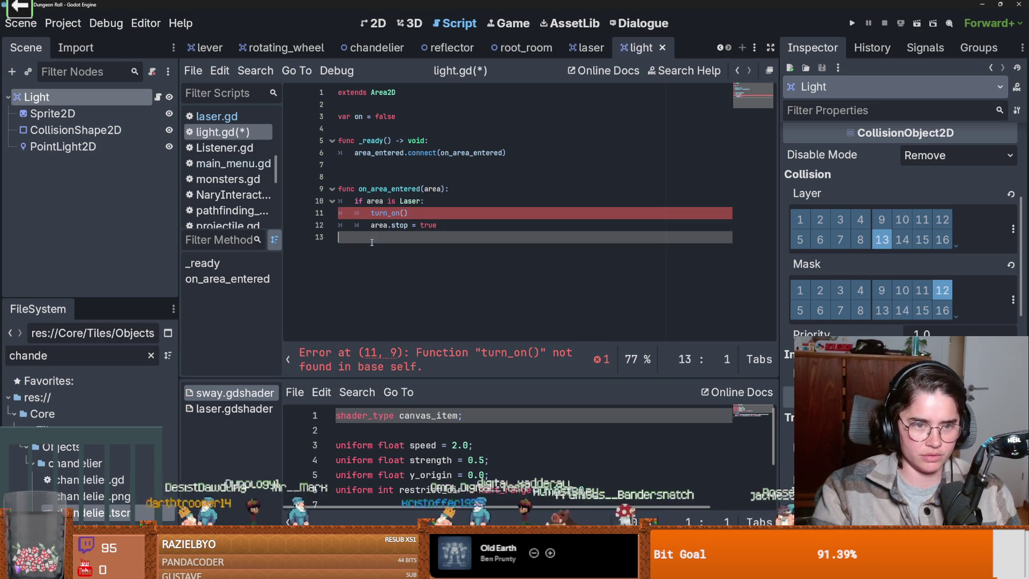
key(Return)
text(func turn_on())
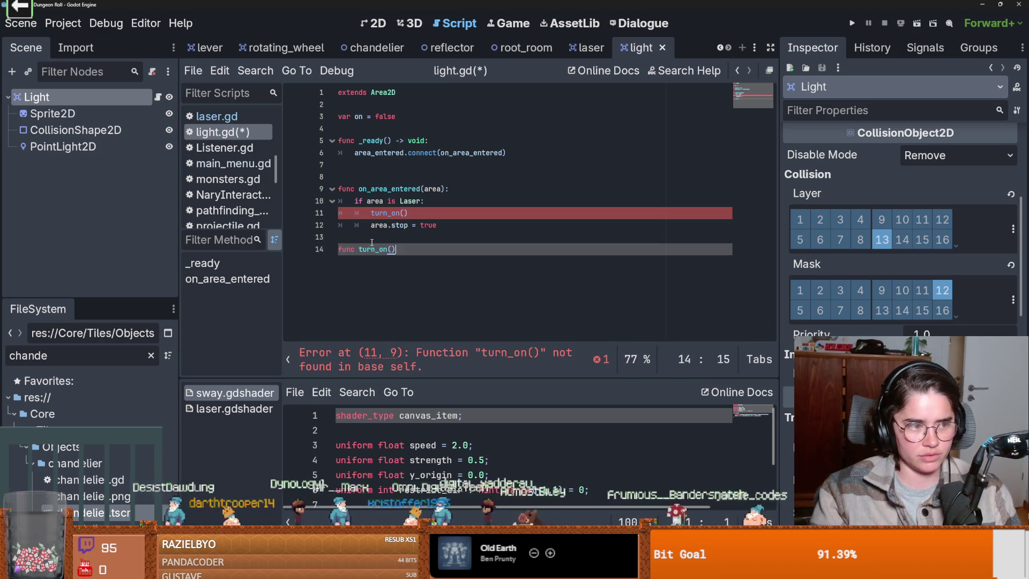
text(:)
key(Return)
text(pas)
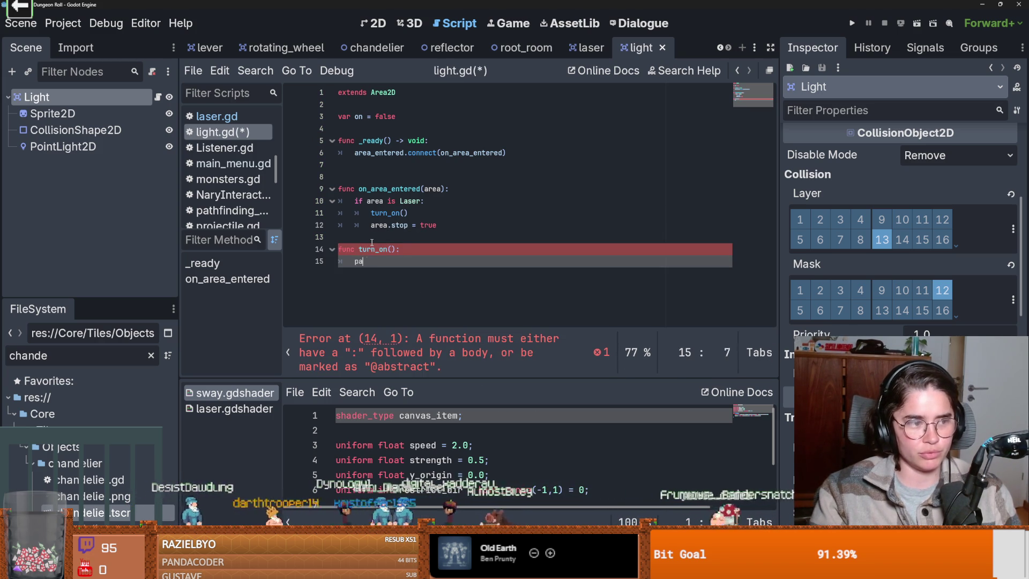
key(ctrl+s)
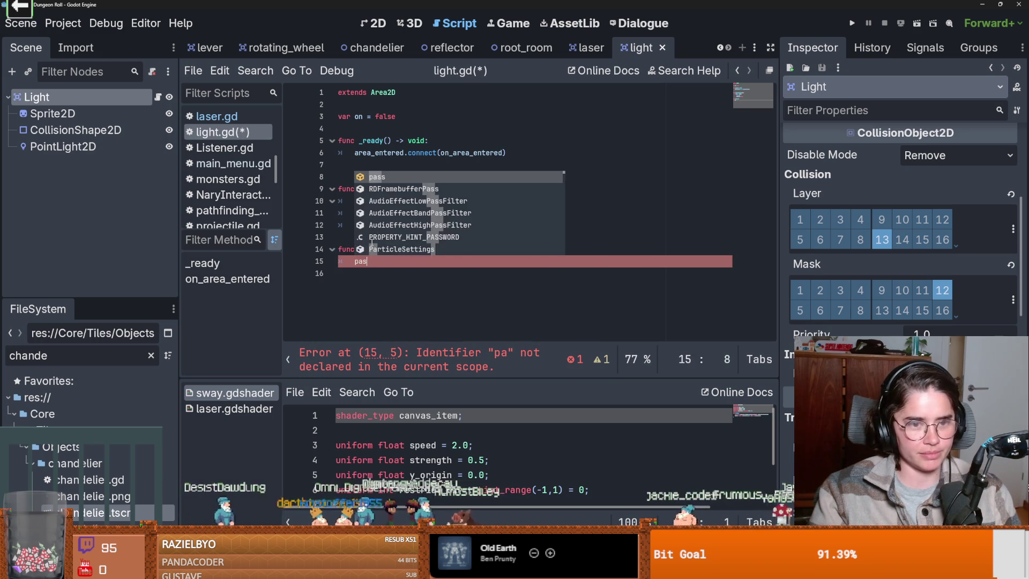
text(s)
key(ctrl+s)
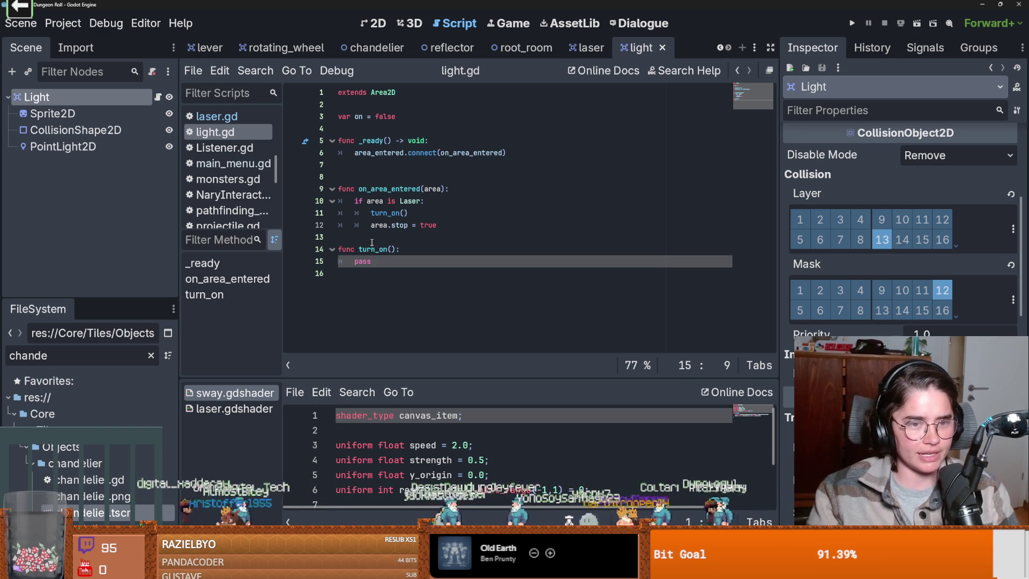
- Remove the extra blank line after _ready and save the script
click(375, 177)
key(BackSpace)
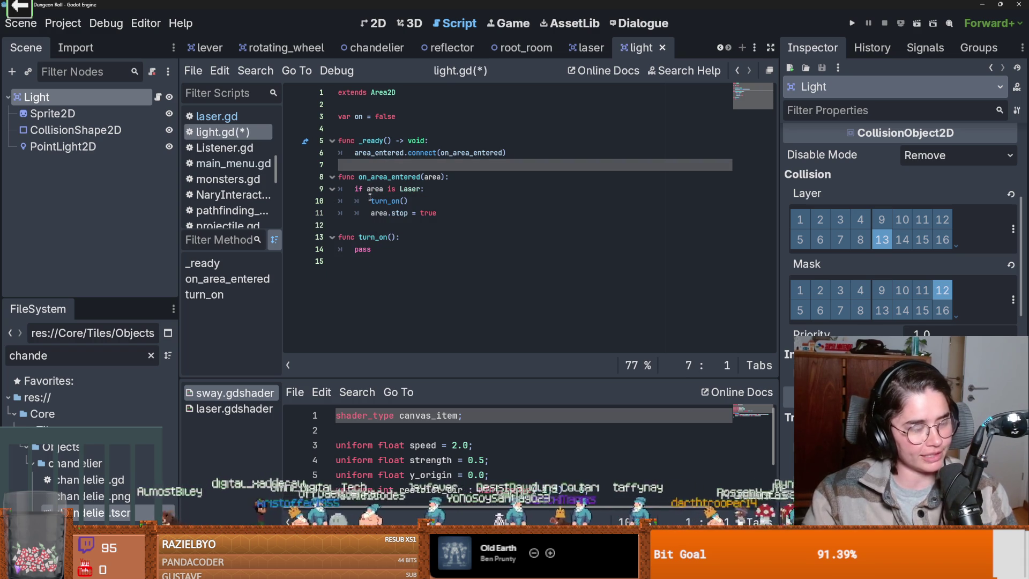
key(ctrl+s)
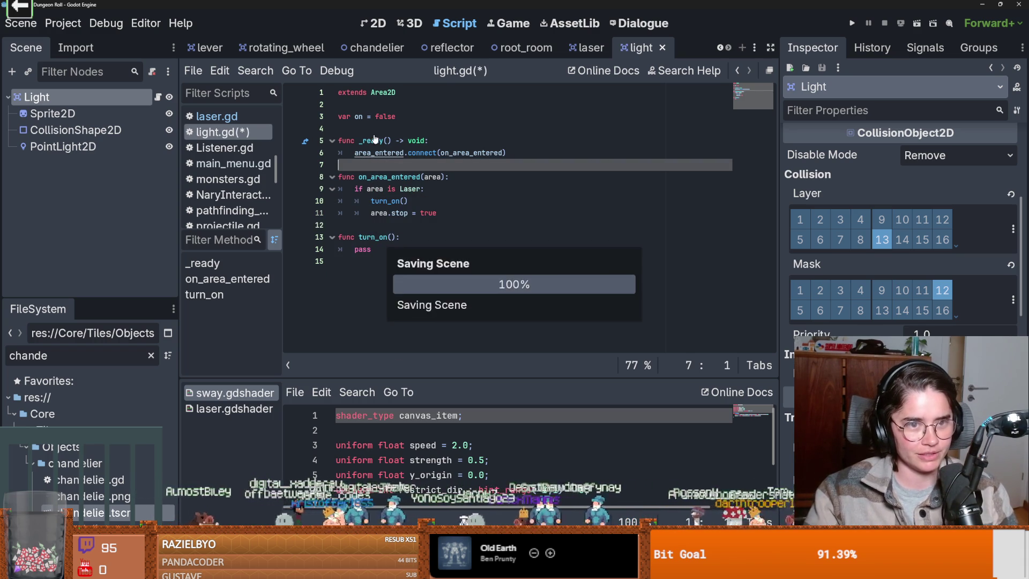
click(376, 129)
click(399, 232)
click(394, 229)
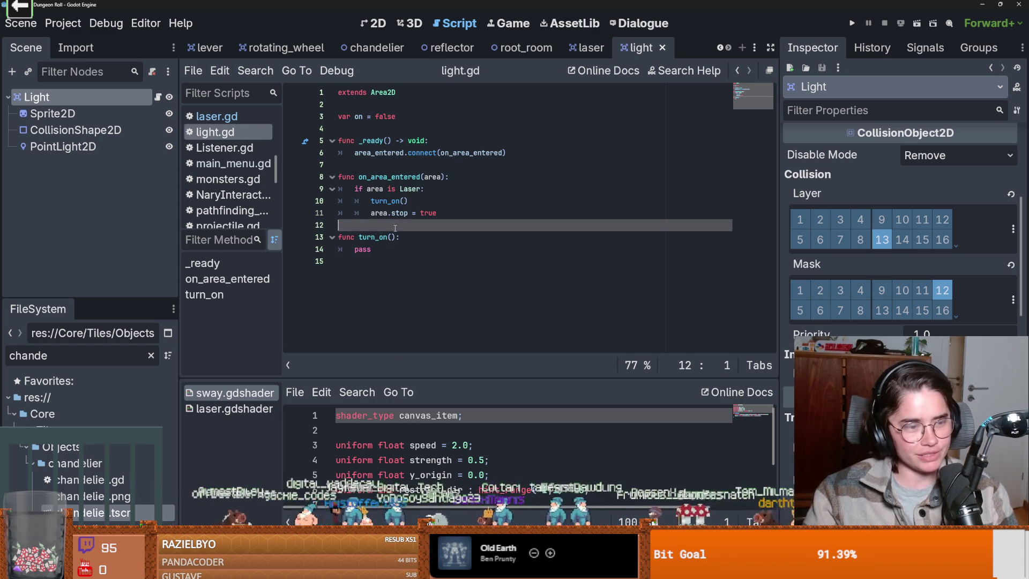